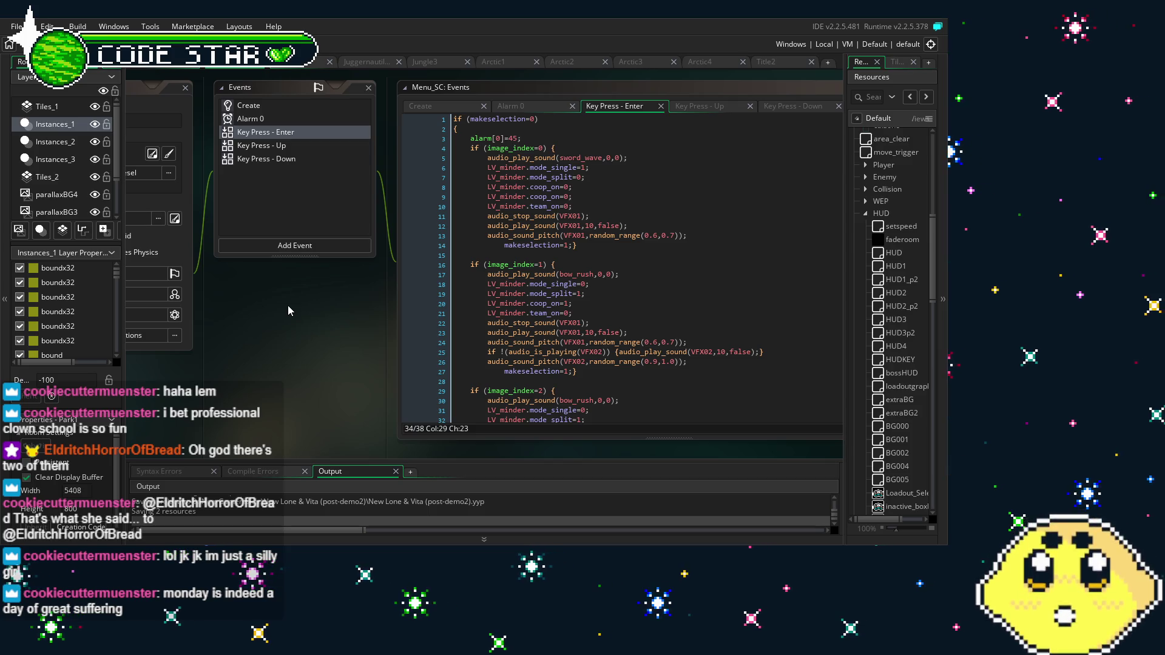
Browse the Menu_SC object's code, briefly selecting Menu_pause before returning to Menu_SC
scroll(901, 311, "down", 8)
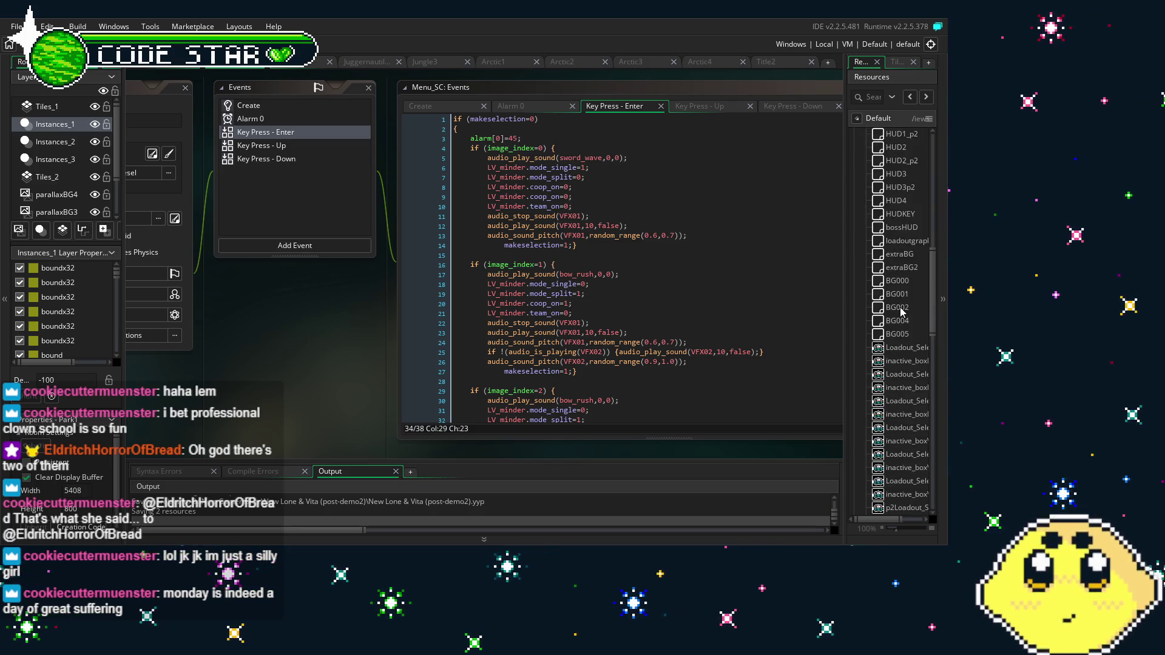
scroll(901, 312, "down", 15)
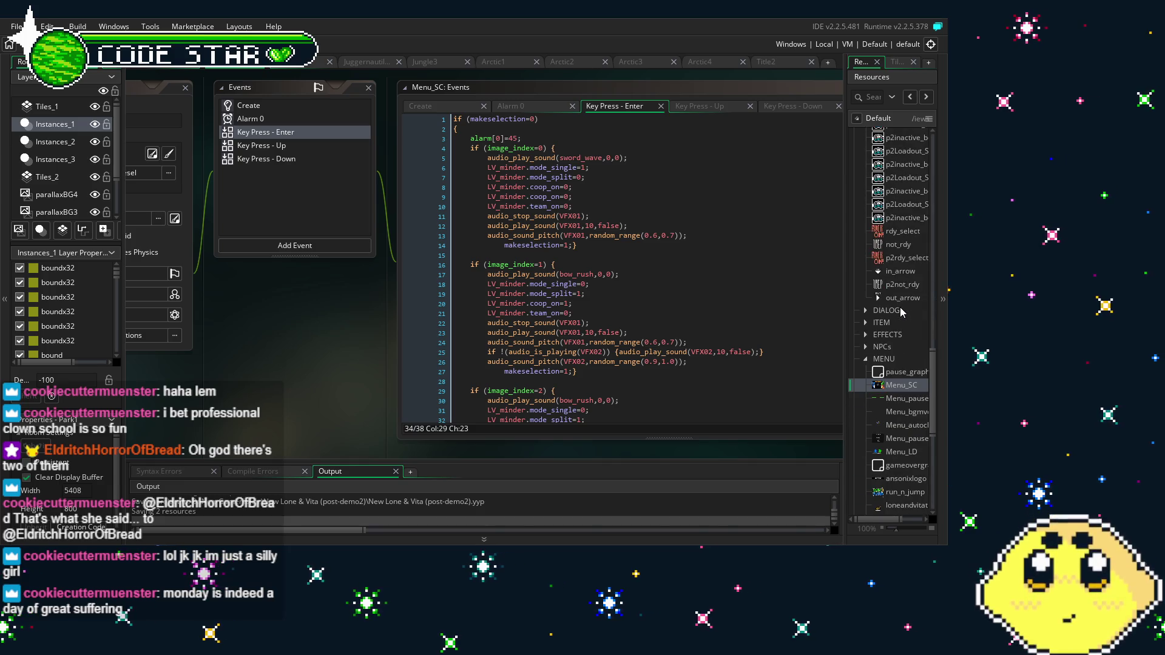
scroll(896, 322, "down", 2)
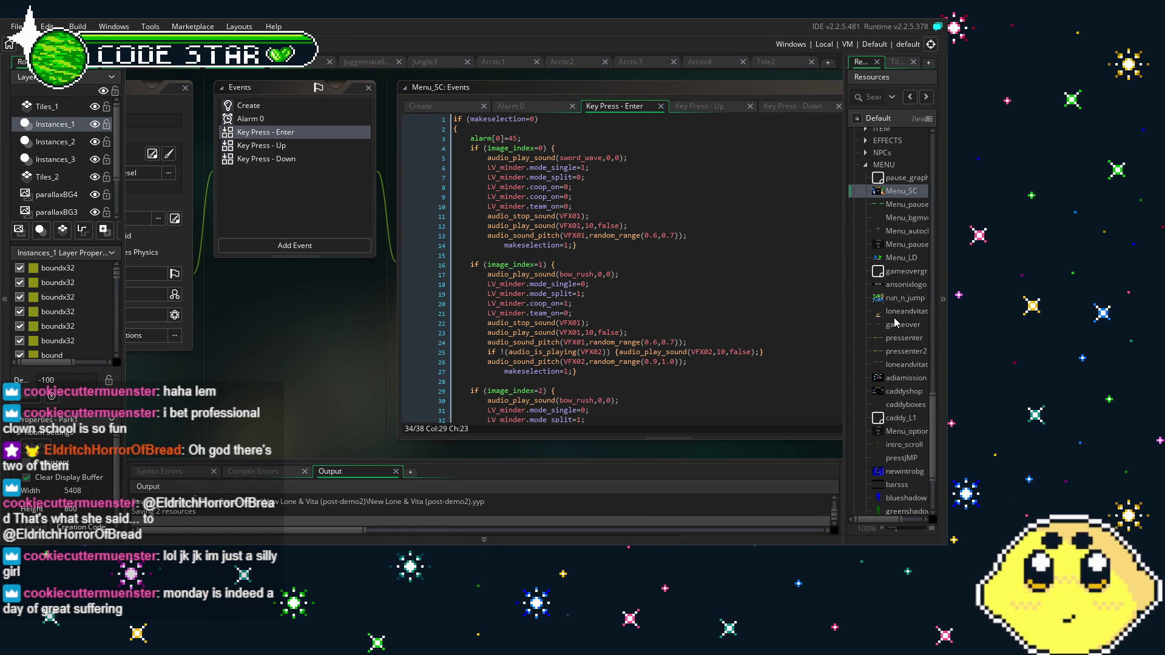
scroll(895, 323, "down", 5)
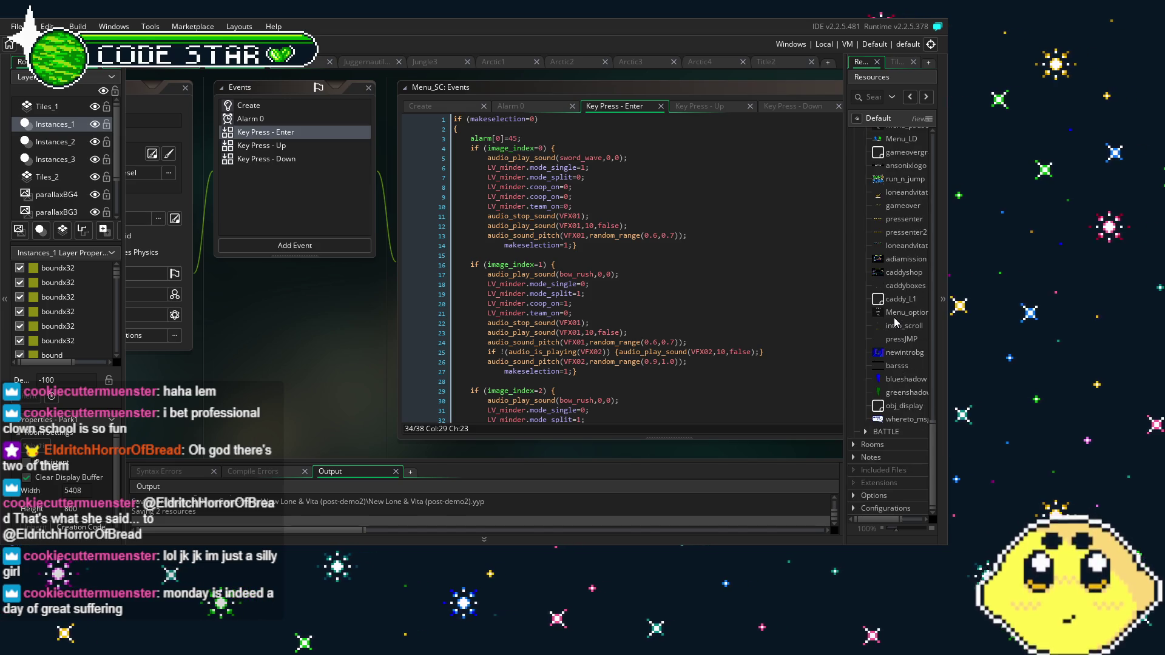
scroll(895, 322, "up", 3)
scroll(895, 322, "up", 2)
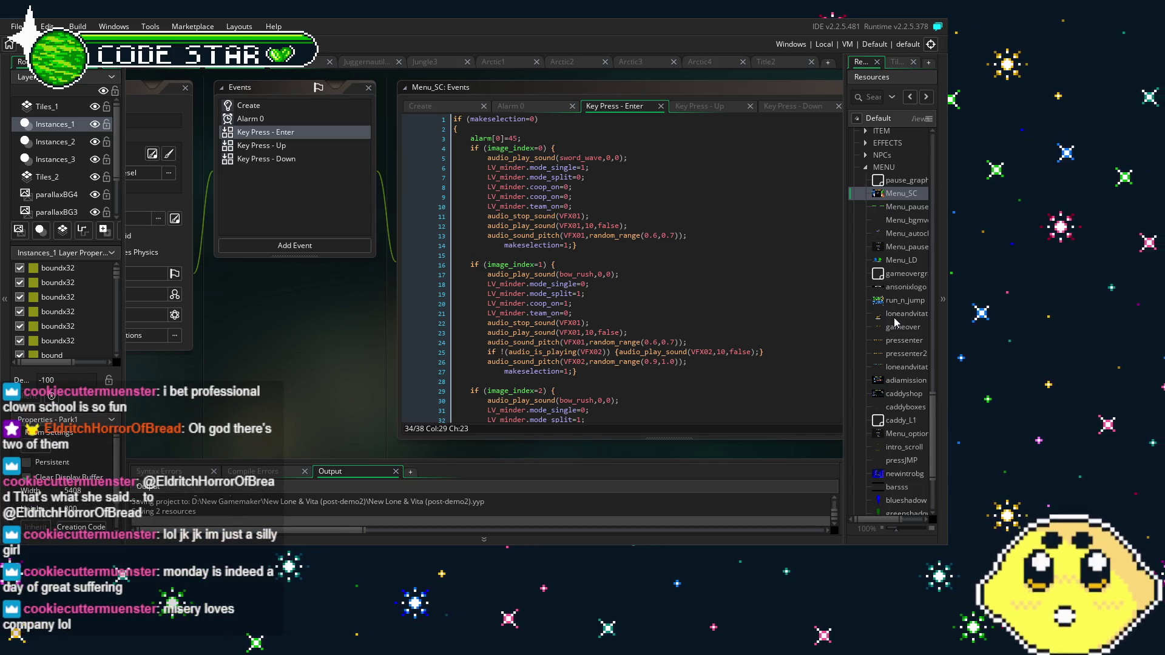
scroll(895, 323, "up", 2)
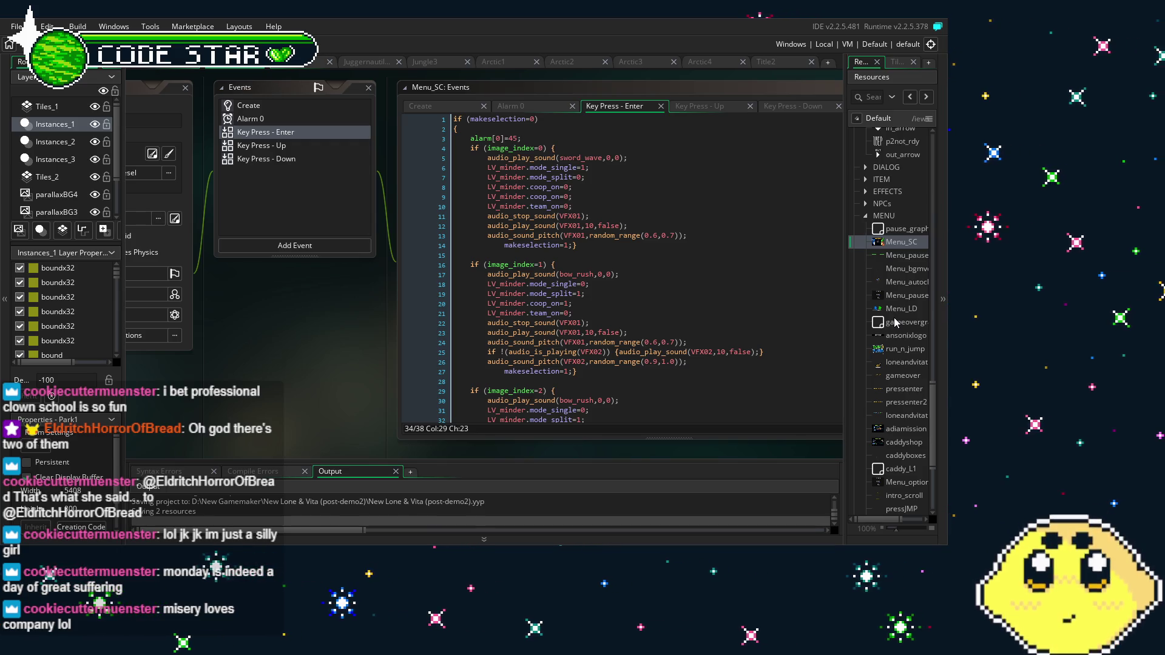
left_click(910, 256)
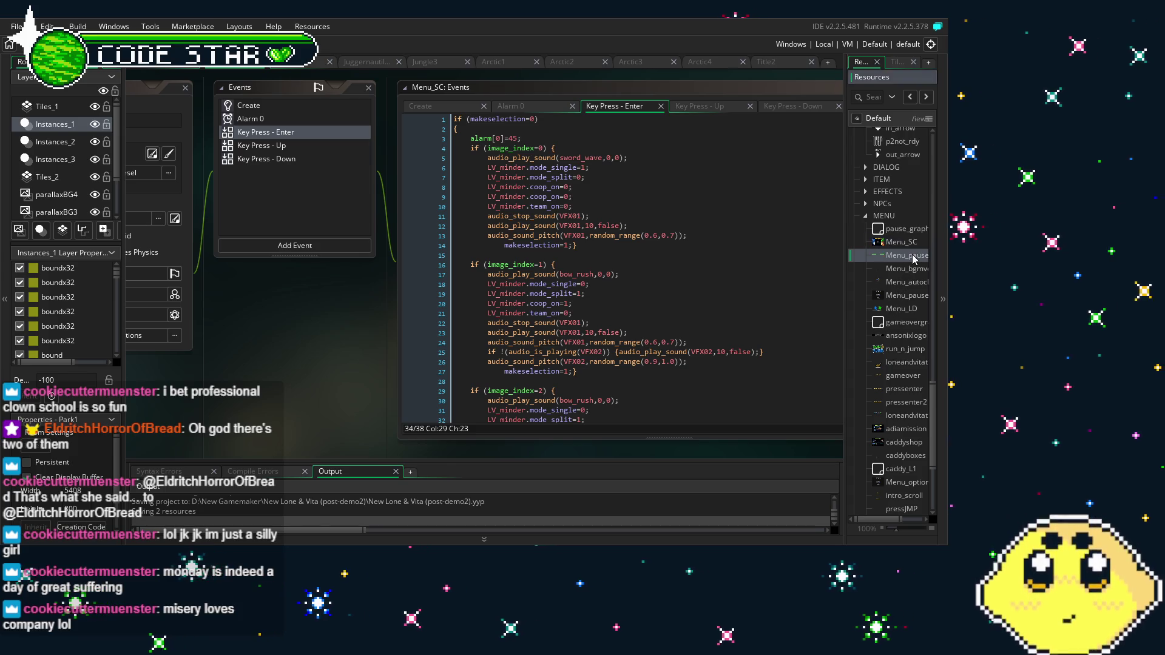
left_click(909, 246)
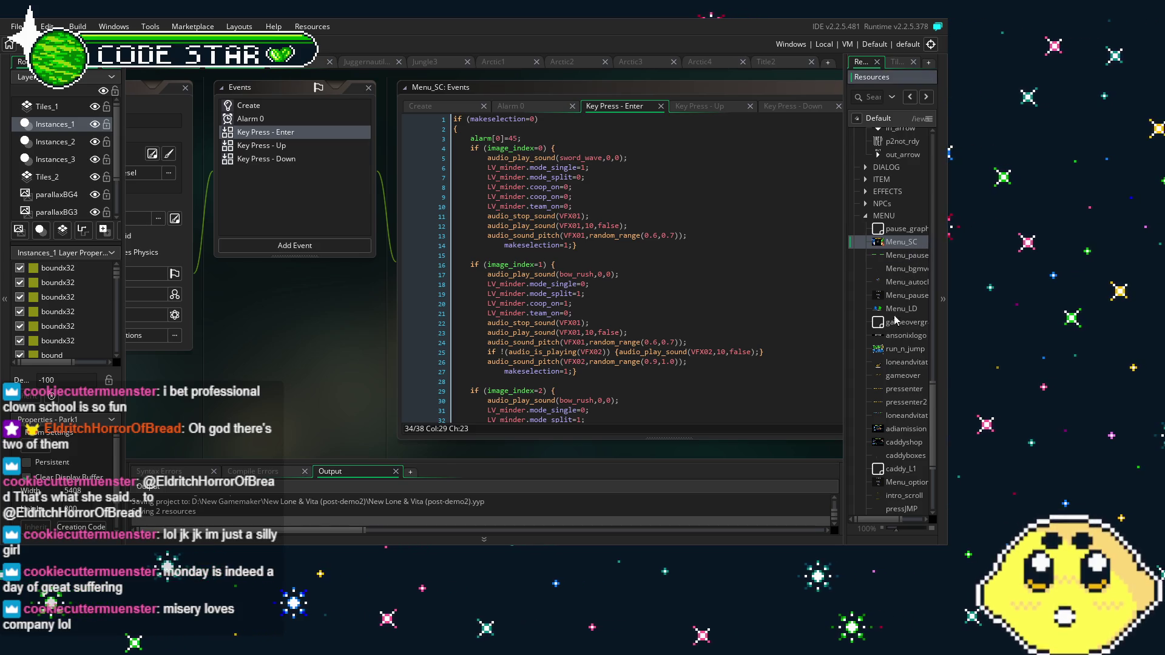
scroll(894, 327, "up", 15)
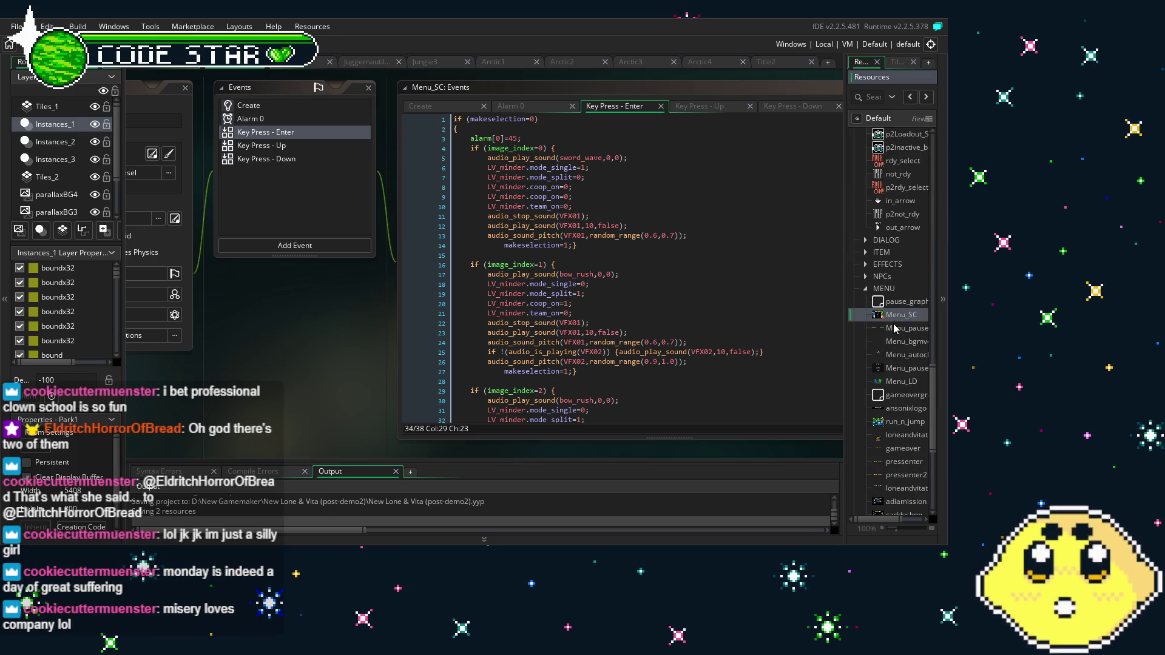
scroll(894, 328, "down", 10)
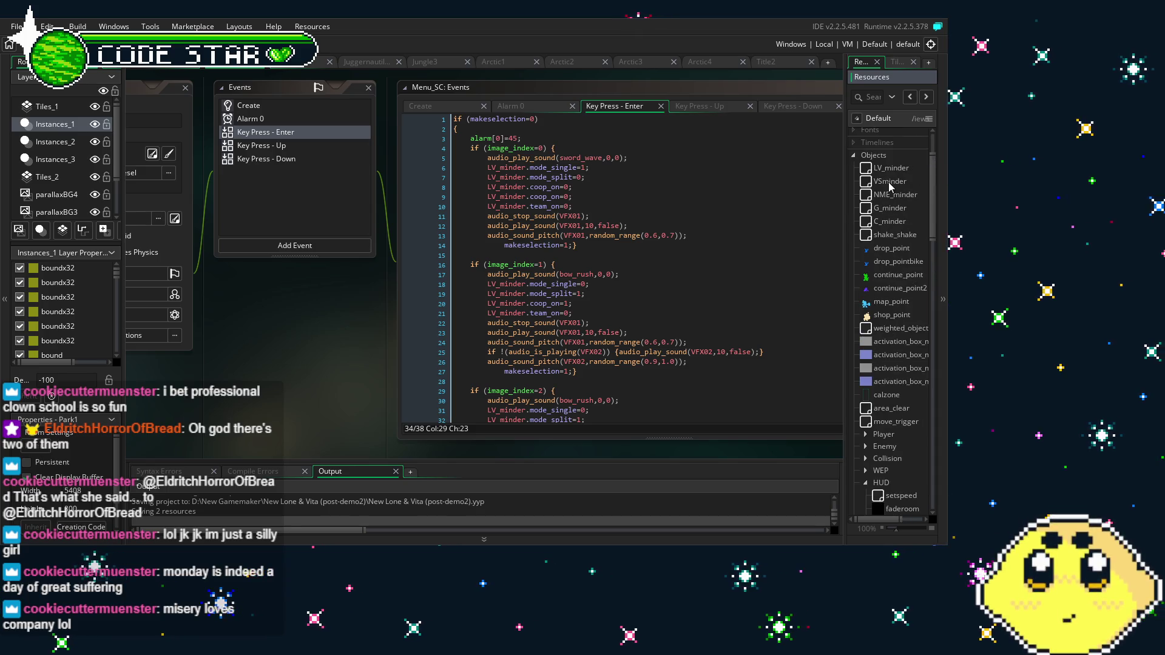
Open LV_minder and read its Begin Step camera, difficulty and stat-clamping code around line 54
double_click(885, 173)
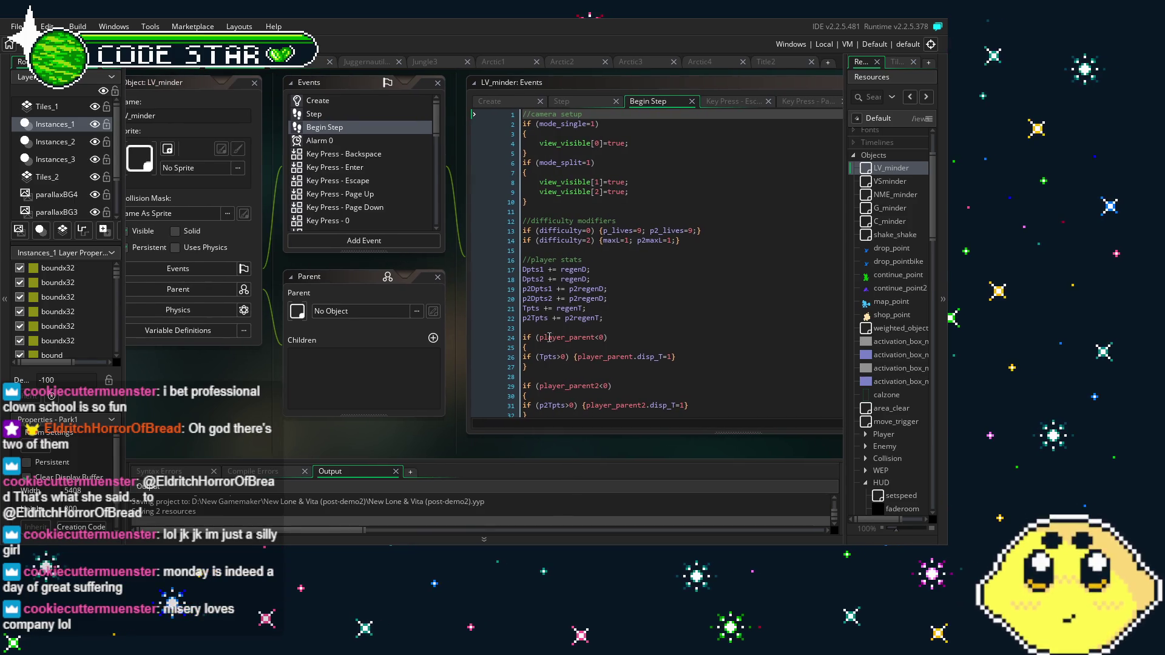
scroll(558, 335, "down", 3)
scroll(577, 333, "up", 3)
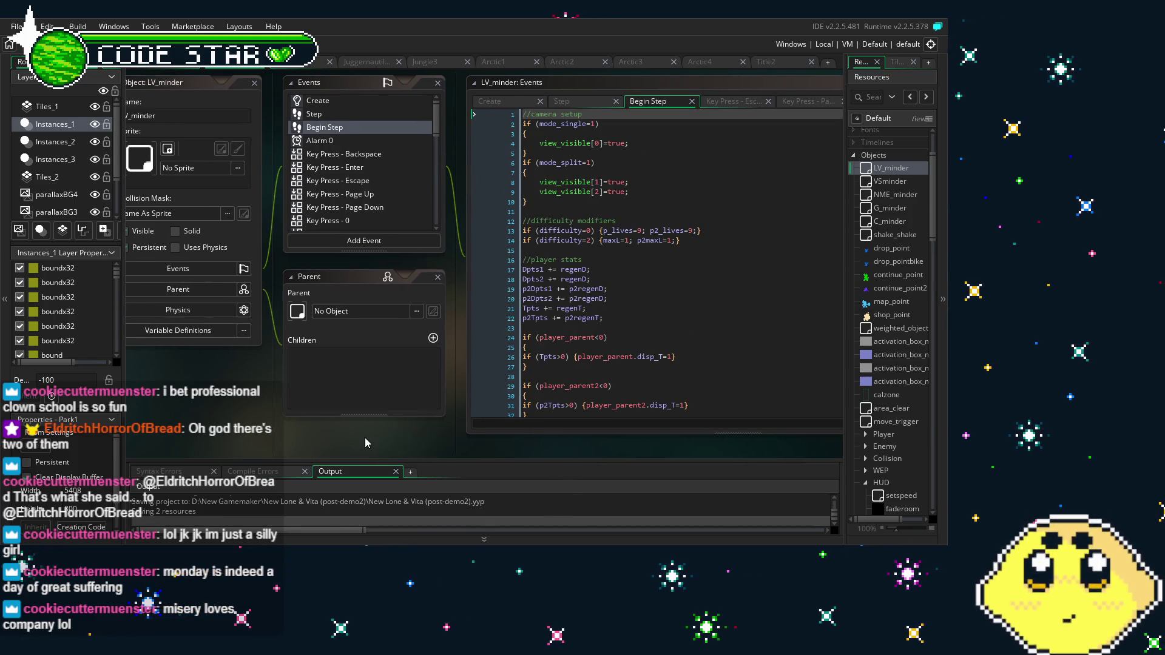
scroll(495, 372, "down", 10)
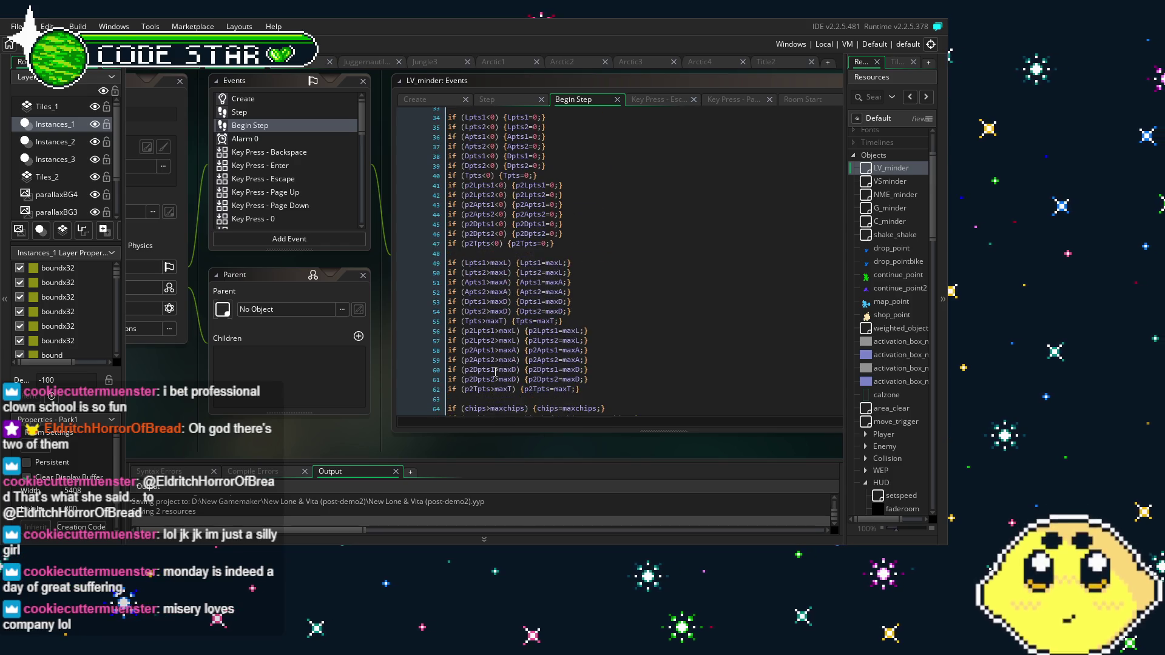
scroll(496, 372, "down", 9)
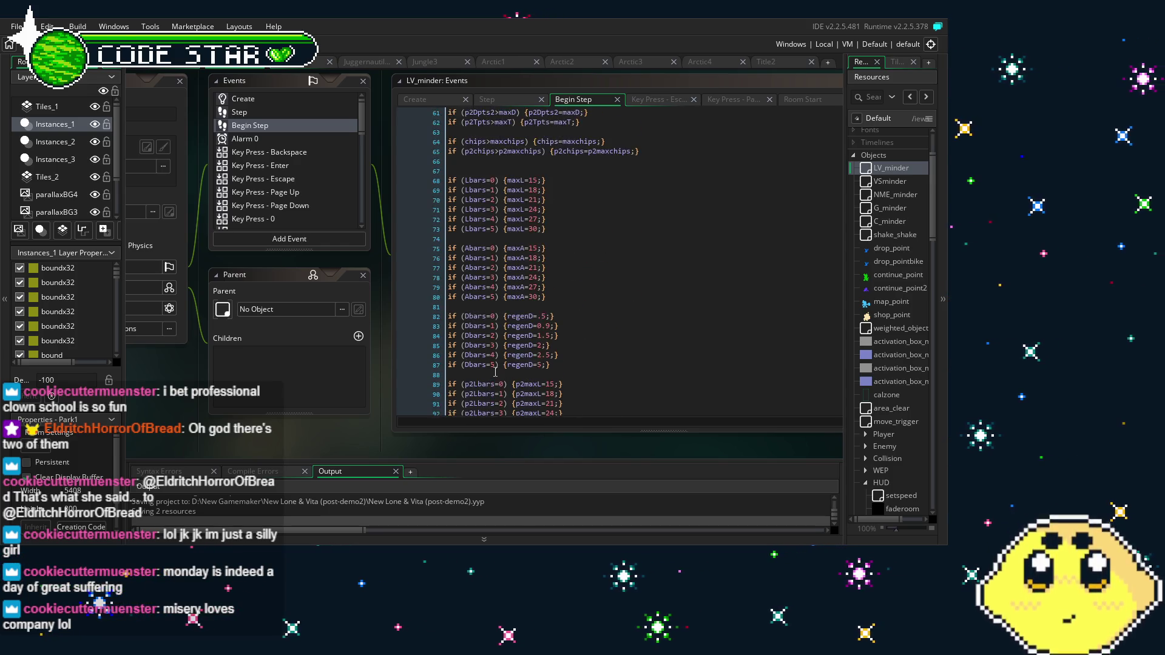
scroll(496, 372, "down", 12)
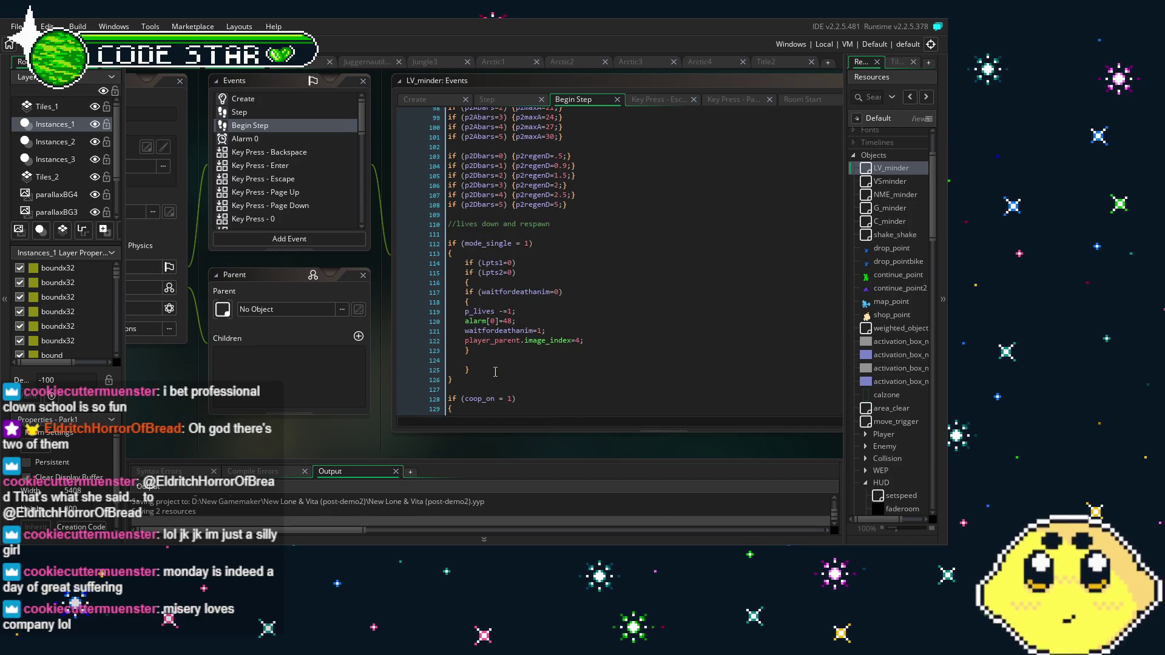
scroll(495, 372, "down", 3)
scroll(496, 372, "up", 3)
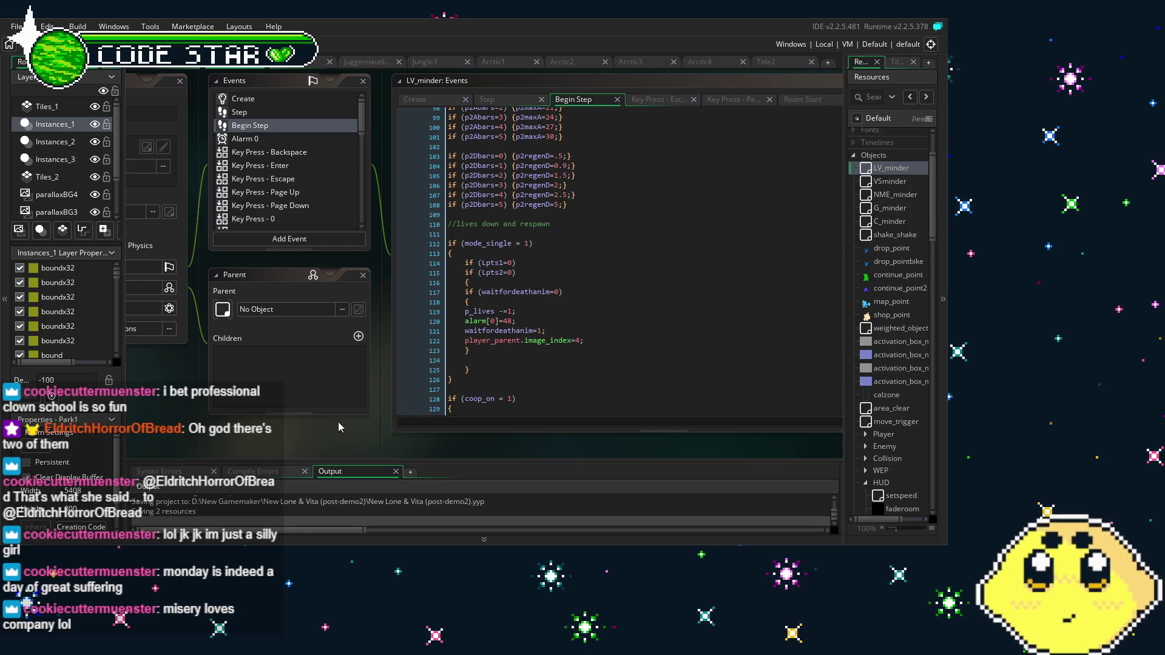
scroll(454, 383, "down", 3)
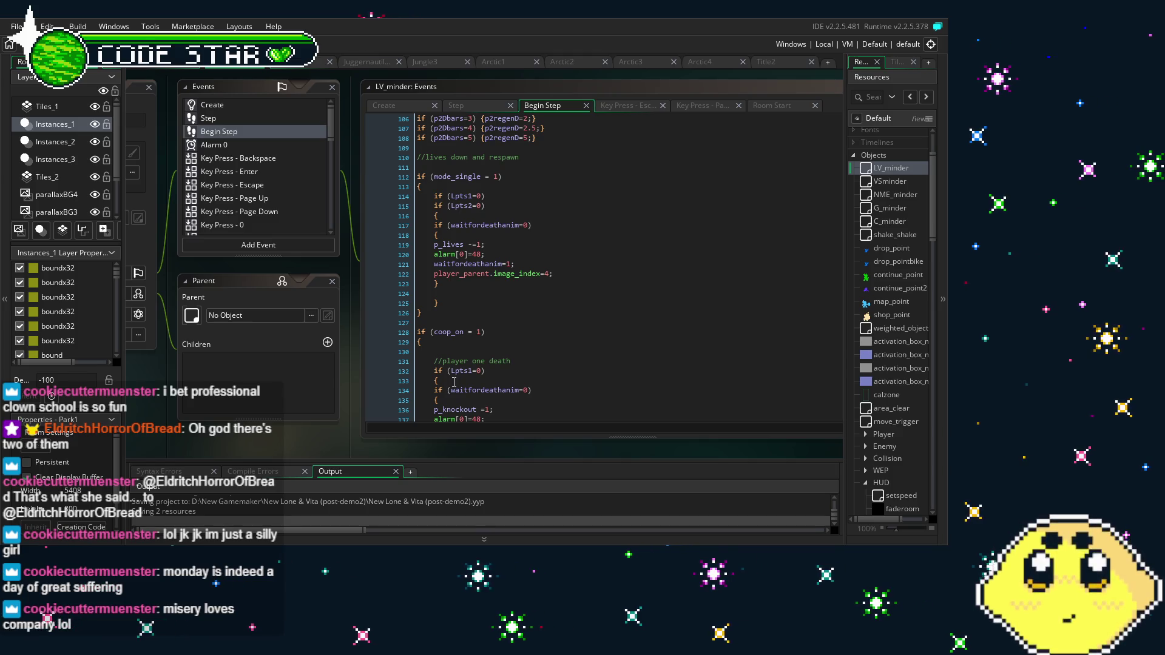
scroll(454, 383, "down", 3)
scroll(454, 382, "down", 3)
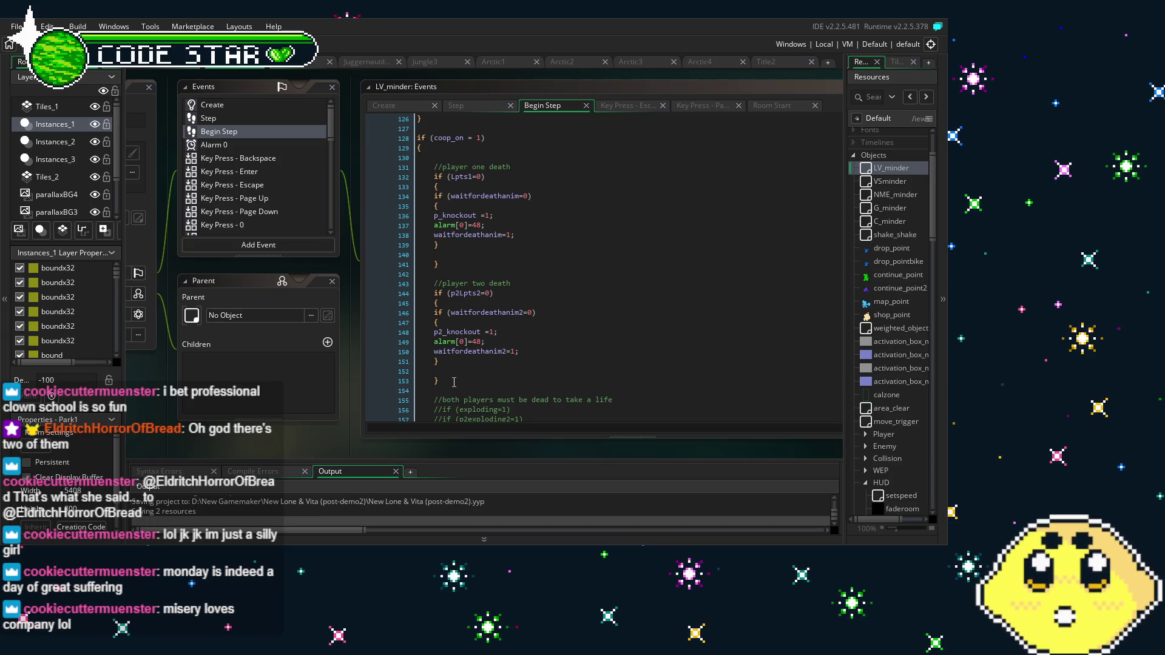
scroll(454, 382, "down", 3)
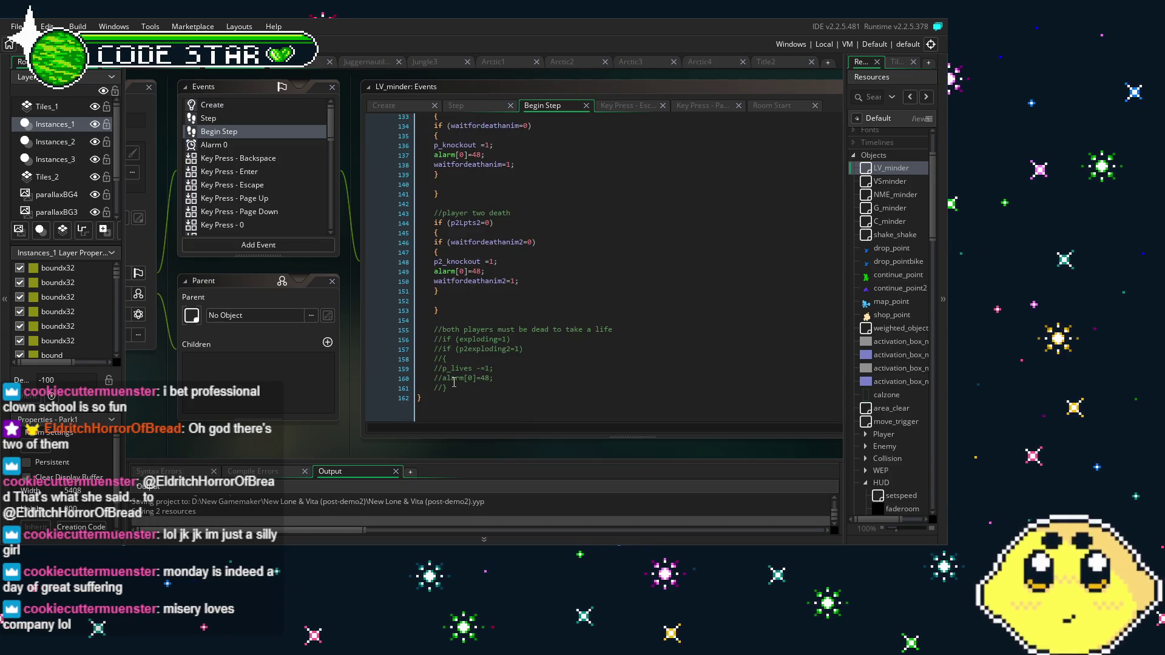
scroll(454, 383, "up", 15)
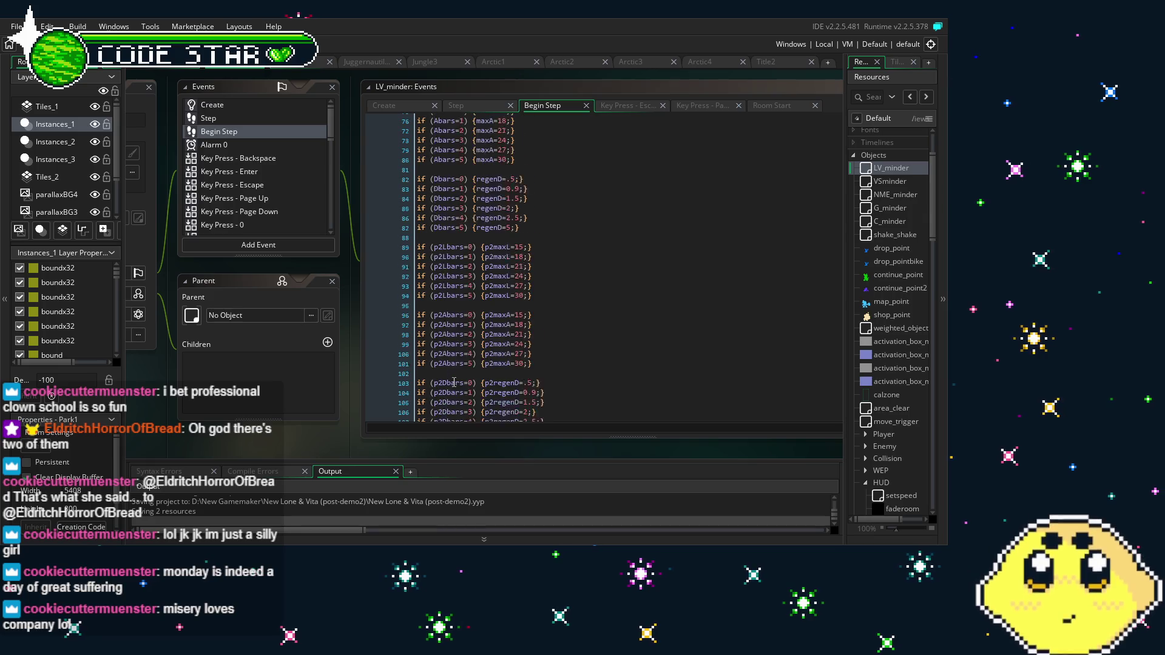
scroll(453, 383, "up", 8)
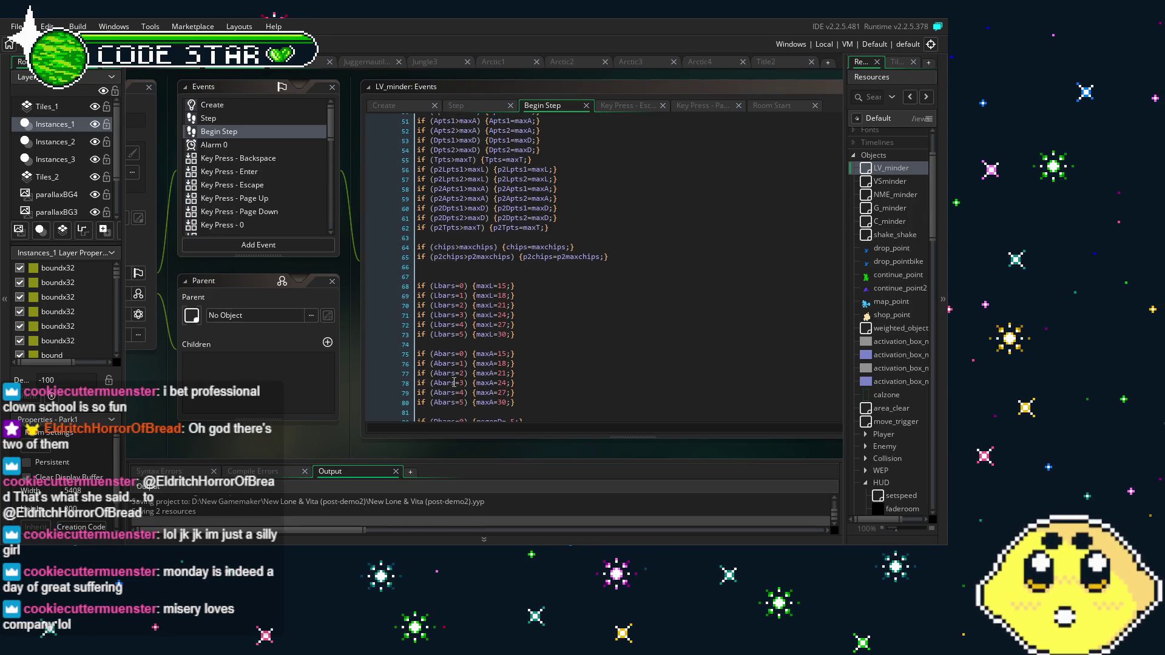
scroll(454, 383, "down", 3)
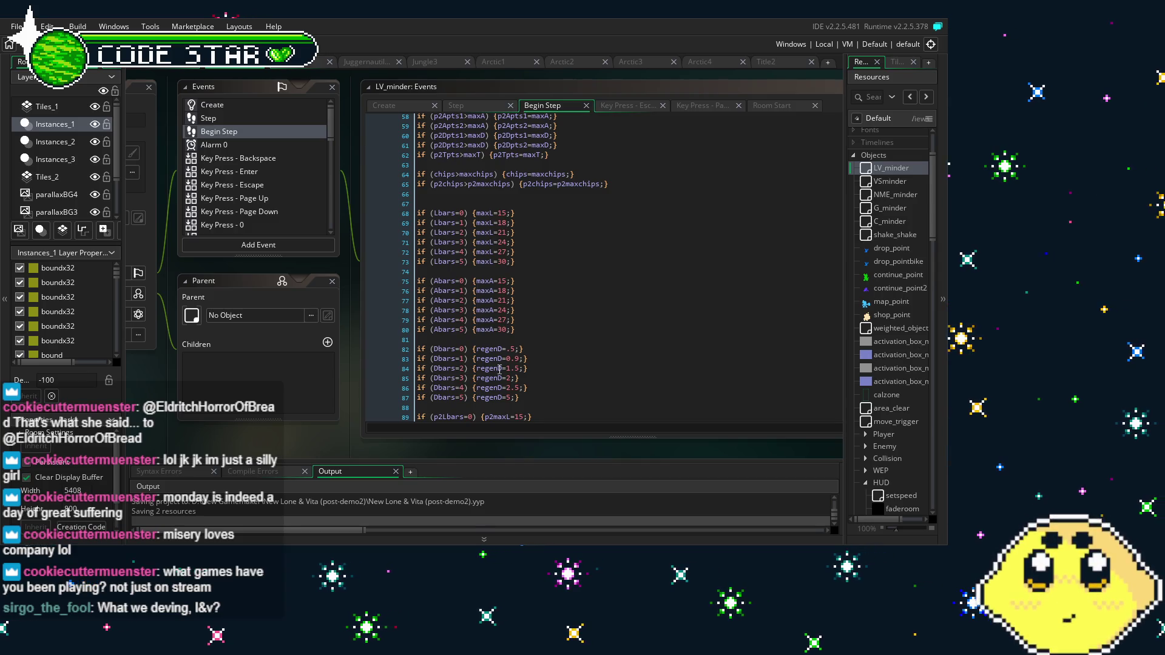
scroll(500, 369, "up", 7)
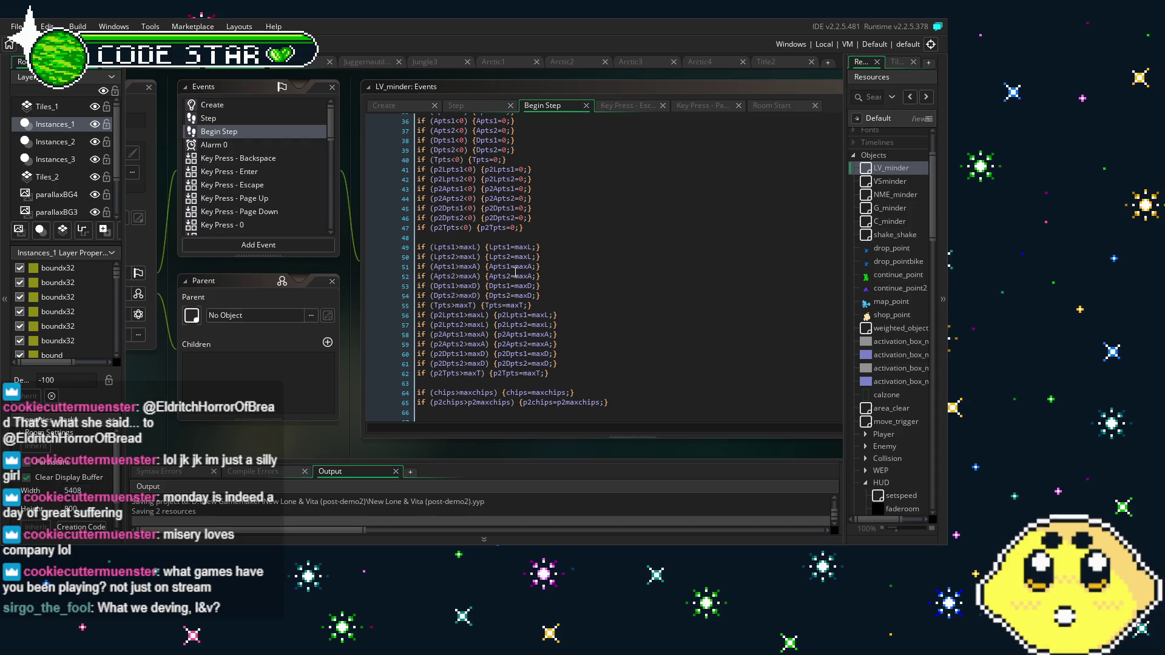
left_click(499, 296)
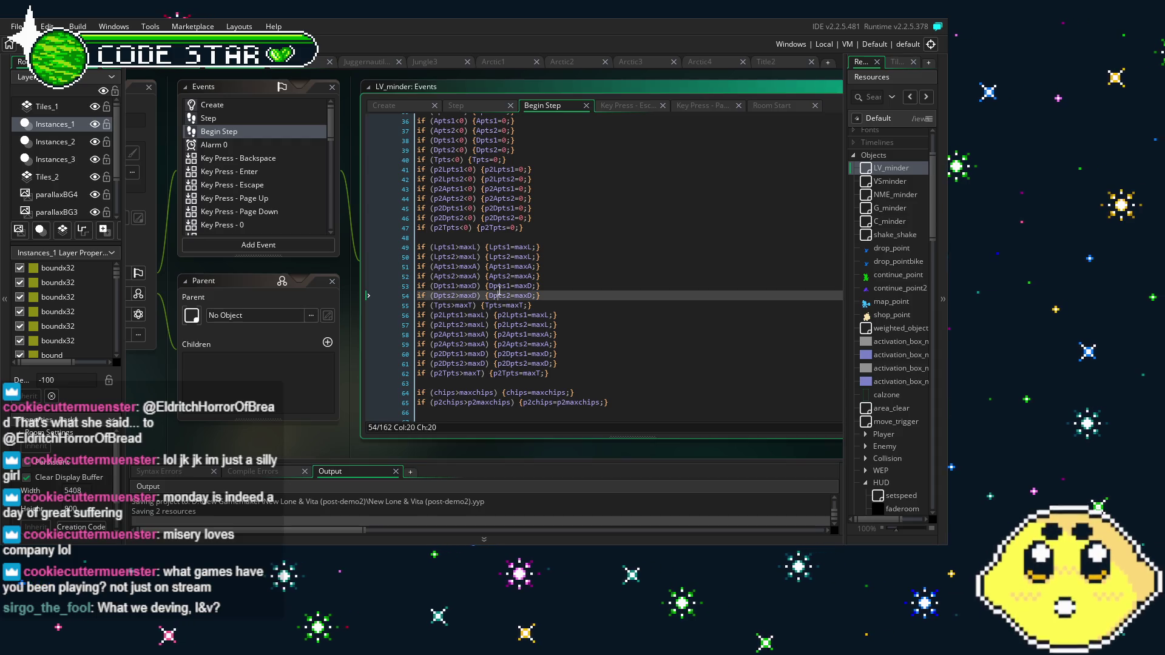
scroll(499, 291, "up", 12)
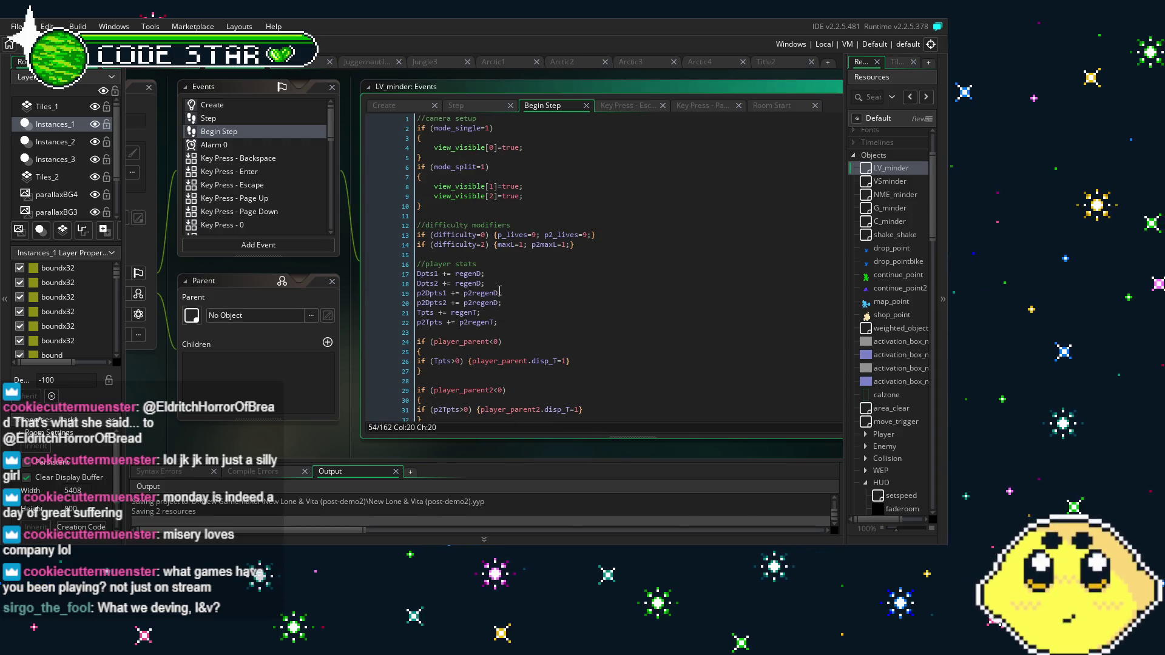
scroll(499, 290, "down", 10)
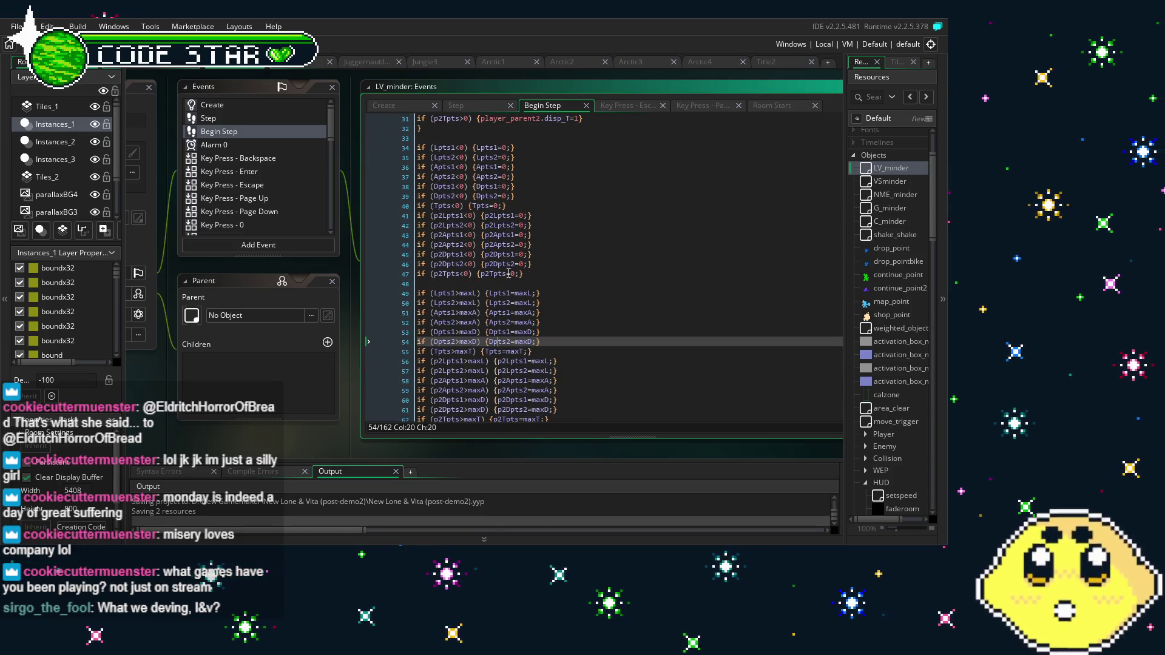
scroll(508, 274, "down", 2)
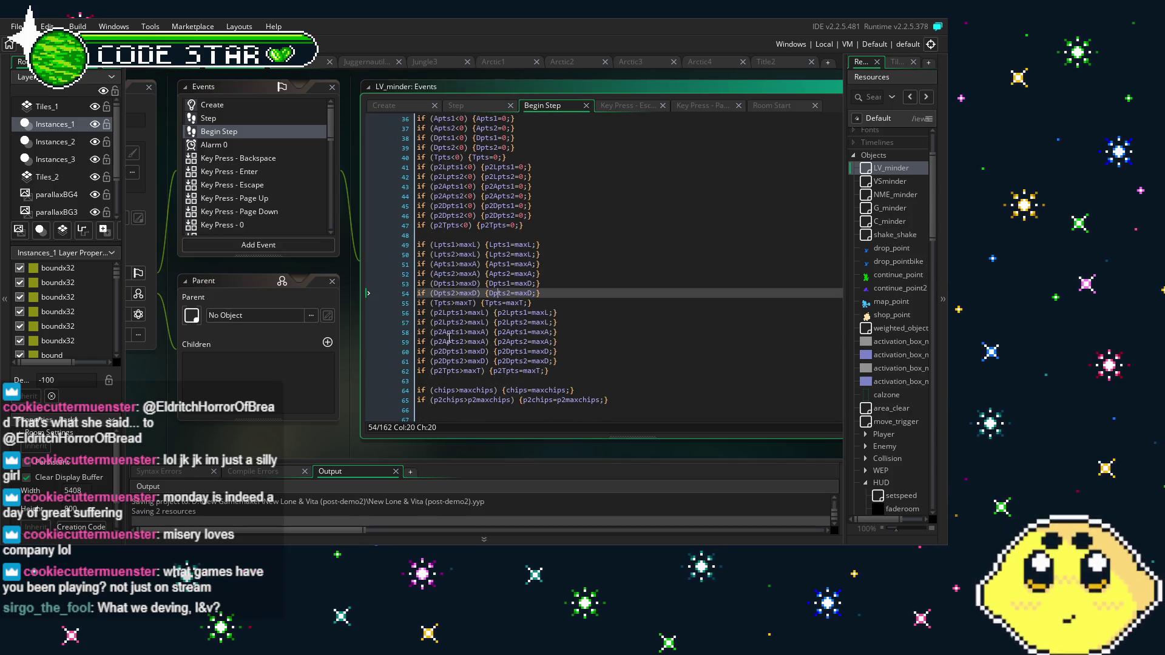
left_click(554, 332)
left_click(512, 351)
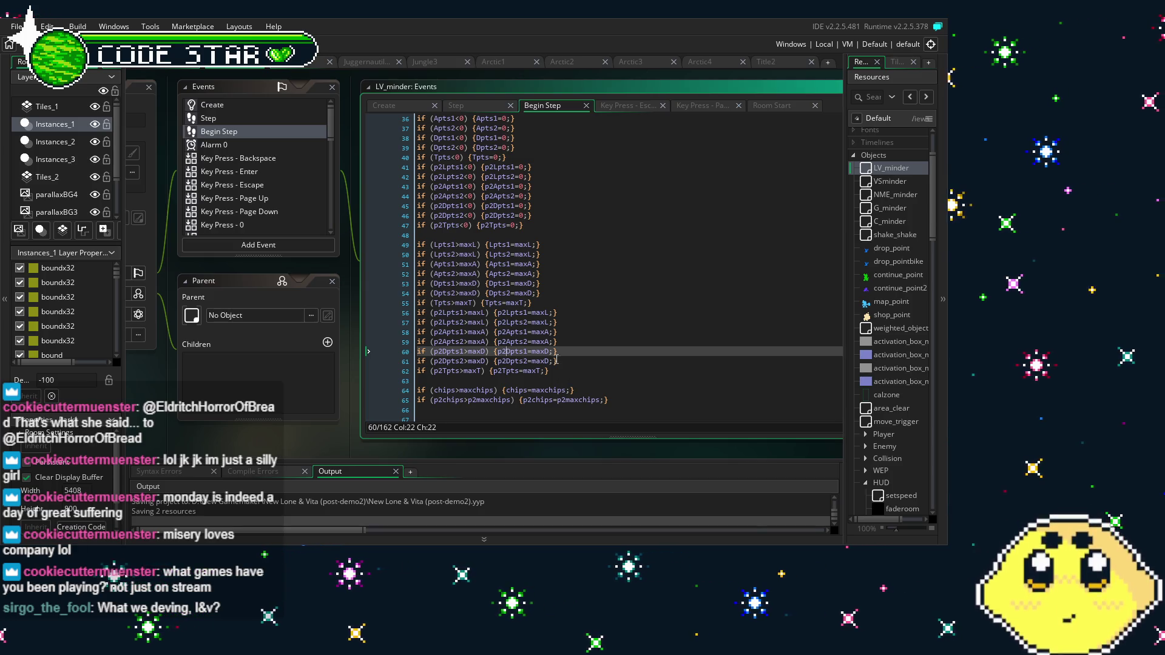
left_click(538, 323)
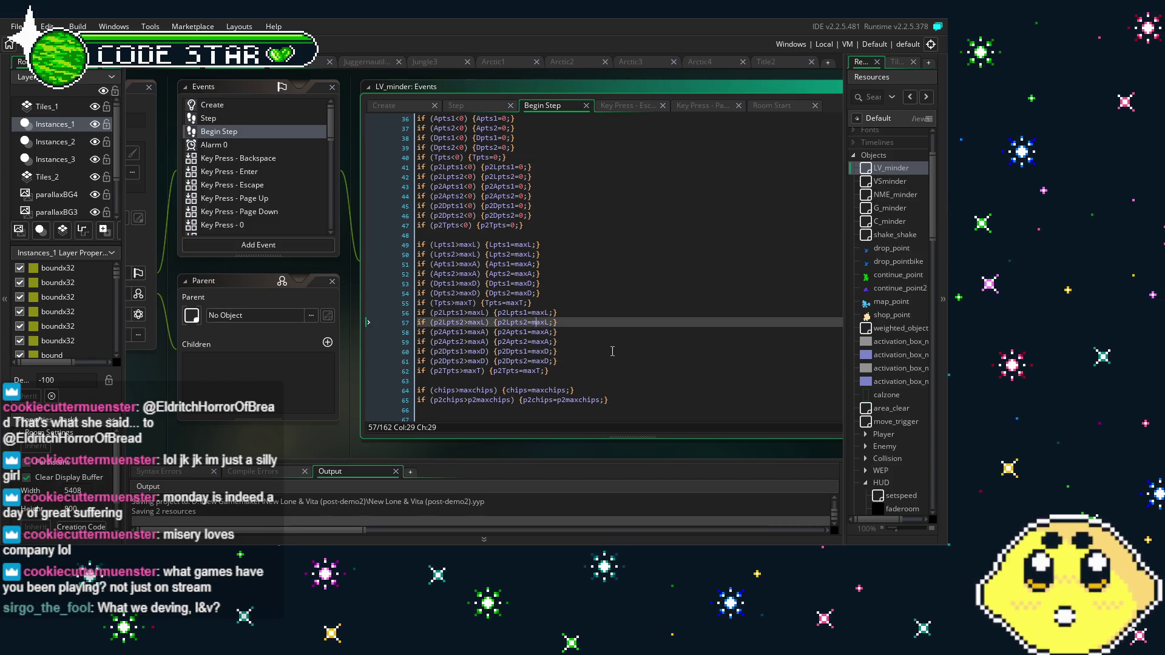
key("Up")
type("p2")
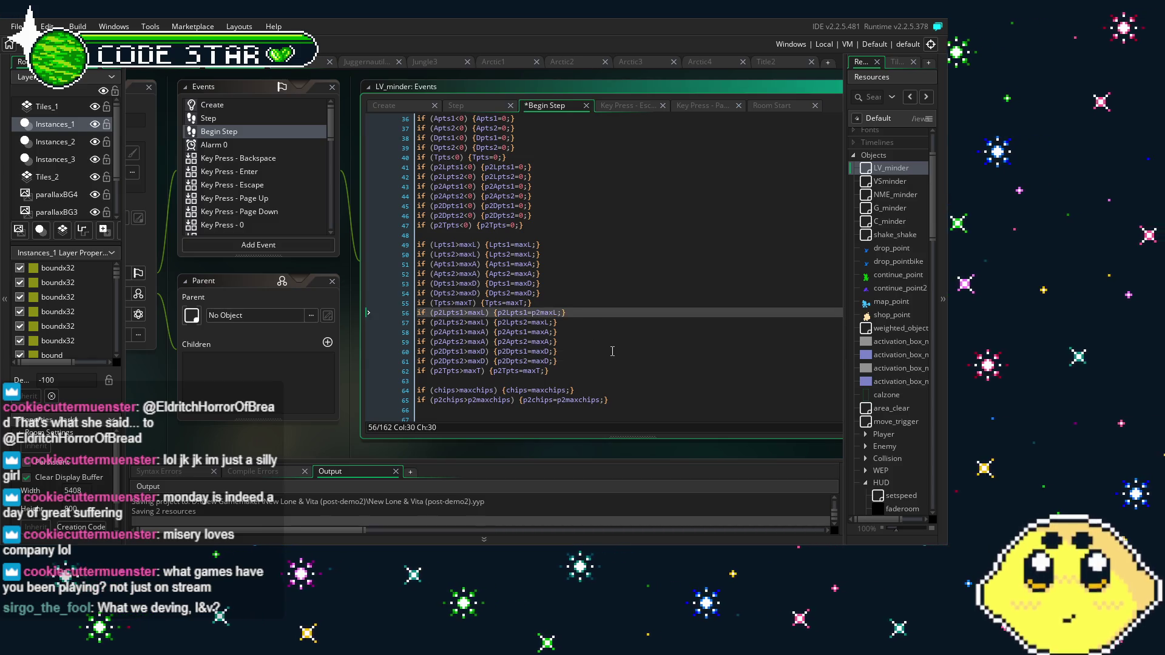
key("Down")
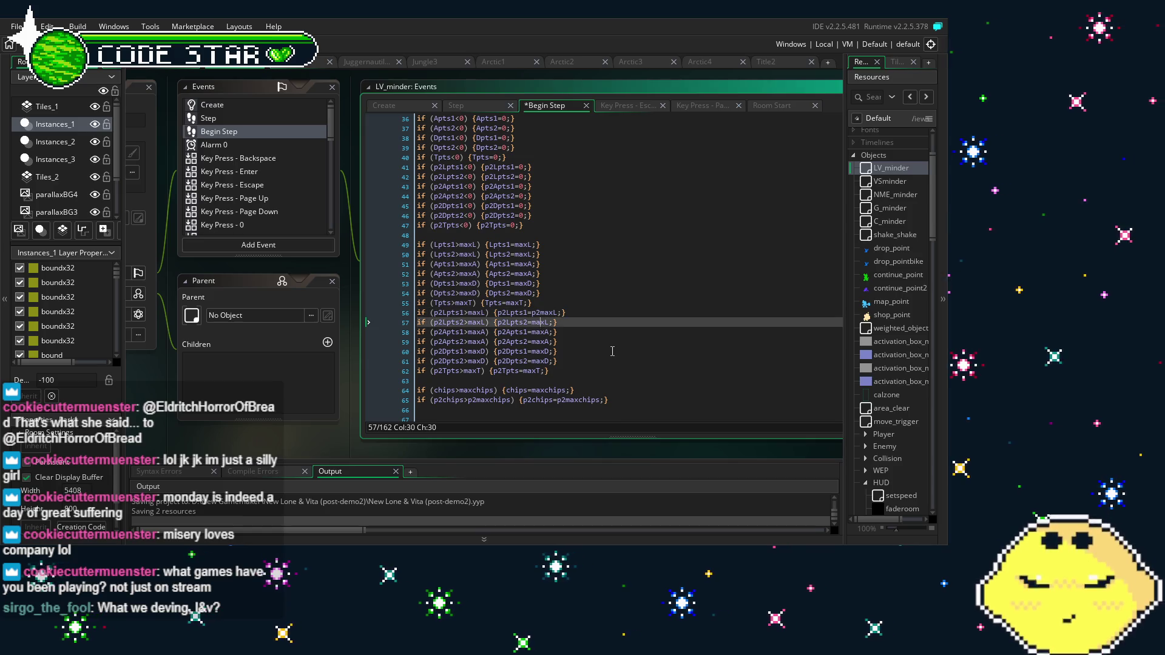
key("Down")
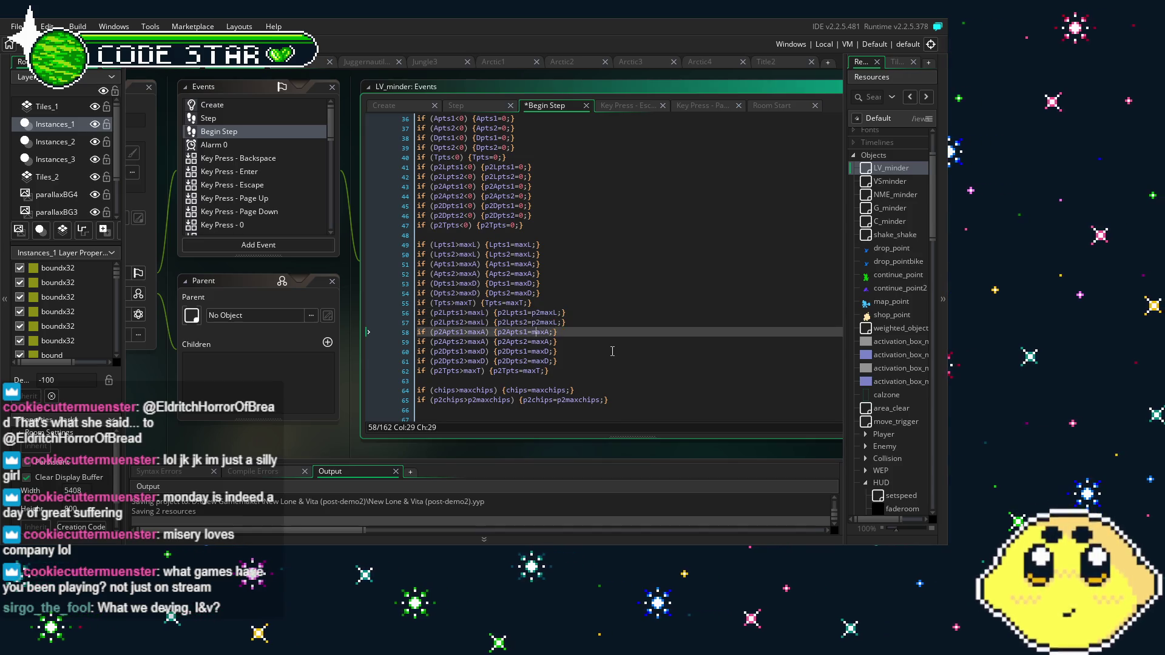
key("Down")
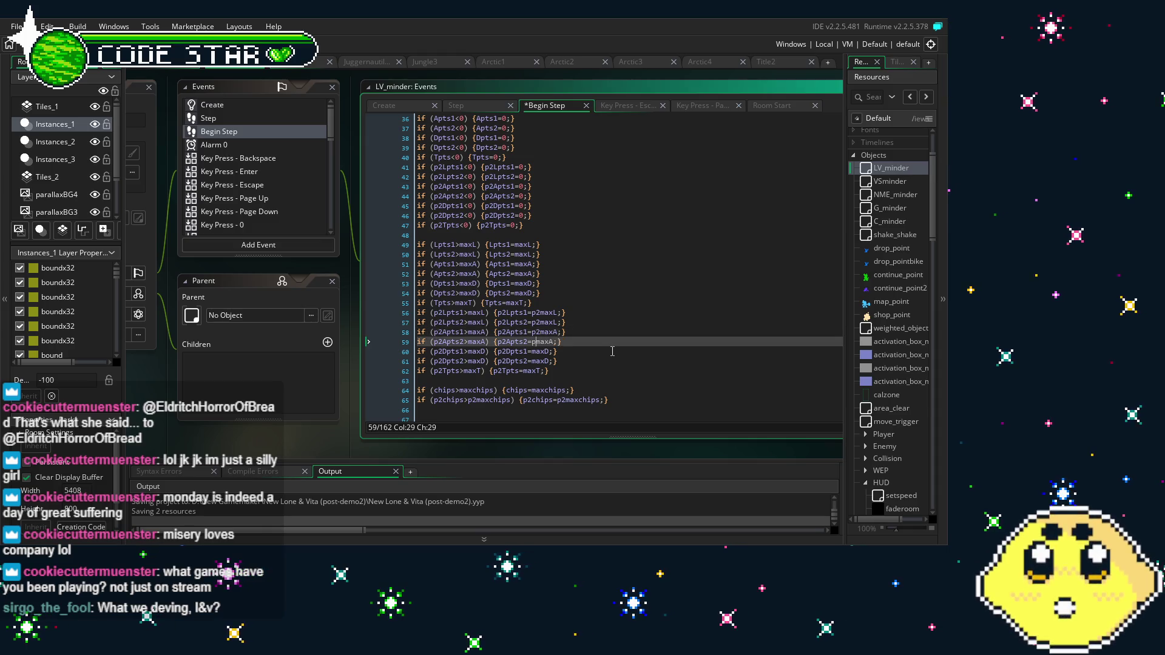
key("Down")
key("Down")
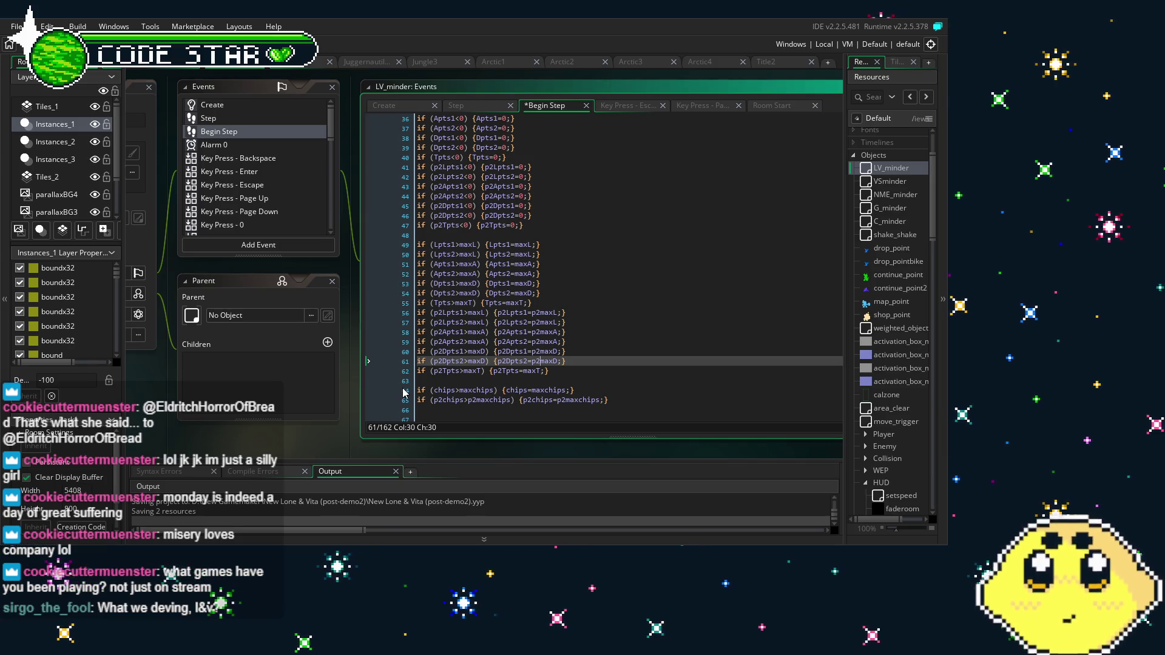
key("ctrl+z")
key("ctrl+z")
key("ctrl+z")
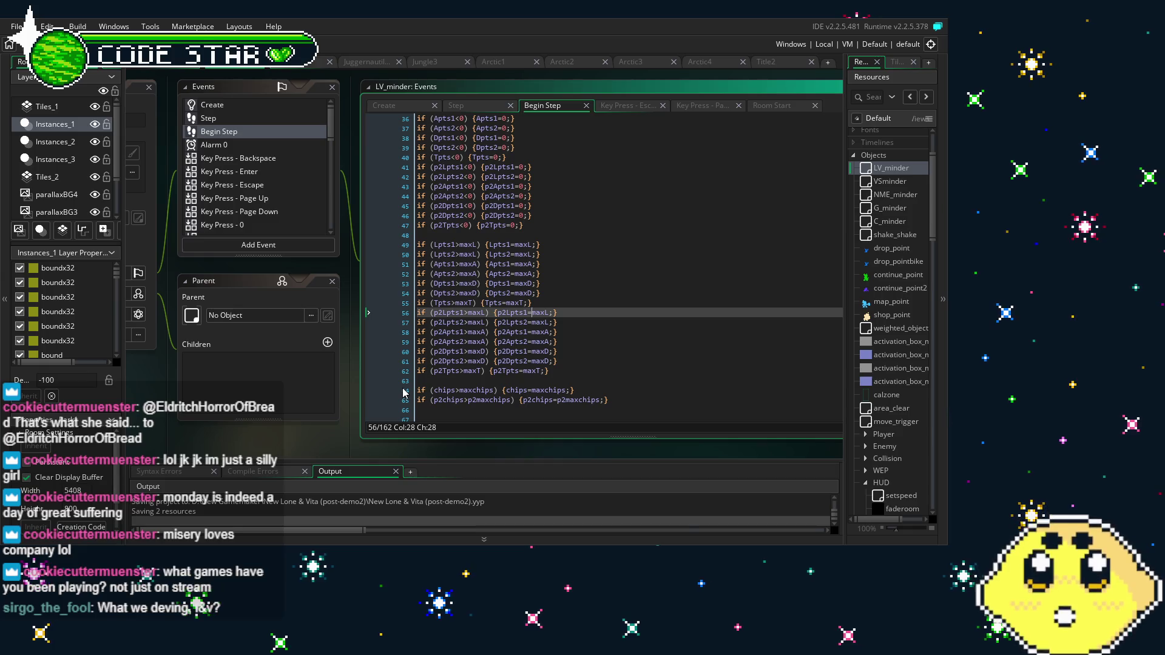
Show LV_minder's Create event and read it to the end, where p2maxL=15, p2maxA=15 and p2maxD=27
left_click_drag(263, 449, 270, 447)
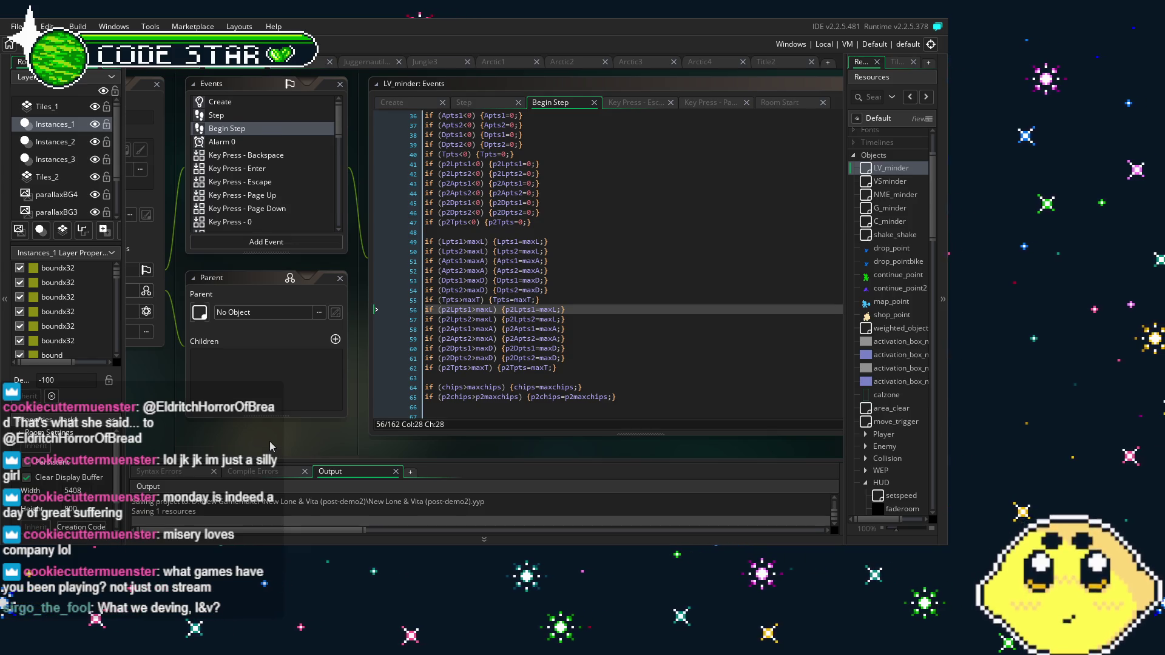
scroll(269, 442, "down", 1)
left_click_drag(269, 442, 372, 434)
scroll(305, 308, "up", 2)
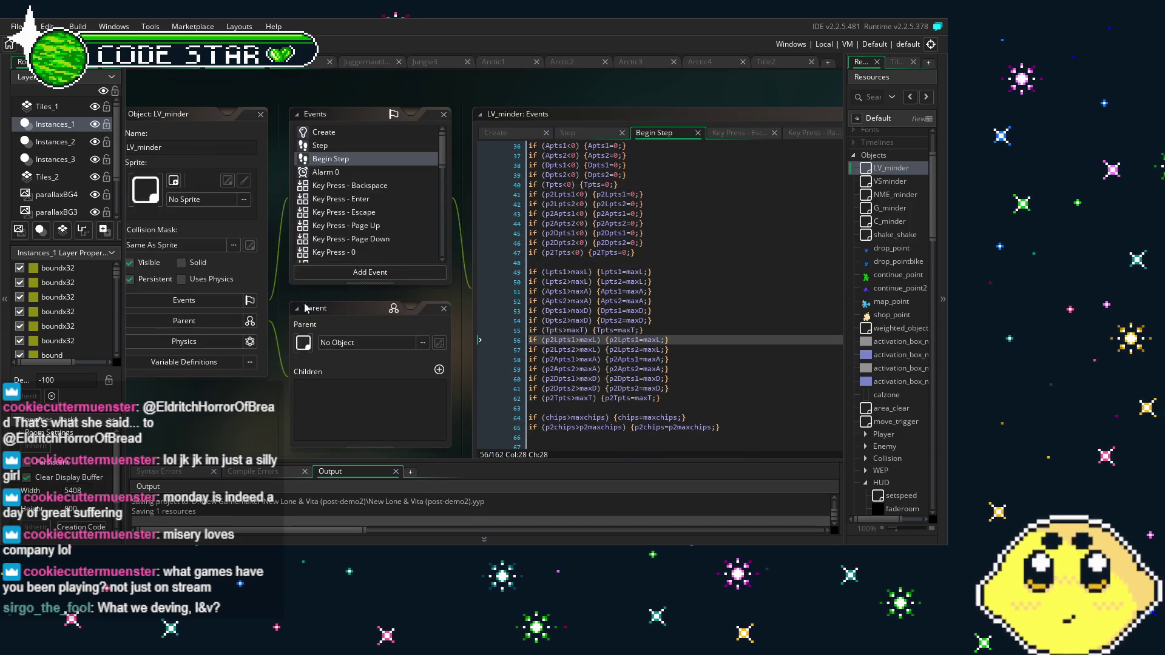
left_click(359, 185)
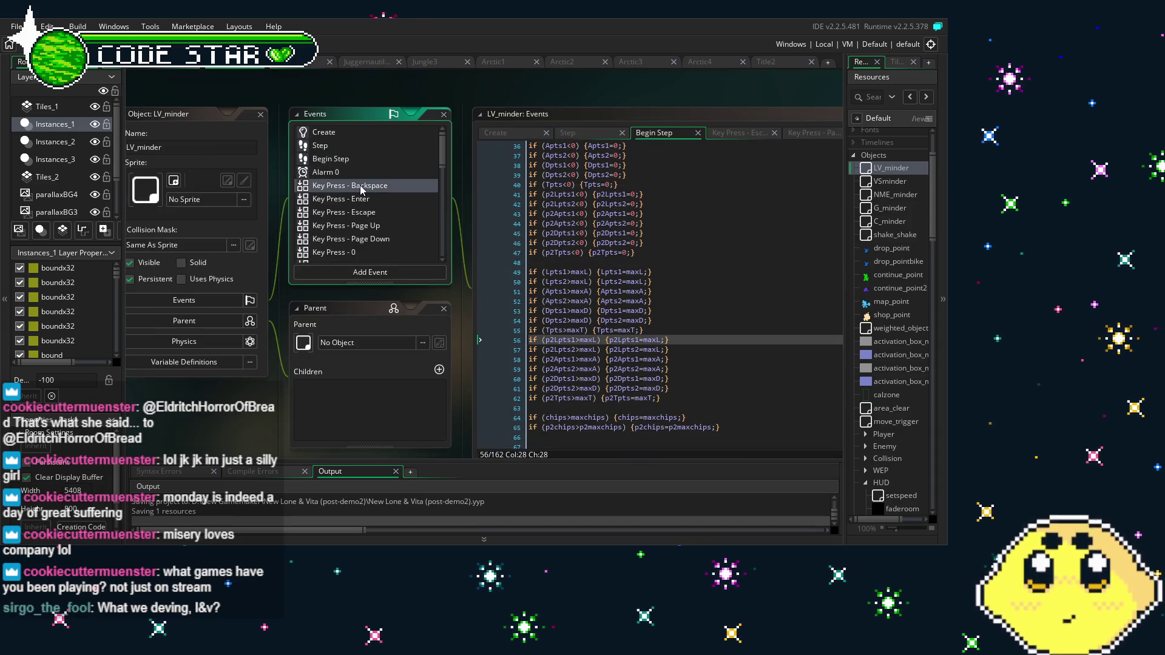
left_click(362, 136)
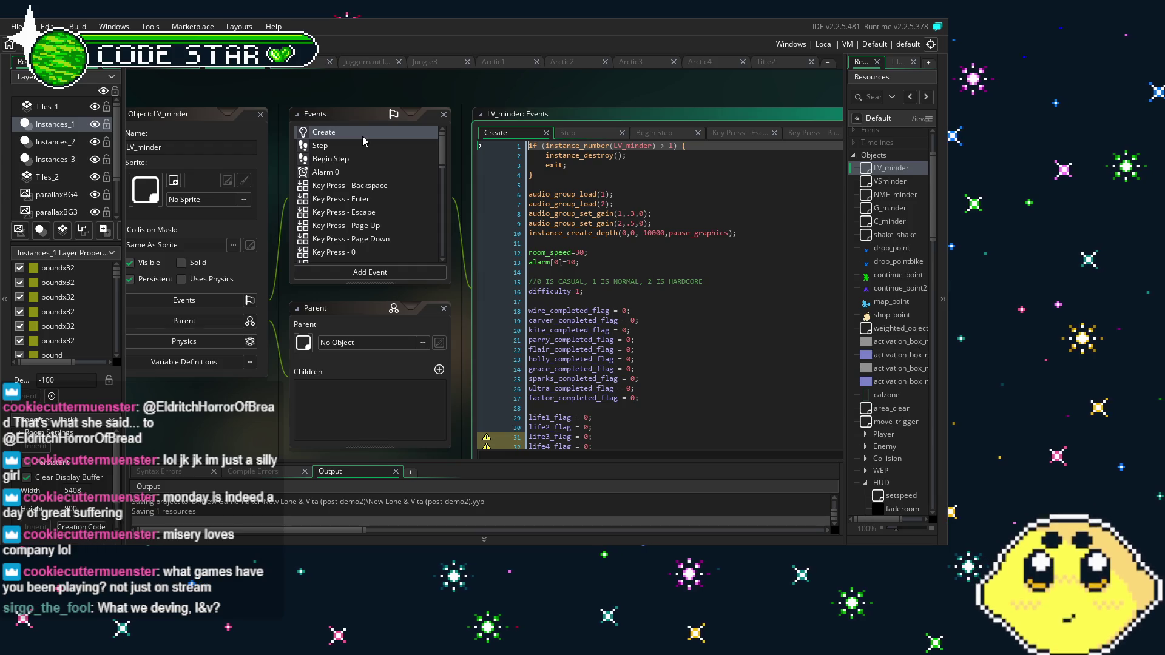
scroll(565, 365, "down", 10)
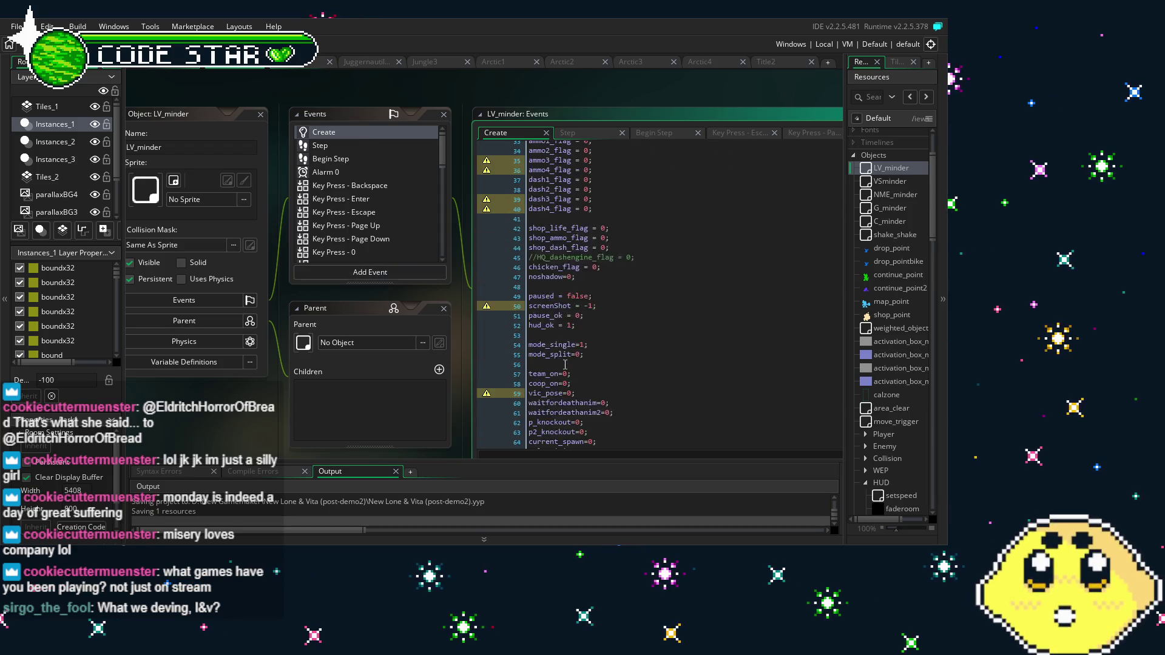
scroll(565, 365, "down", 12)
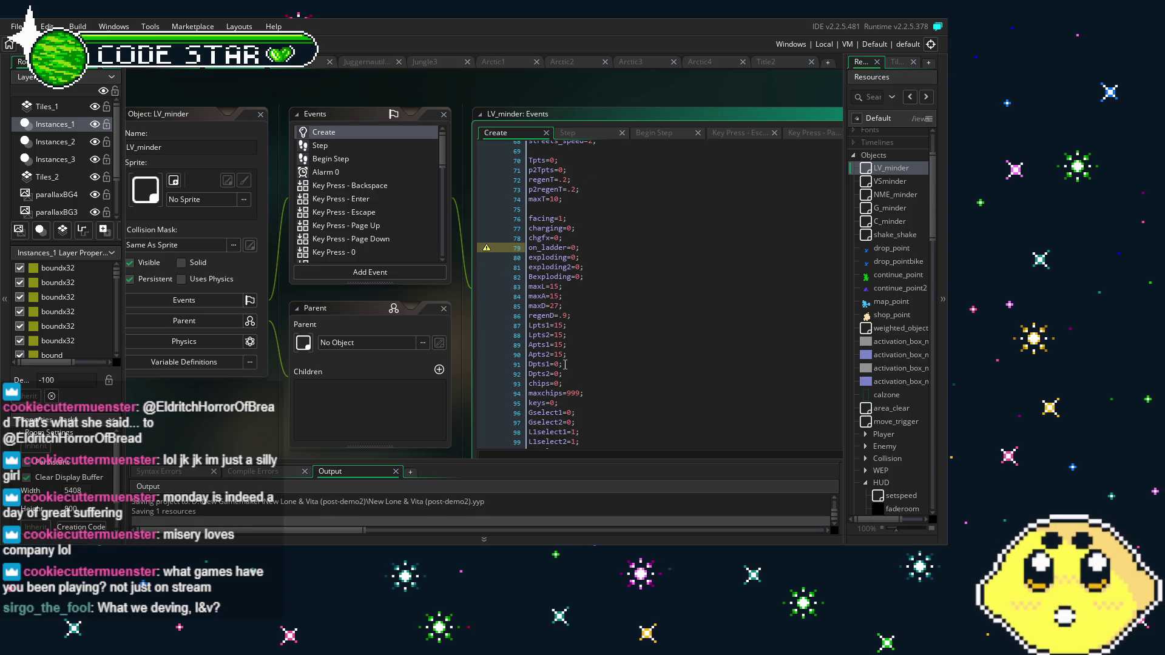
scroll(565, 364, "down", 2)
left_click(532, 385)
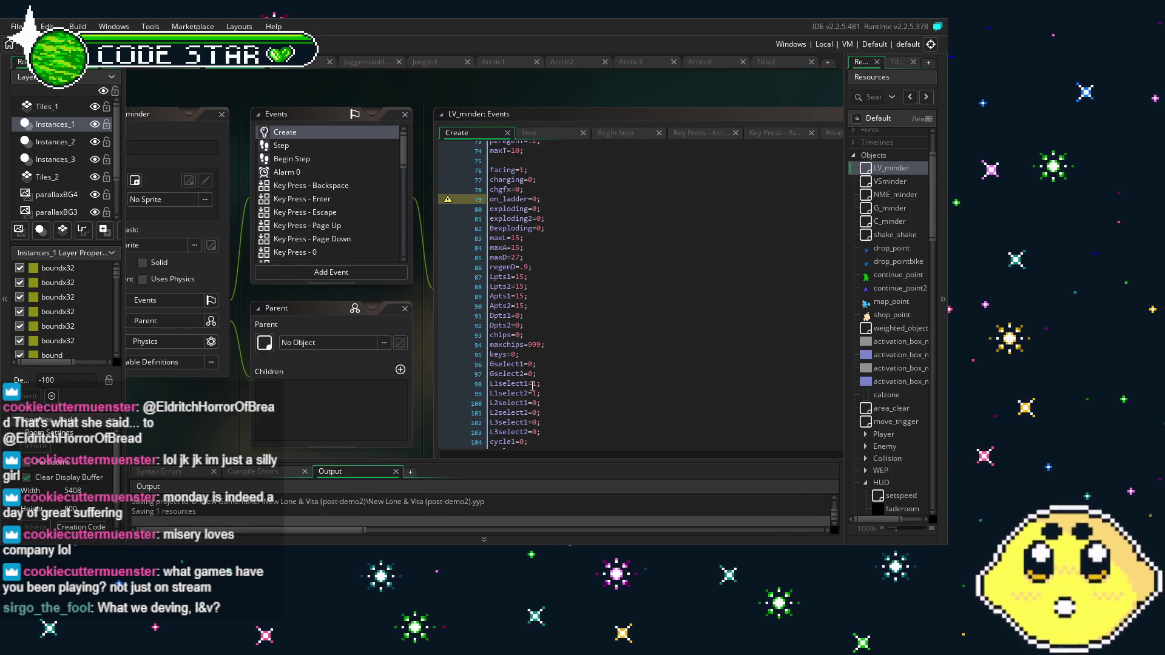
scroll(532, 384, "down", 8)
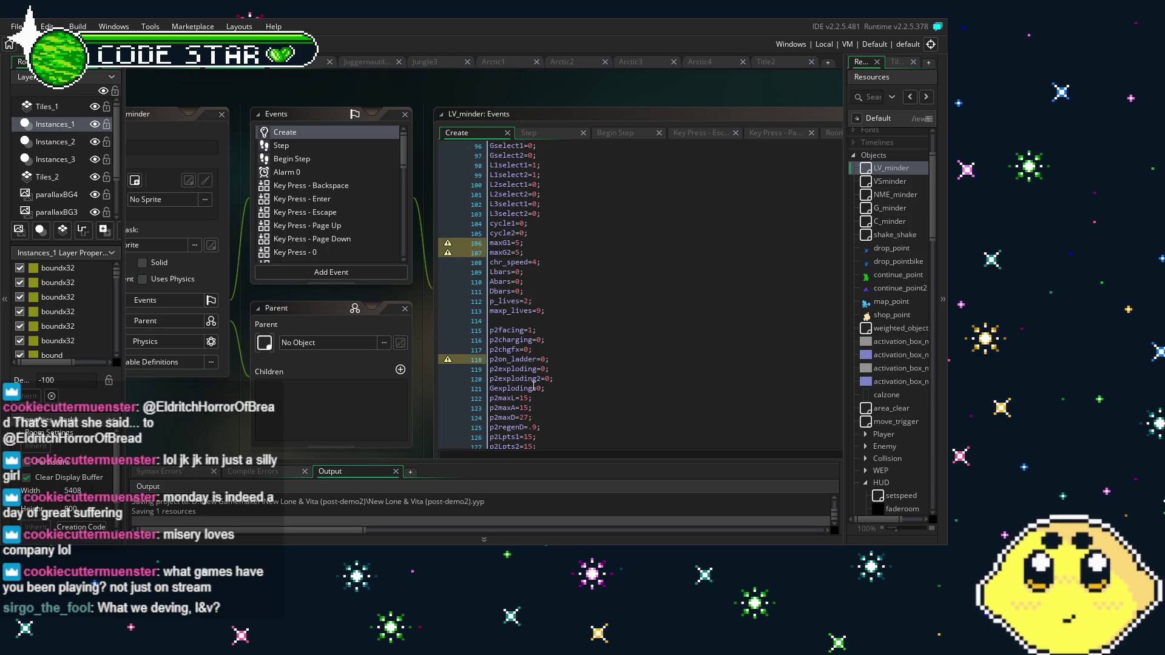
scroll(534, 384, "down", 6)
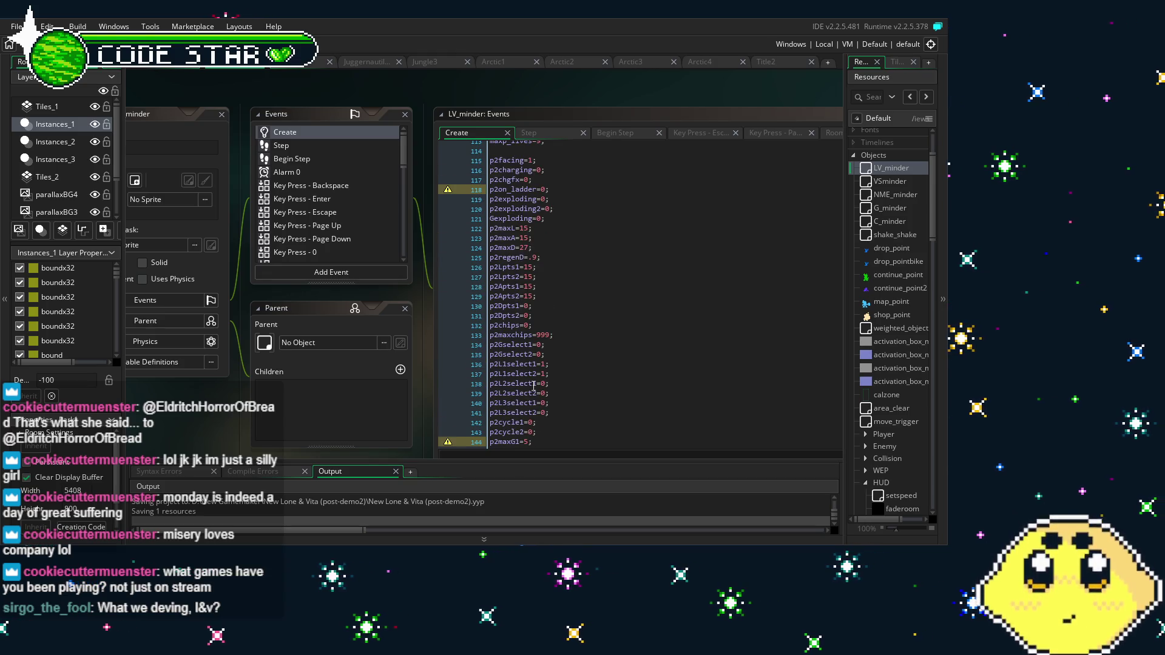
scroll(533, 385, "down", 4)
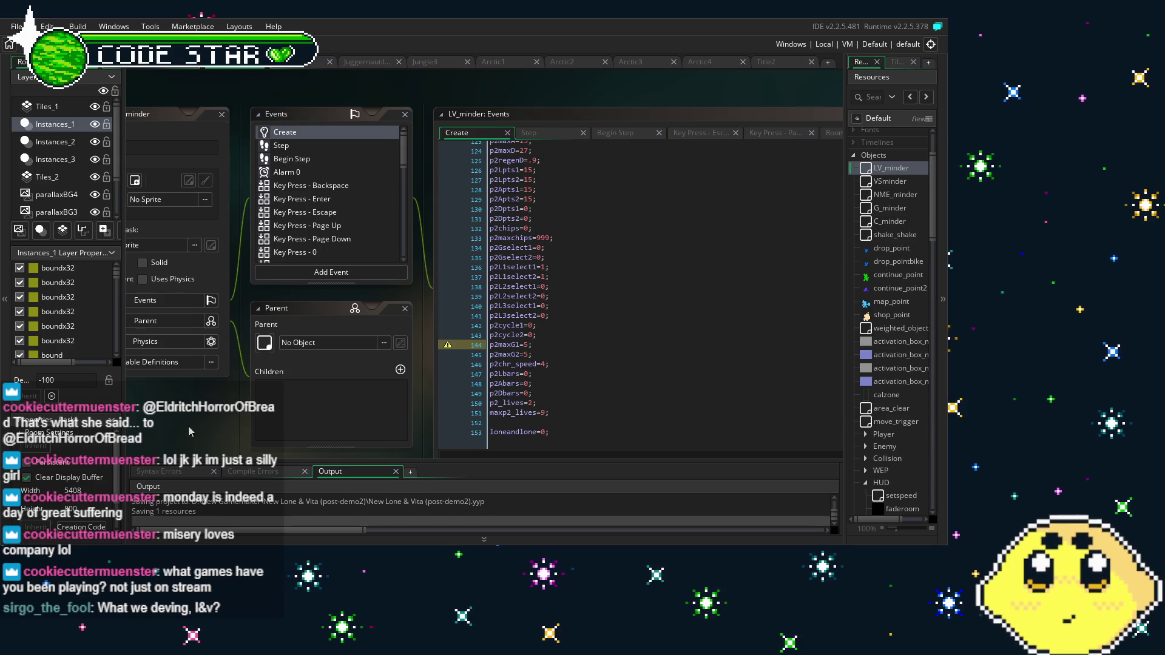
scroll(189, 431, "right", 2)
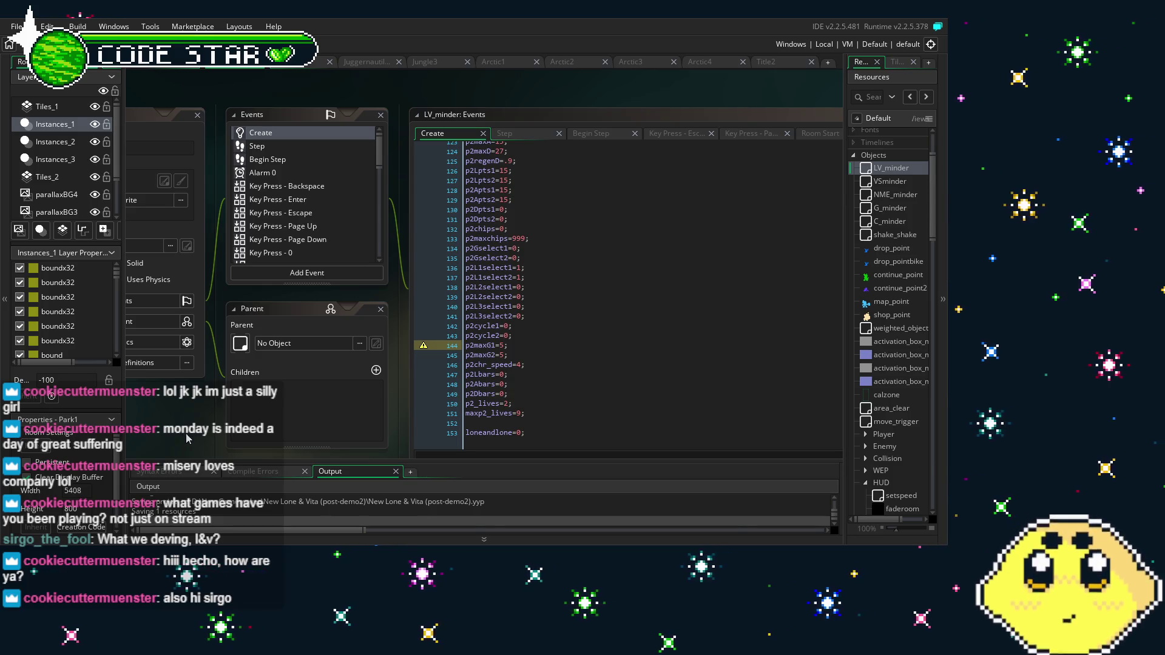
left_click_drag(190, 428, 218, 412)
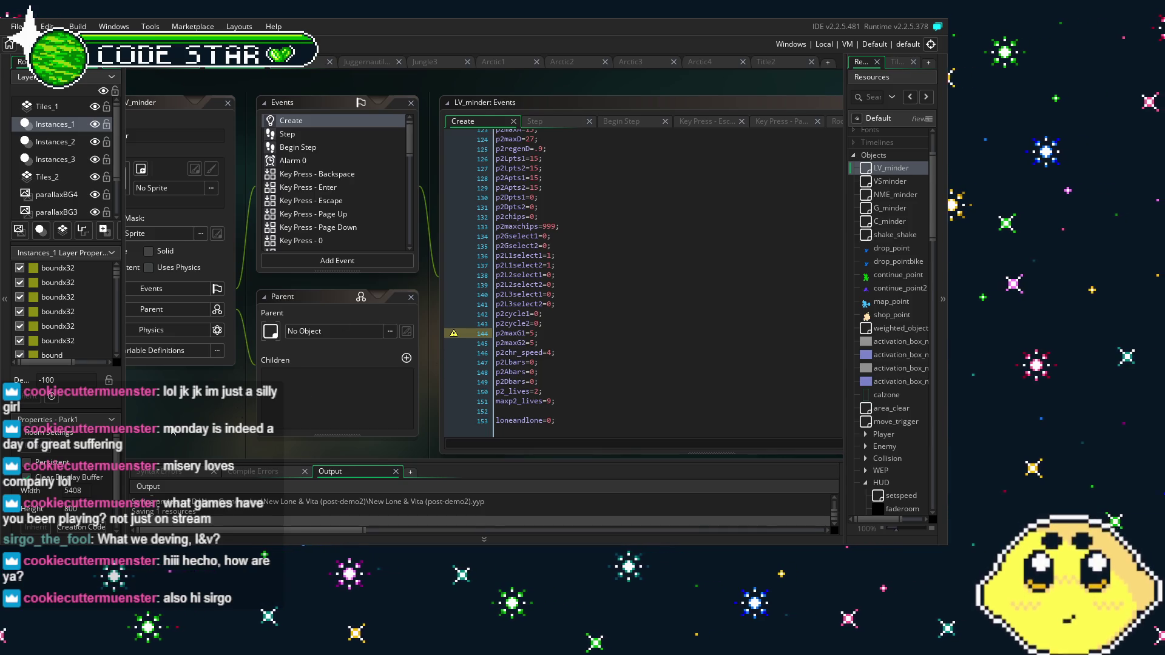
left_click_drag(340, 139, 366, 145)
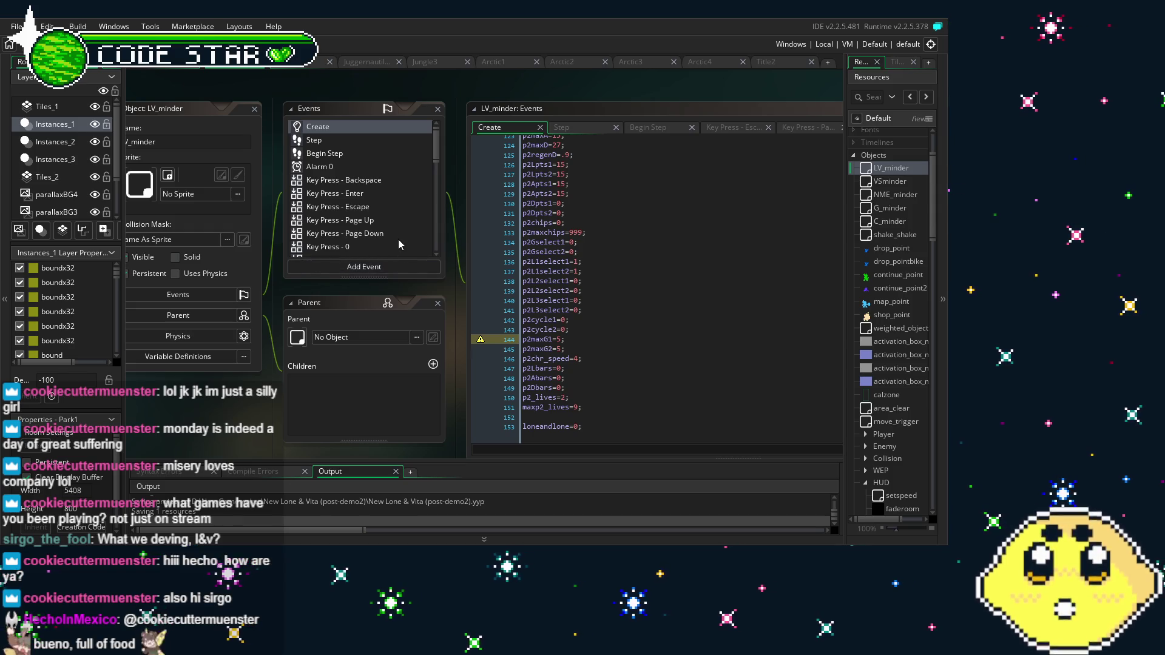
scroll(398, 238, "down", 2)
scroll(398, 239, "up", 2)
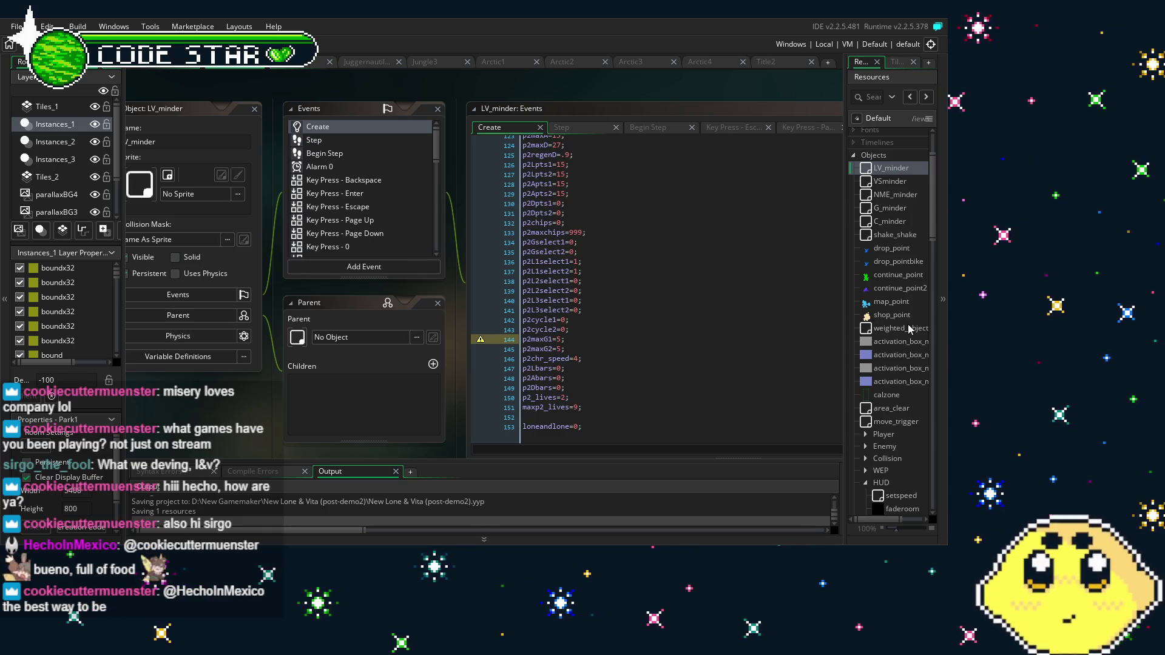
scroll(908, 330, "up", 2)
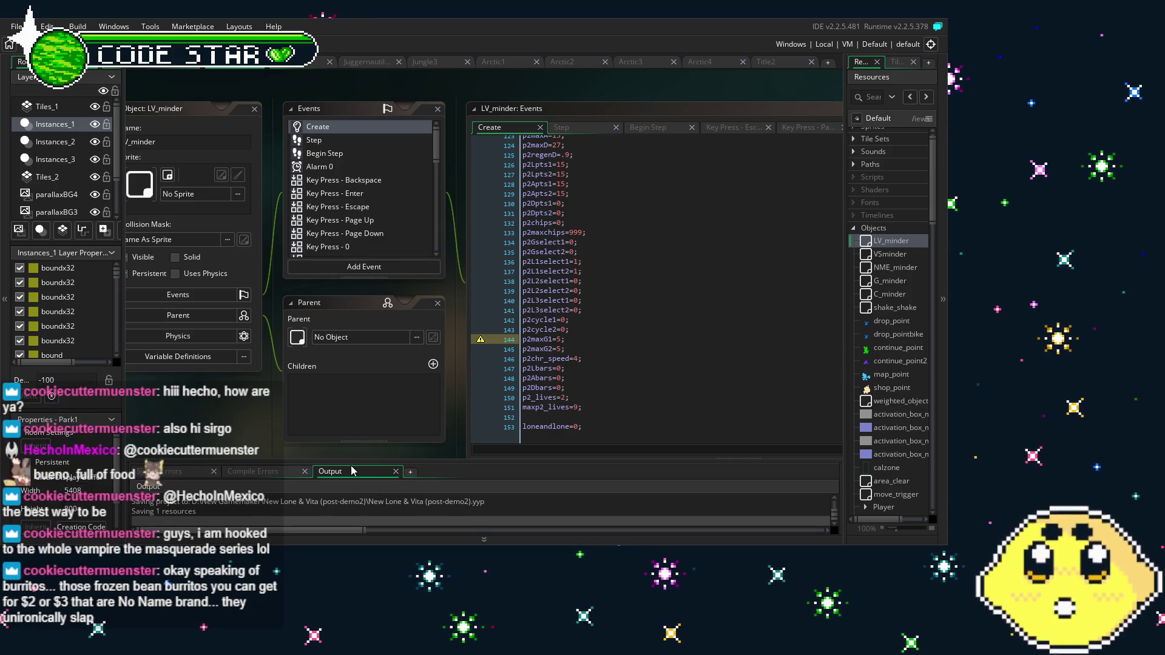
mouse_move(174, 424)
left_mouse_down()
mouse_move(227, 407)
mouse_move(204, 403)
left_mouse_up()
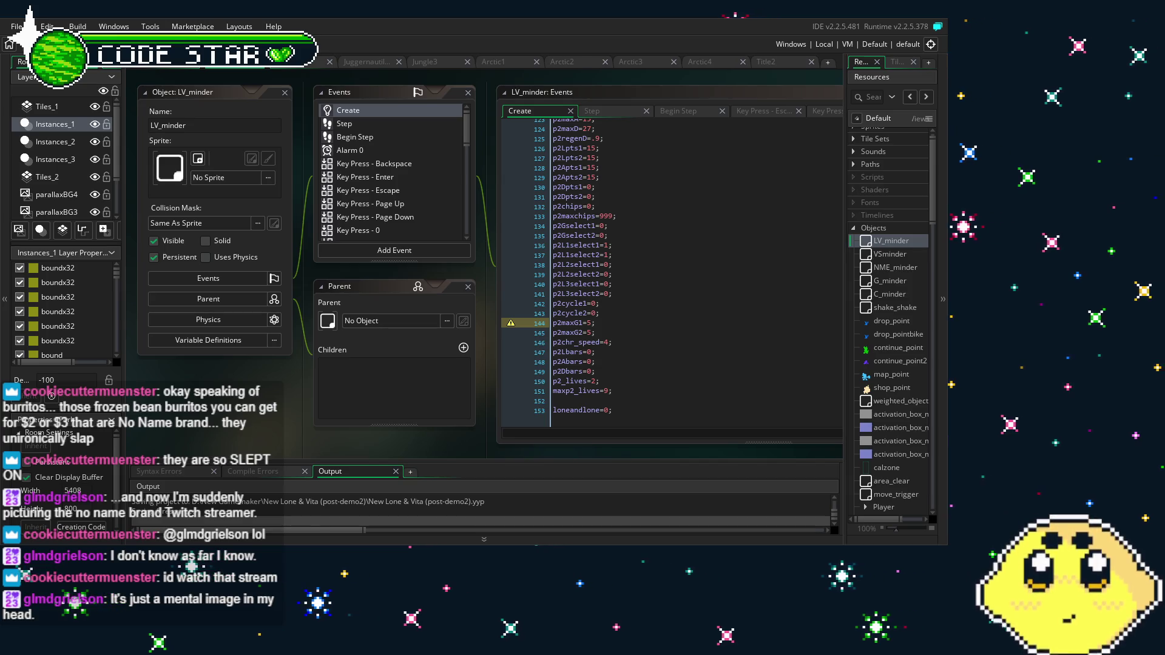
left_click_drag(305, 446, 283, 442)
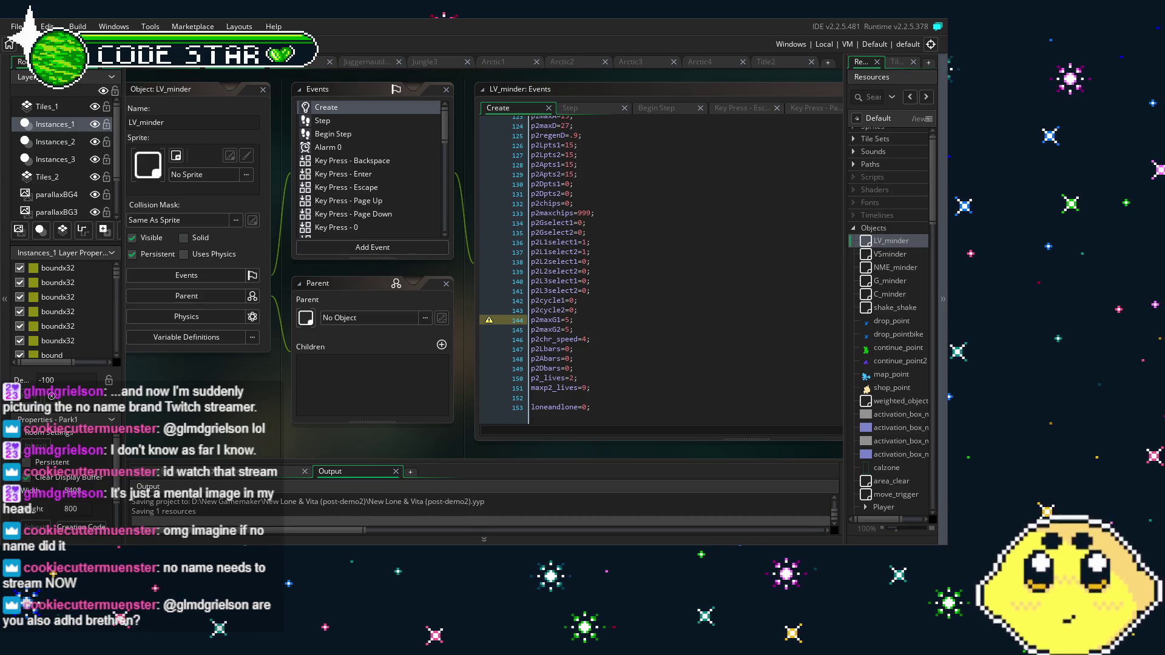
Look at LV_minder's Key Press - Backspace event code
left_click_drag(273, 411, 246, 413)
scroll(366, 155, "down", 5)
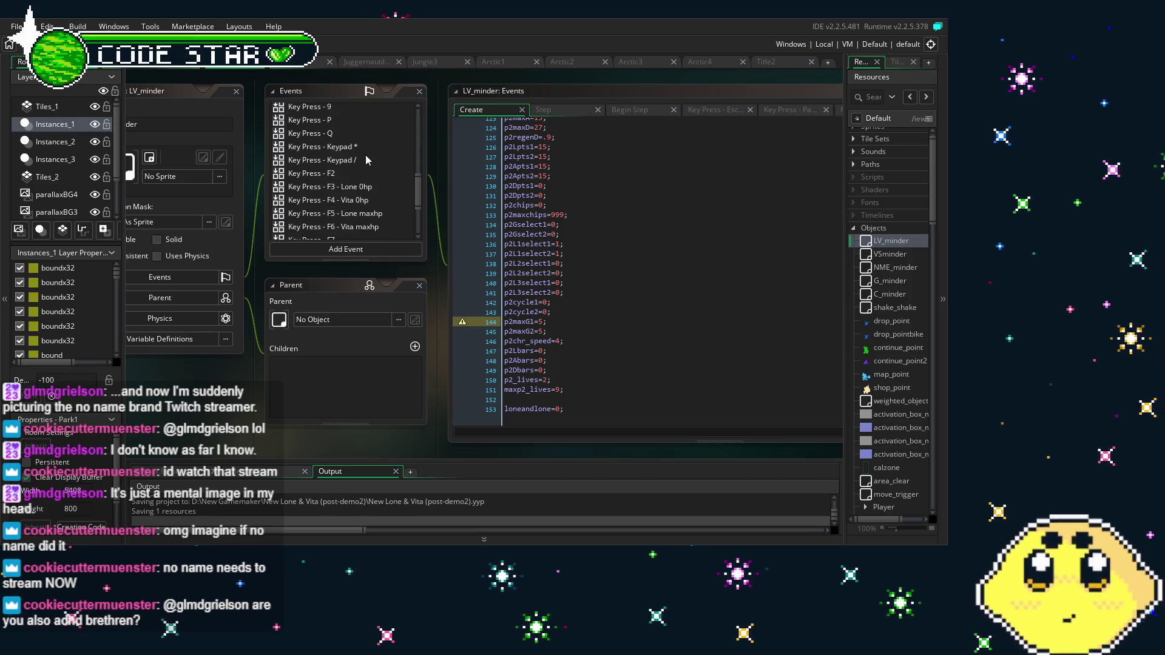
scroll(365, 155, "up", 5)
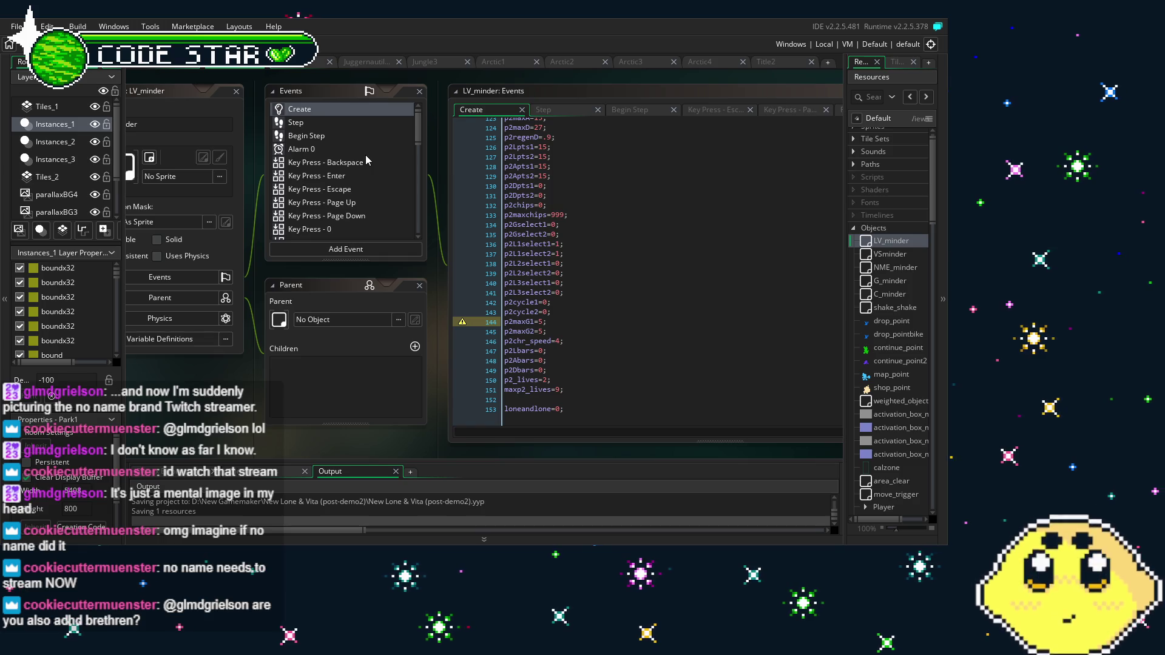
left_click(374, 162)
scroll(373, 162, "down", 5)
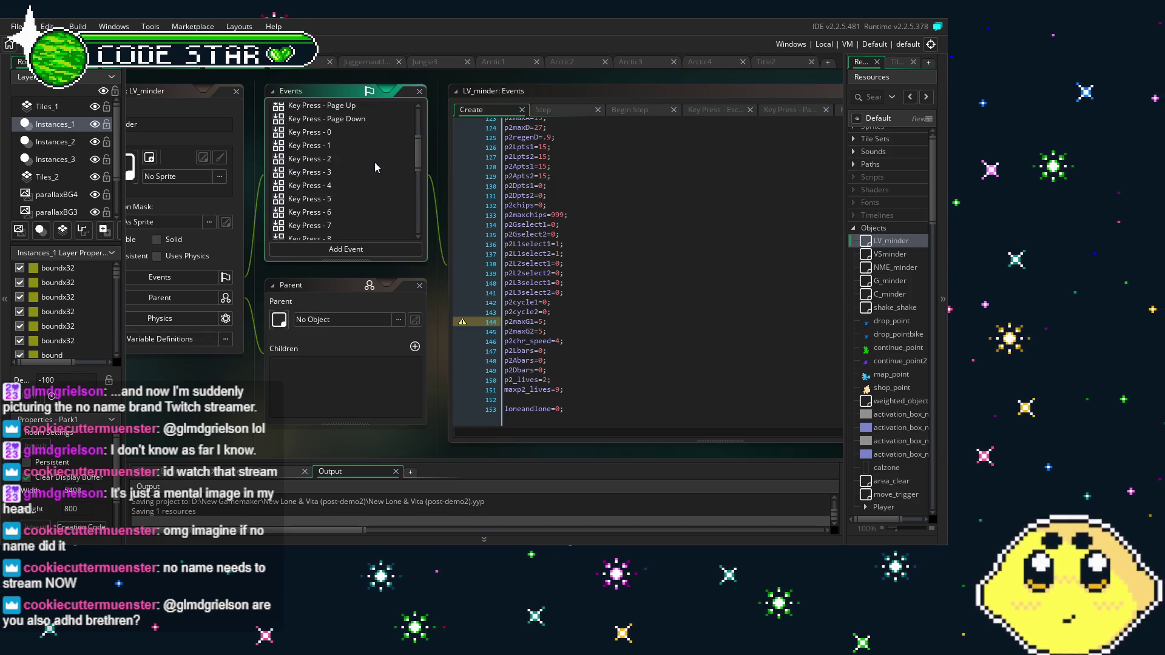
scroll(373, 162, "up", 5)
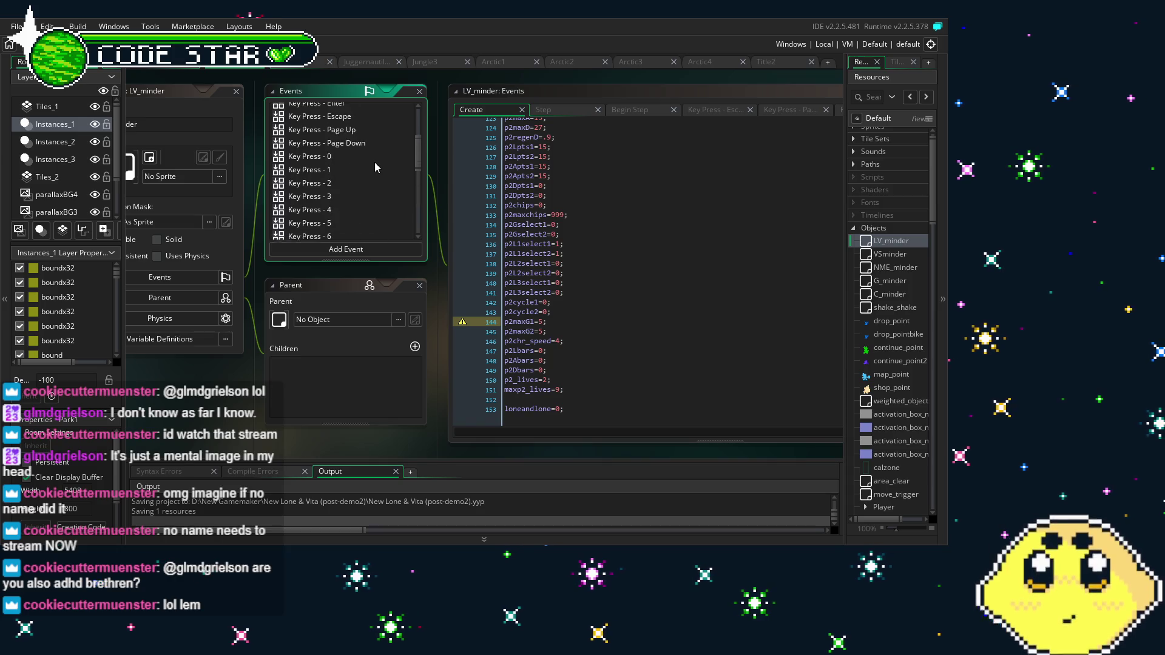
Read through LV_minder's Step event code, then show the Create event ending with loneandlone=0
left_click(340, 126)
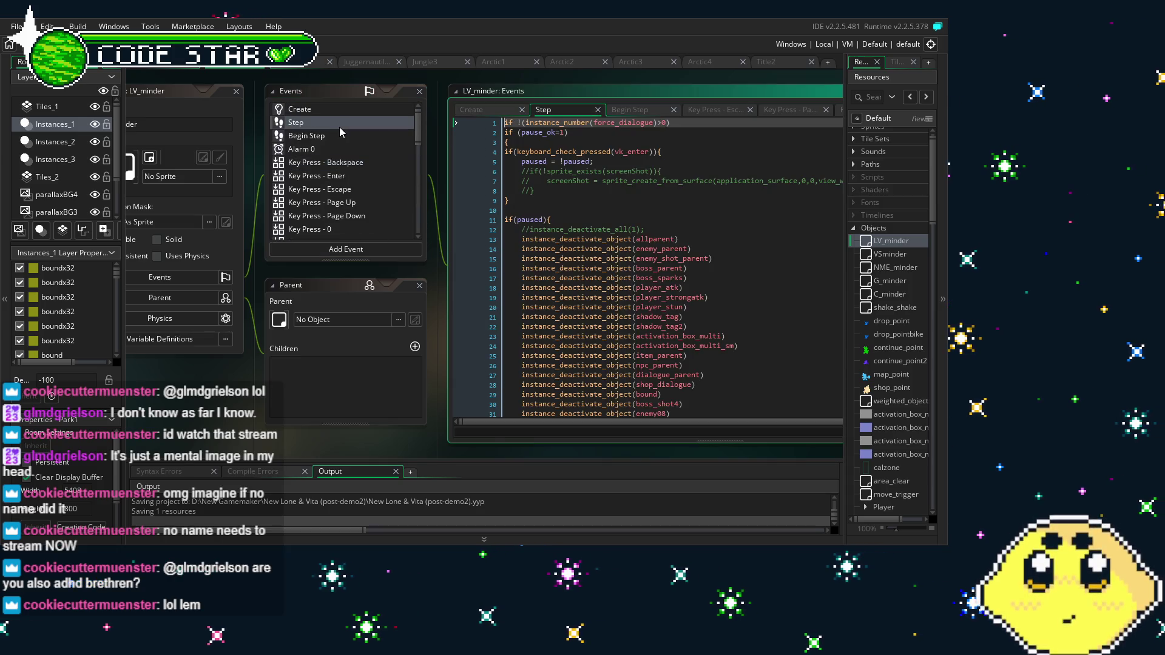
left_click(637, 318)
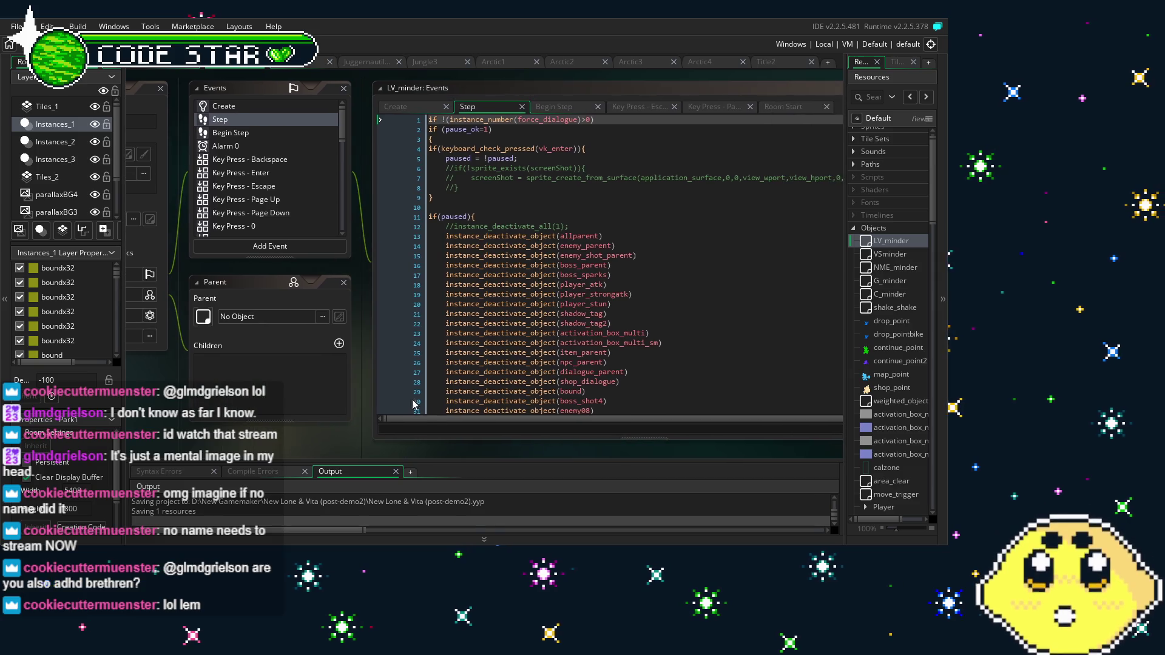
scroll(637, 318, "down", 2)
scroll(637, 318, "down", 9)
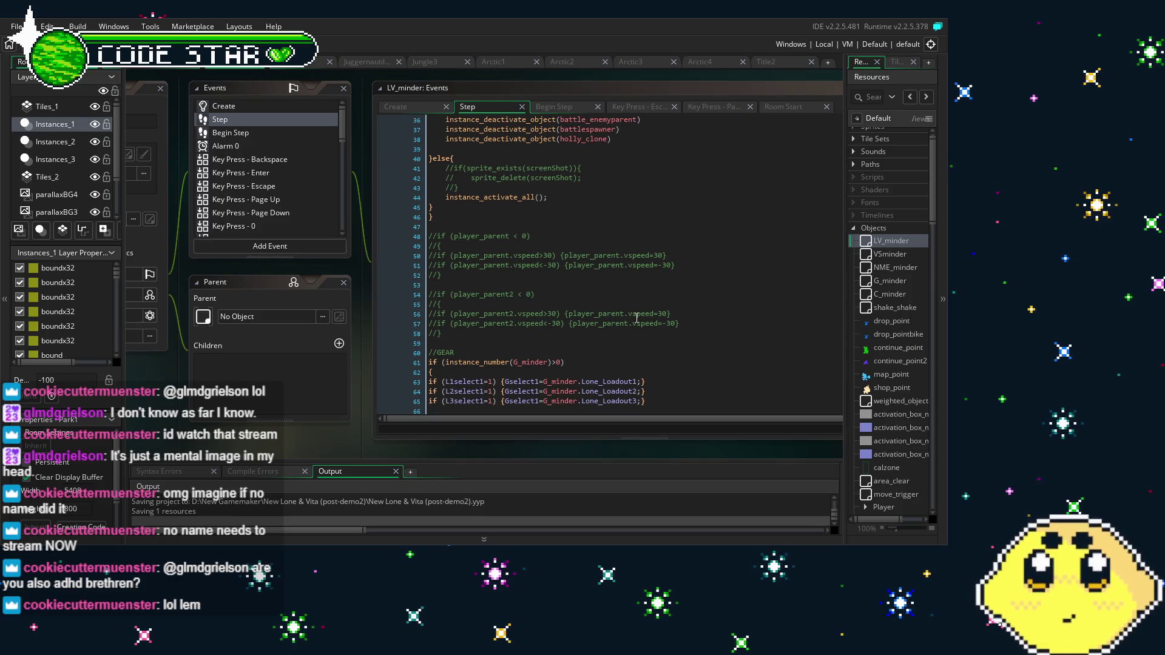
scroll(590, 343, "down", 2)
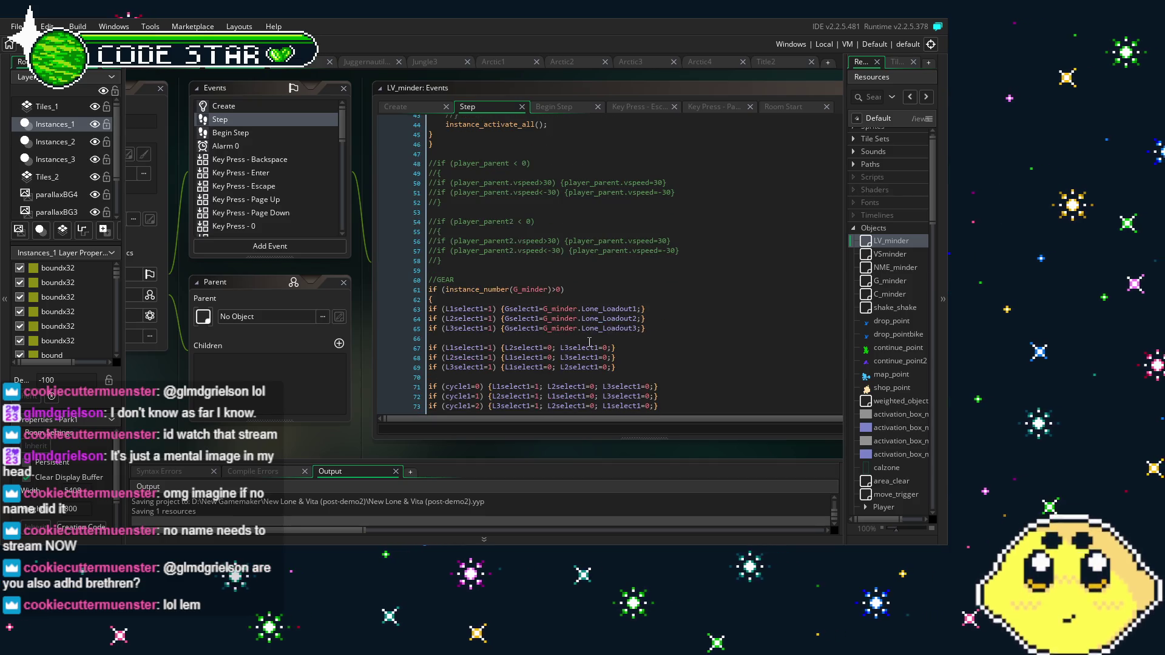
scroll(472, 337, "down", 7)
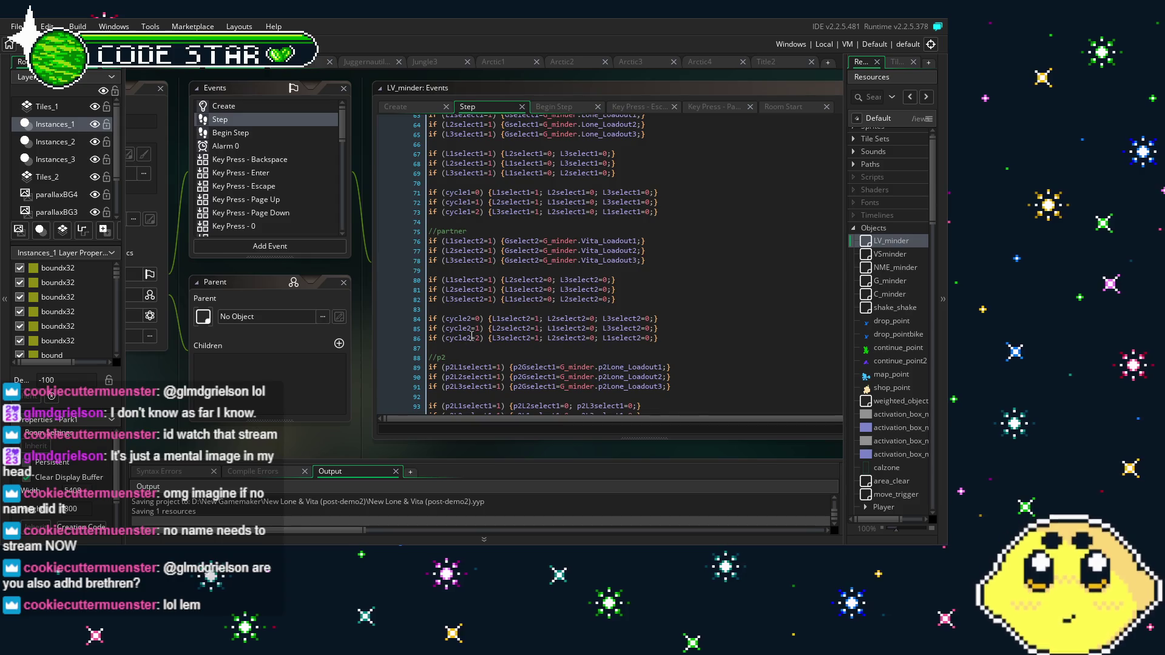
scroll(472, 337, "down", 16)
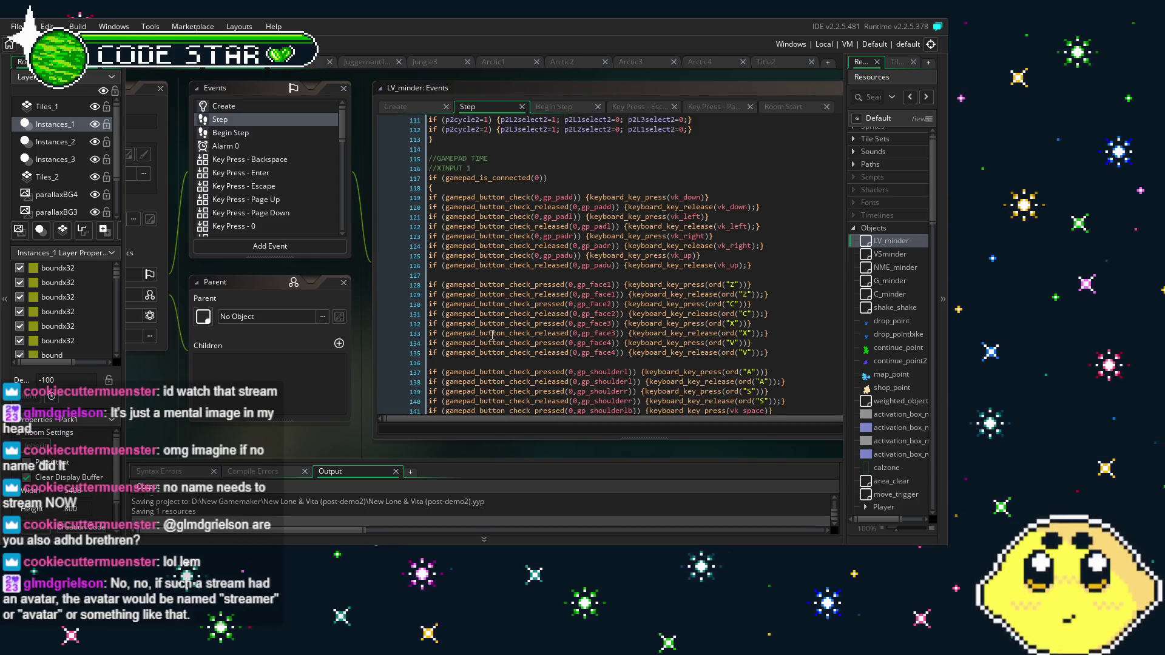
scroll(492, 335, "down", 20)
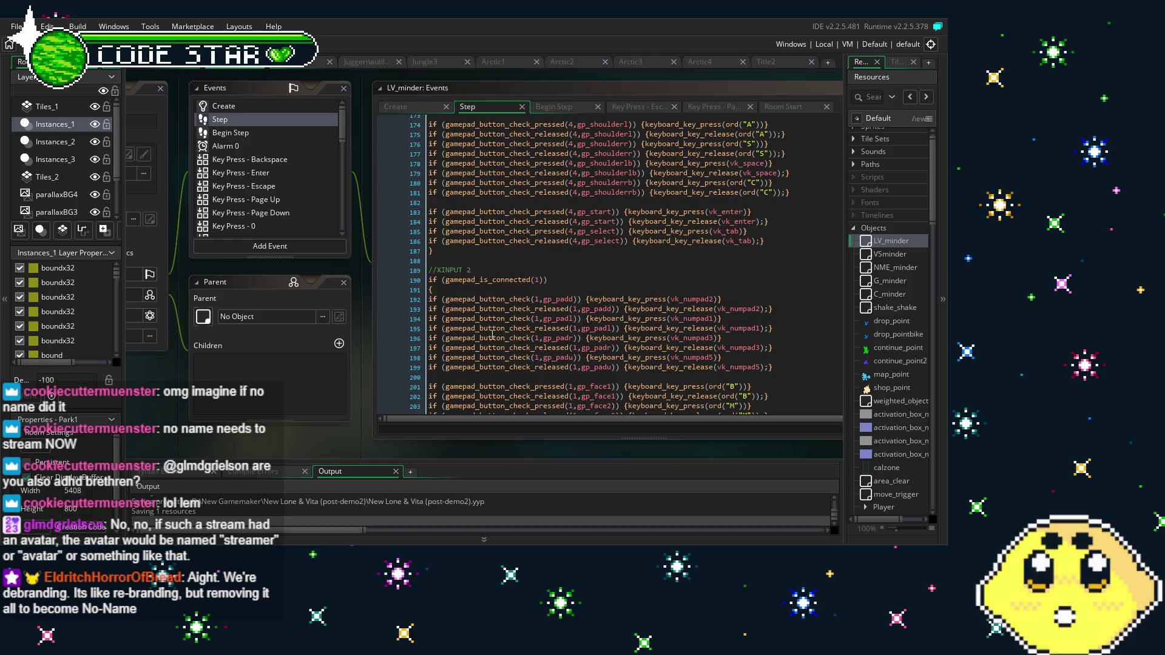
scroll(491, 335, "down", 10)
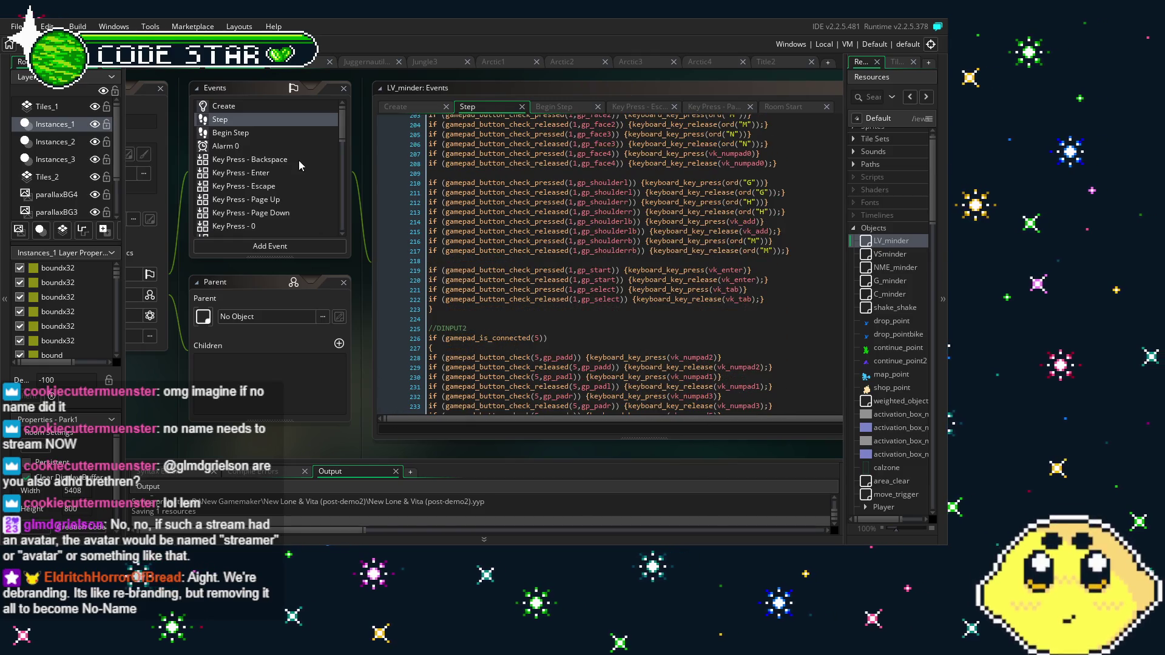
left_click(233, 107)
Pan the workspace so the Object: LV_minder properties panel sits beside its events and code
left_click_drag(274, 425, 401, 423)
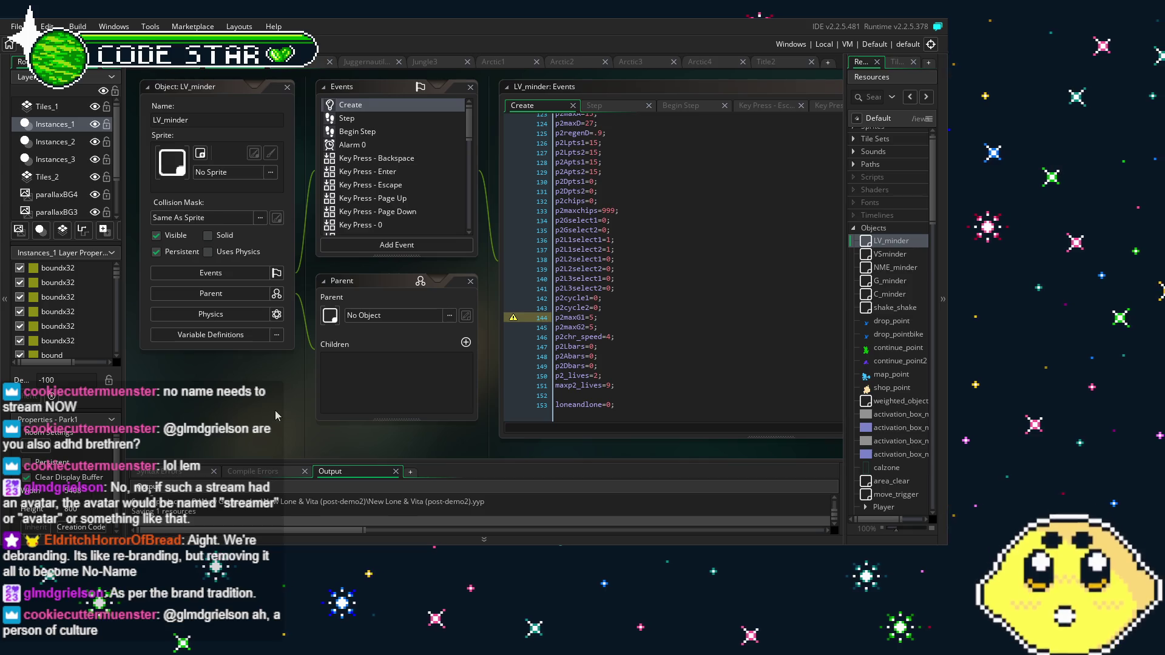
left_click_drag(275, 410, 245, 406)
Search the whole project for maxL and enlarge the Search Results panel
key("ctrl+f")
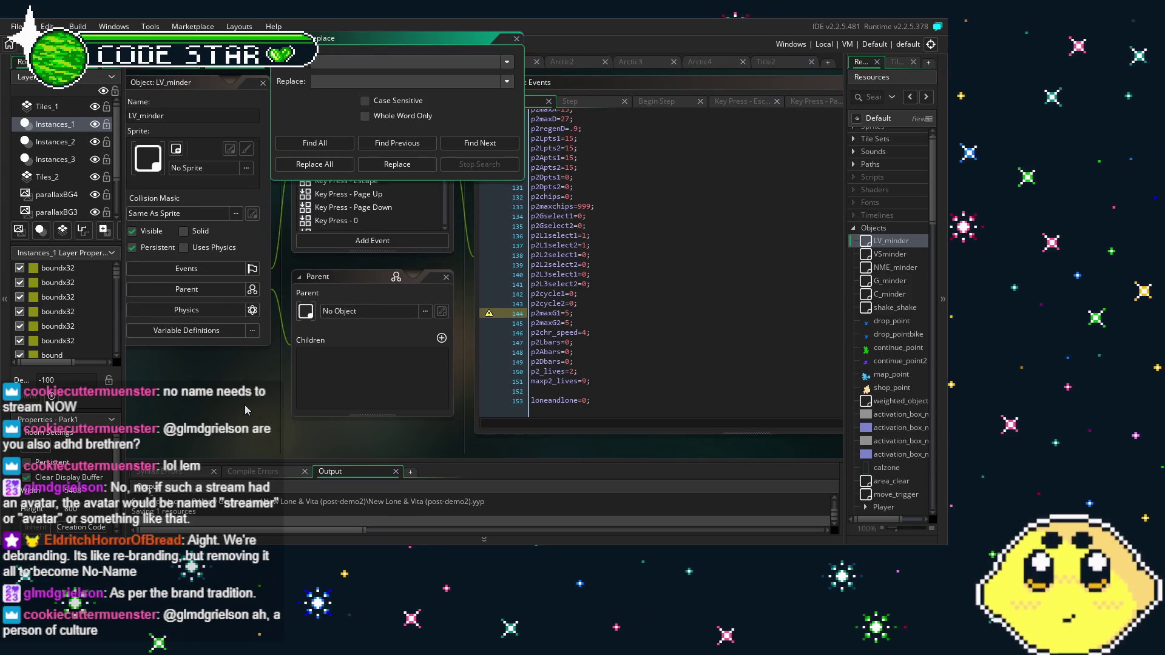
type("maxL")
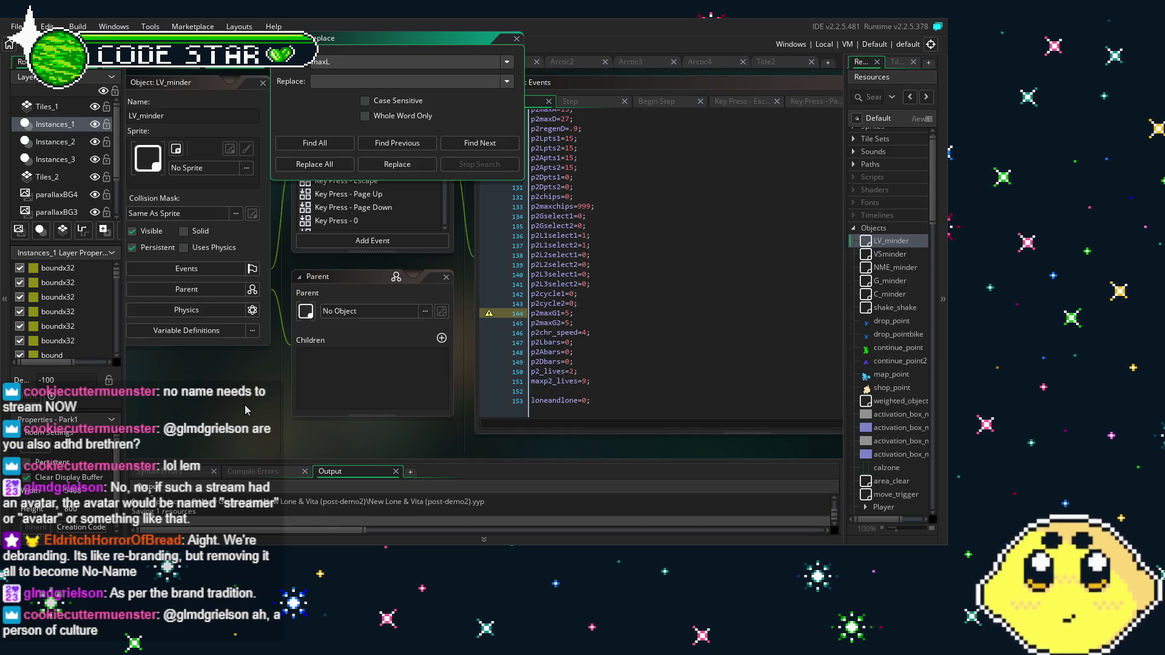
left_click(335, 146)
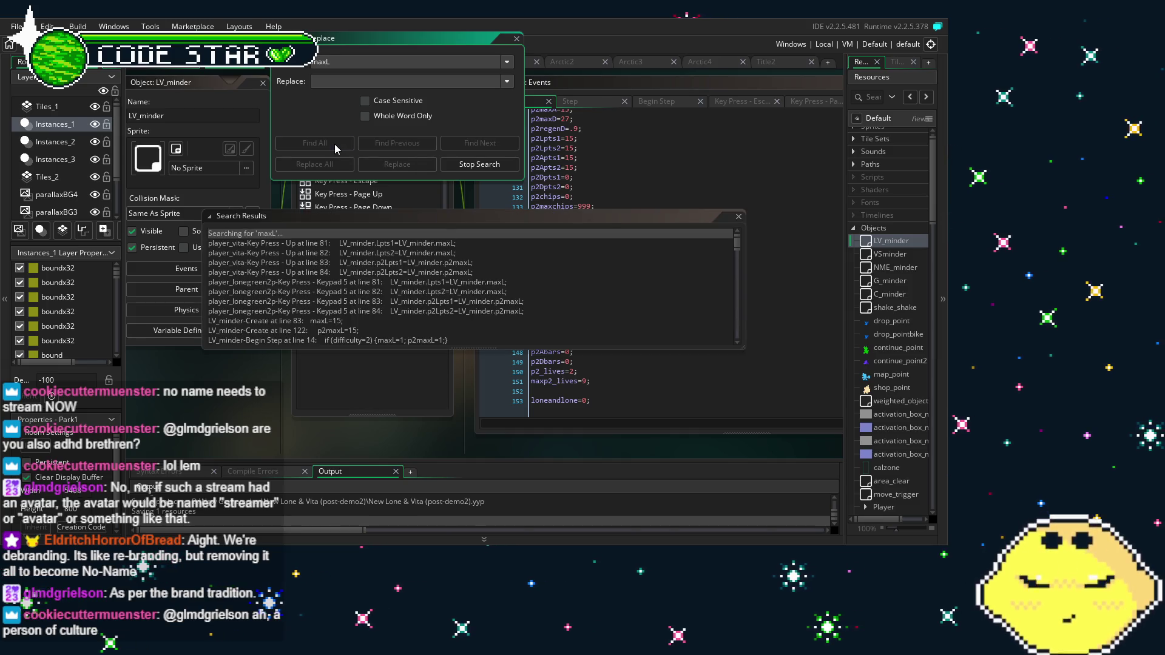
left_click_drag(434, 350, 433, 508)
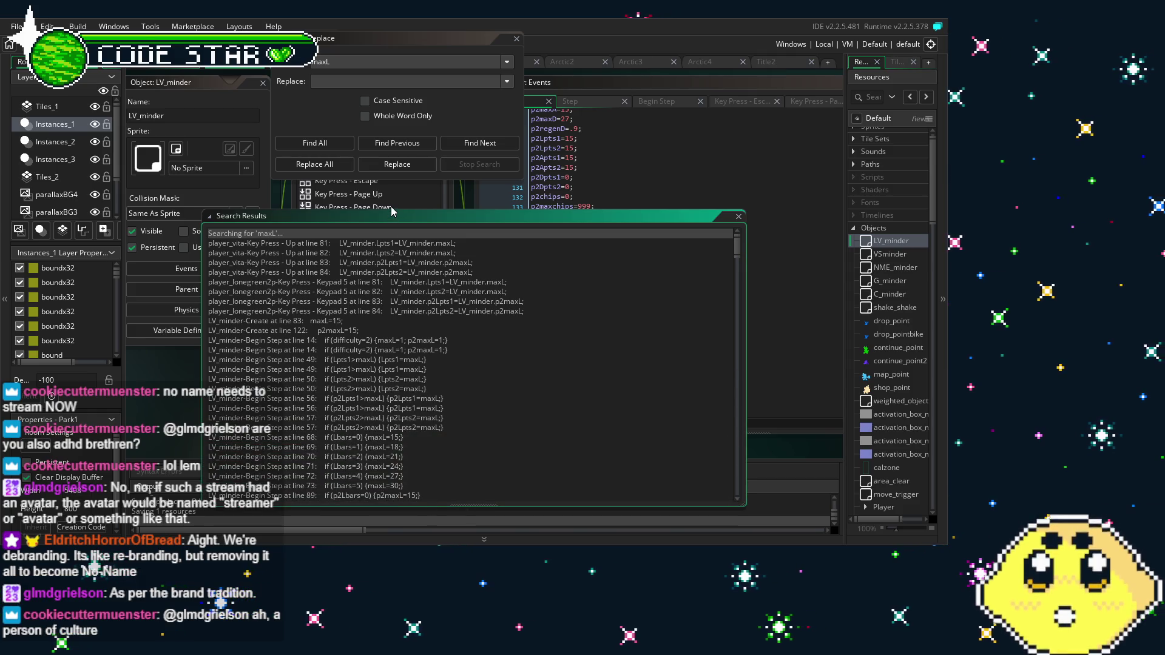
left_click_drag(394, 209, 394, 185)
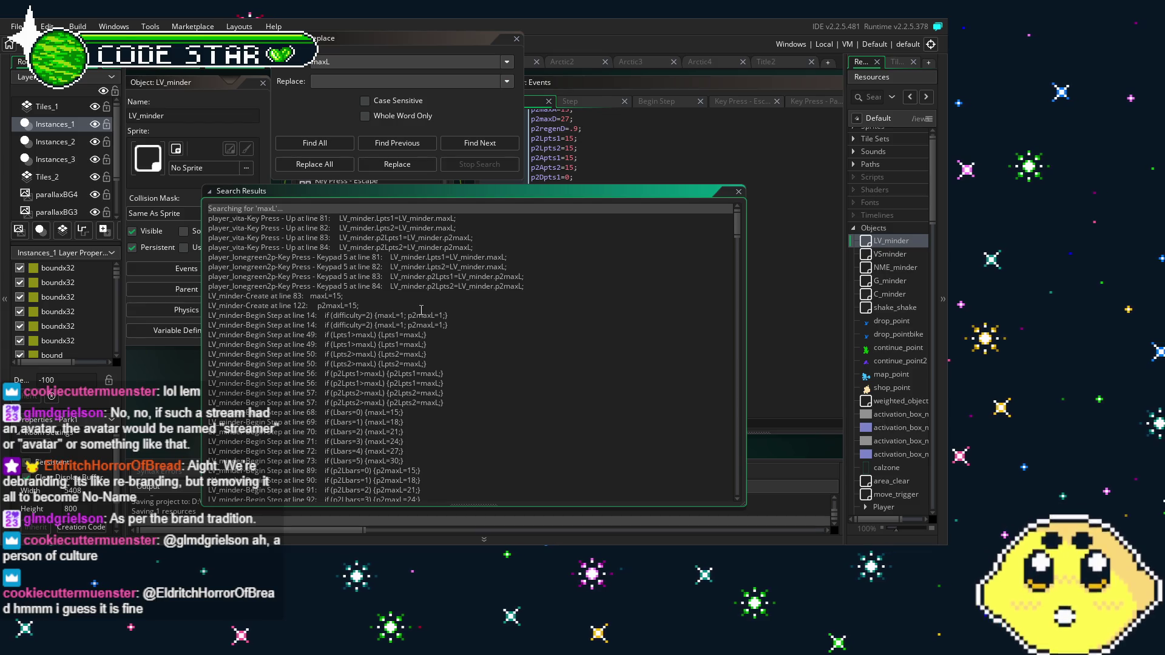
Look through the maxL matches in LV_minder, C_minder, shop_life-player_parent and vitabike extender objects
scroll(422, 310, "down", 1)
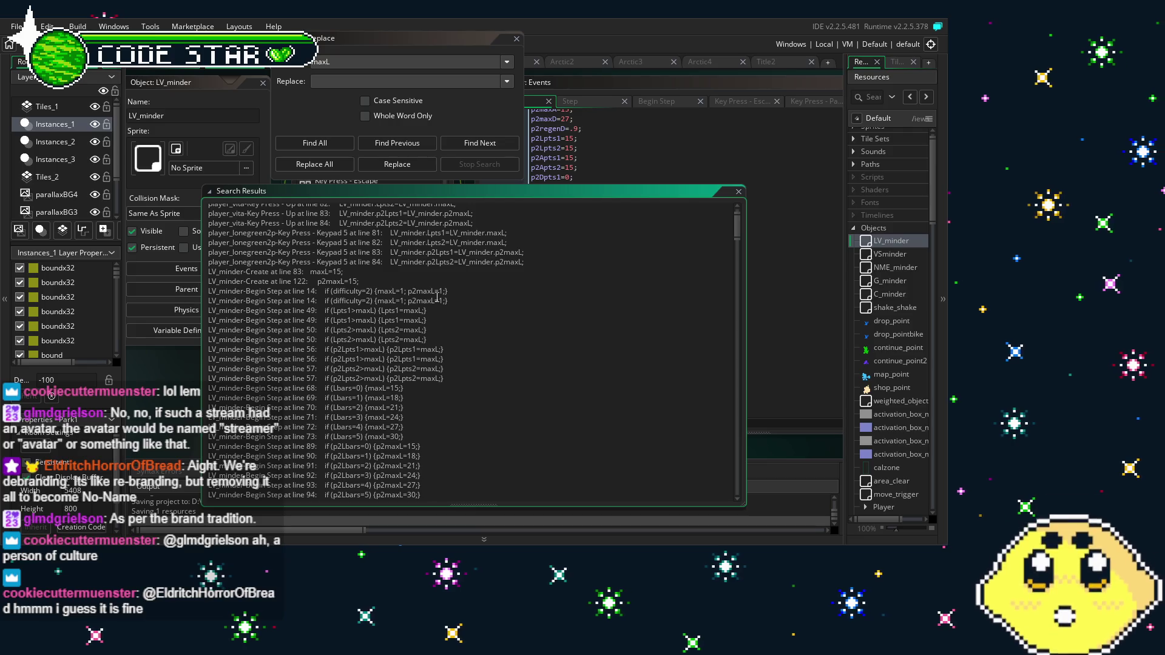
scroll(437, 297, "down", 1)
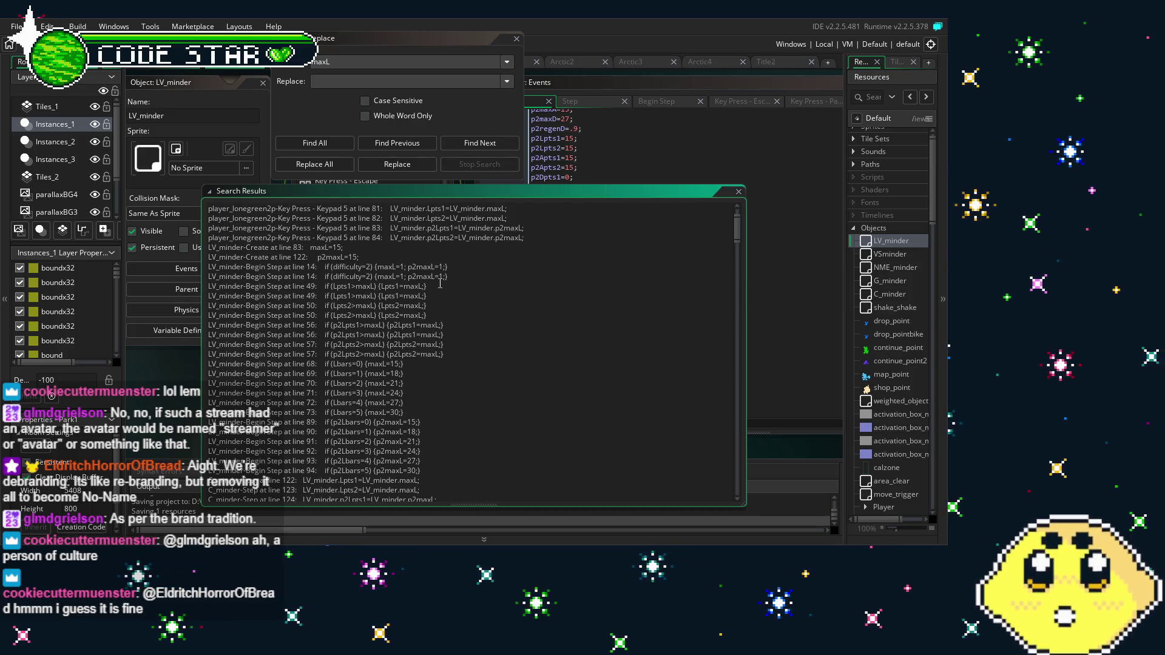
scroll(440, 284, "down", 2)
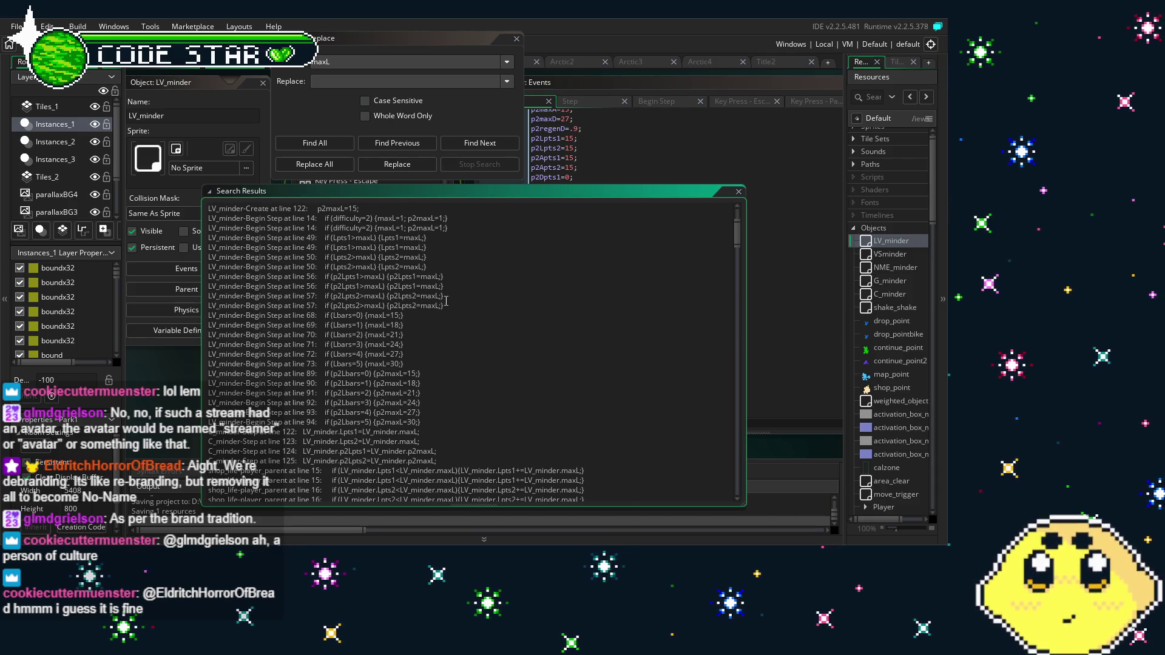
scroll(446, 301, "up", 3)
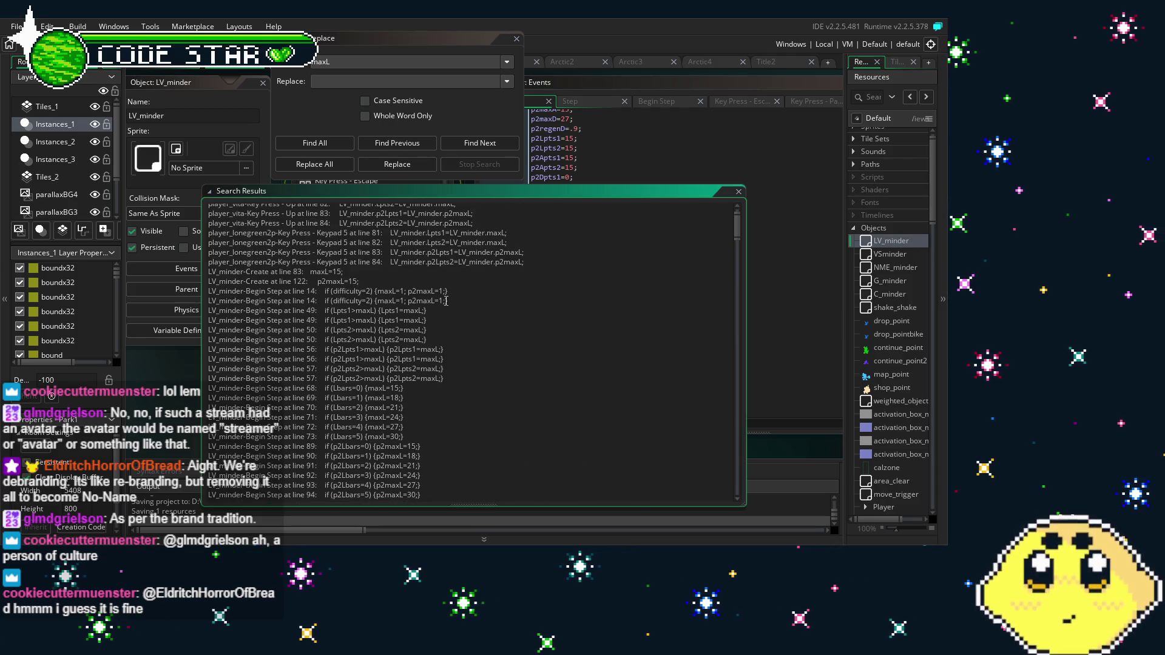
scroll(446, 301, "down", 1)
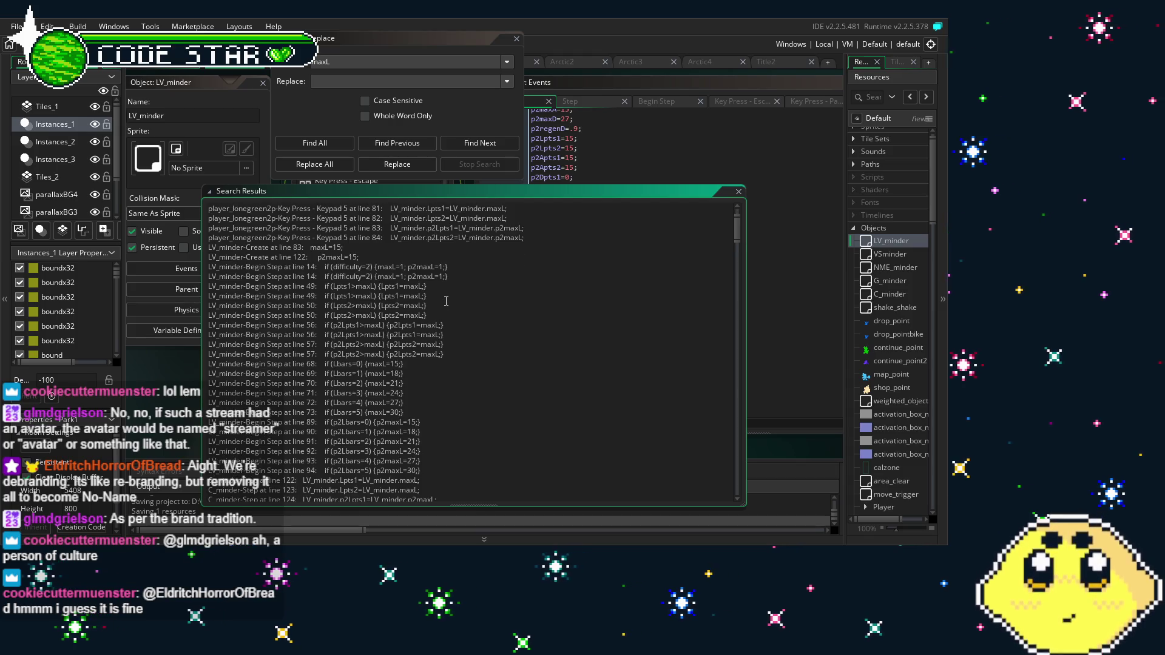
scroll(446, 301, "down", 1)
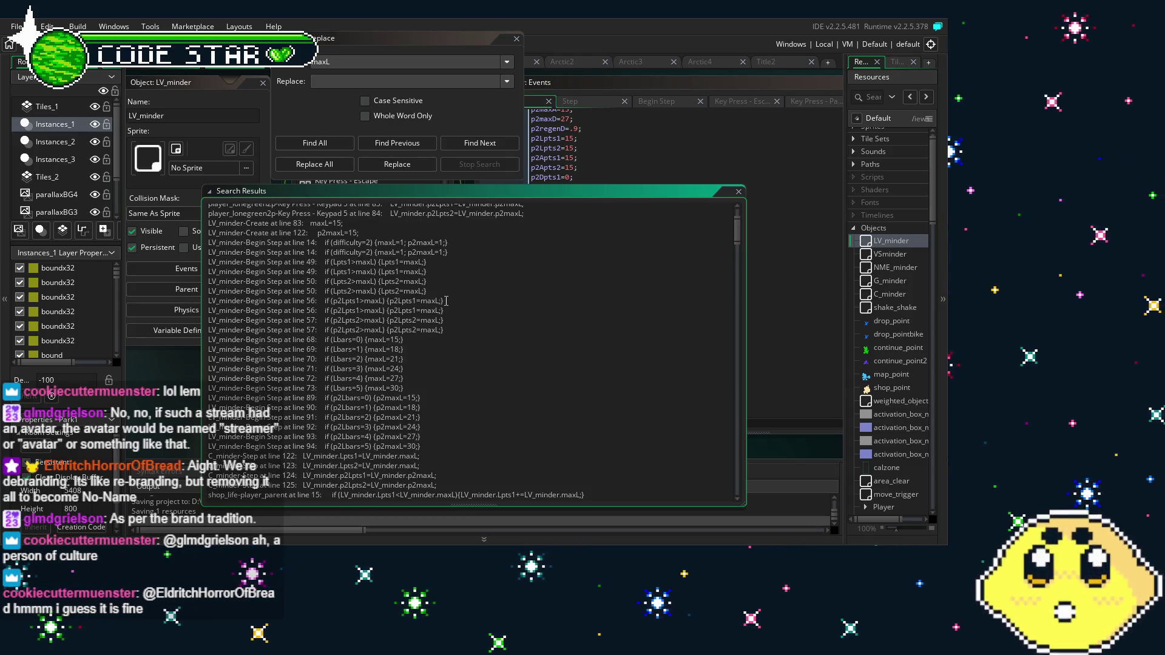
scroll(446, 301, "down", 1)
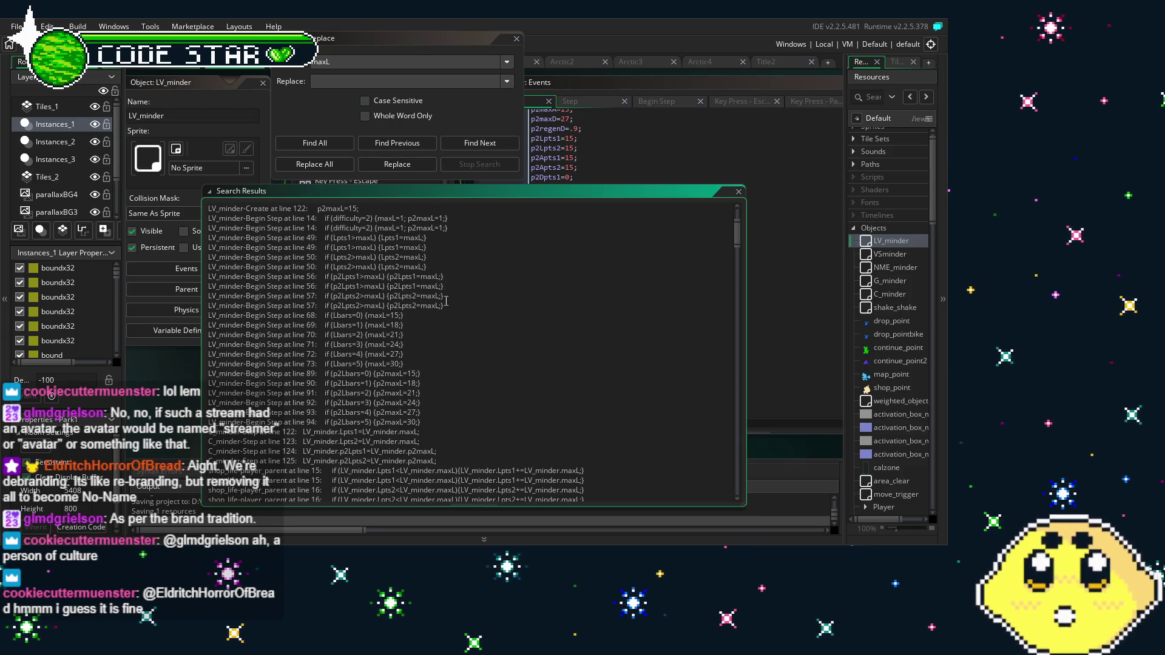
scroll(446, 301, "down", 2)
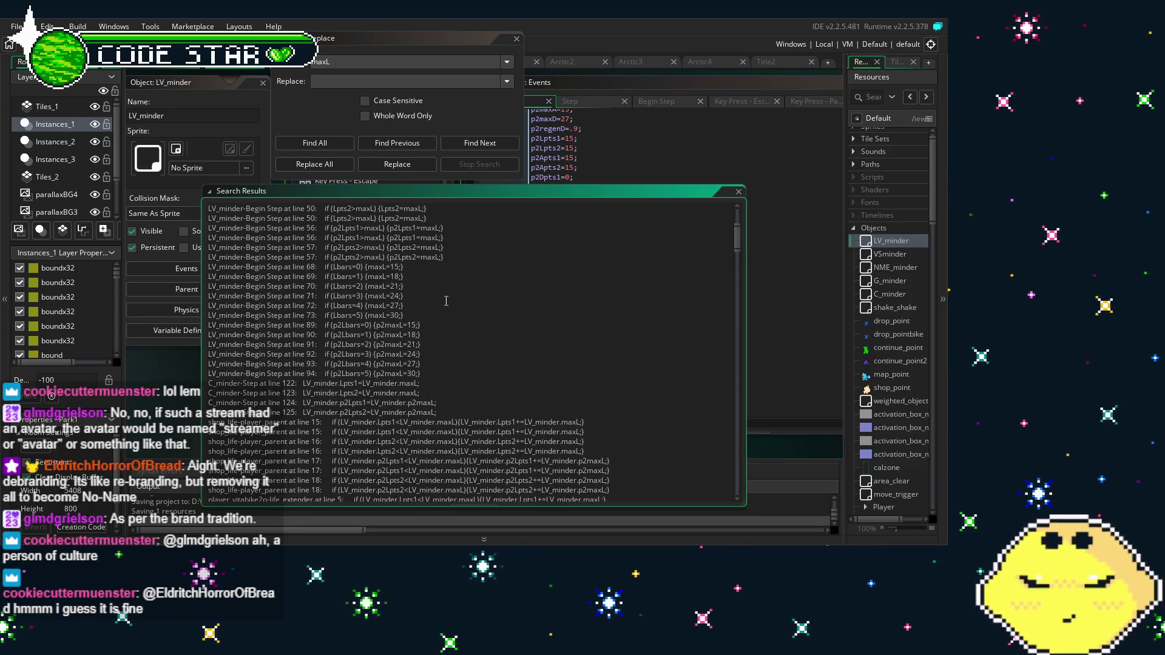
scroll(446, 301, "down", 2)
scroll(446, 301, "down", 1)
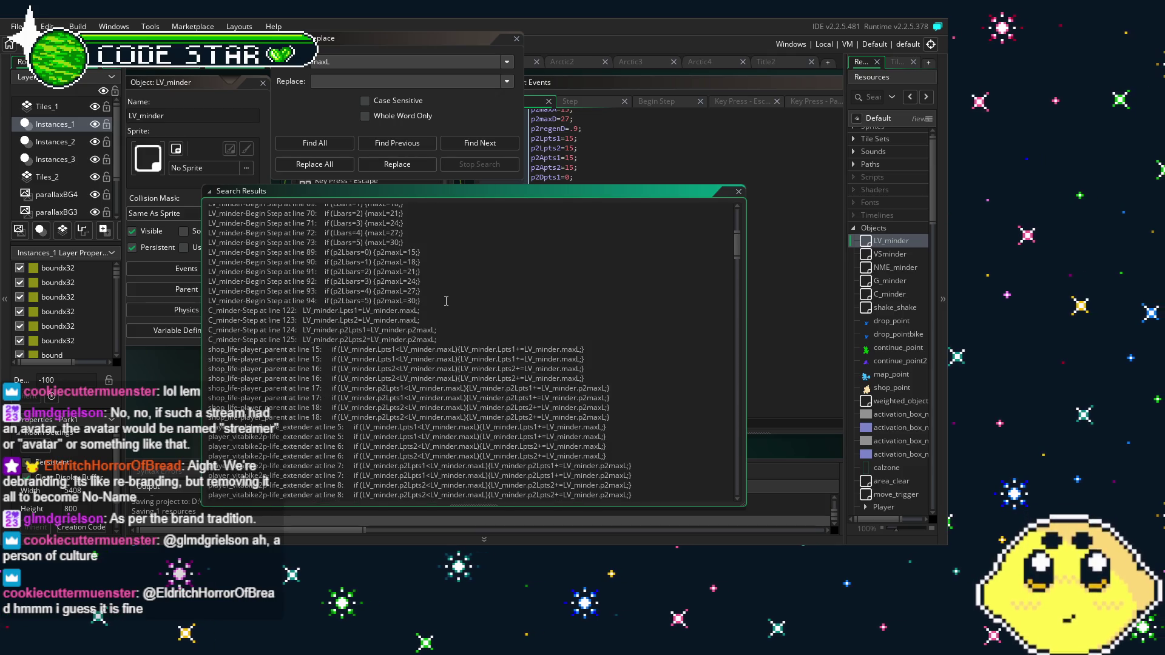
scroll(446, 301, "down", 1)
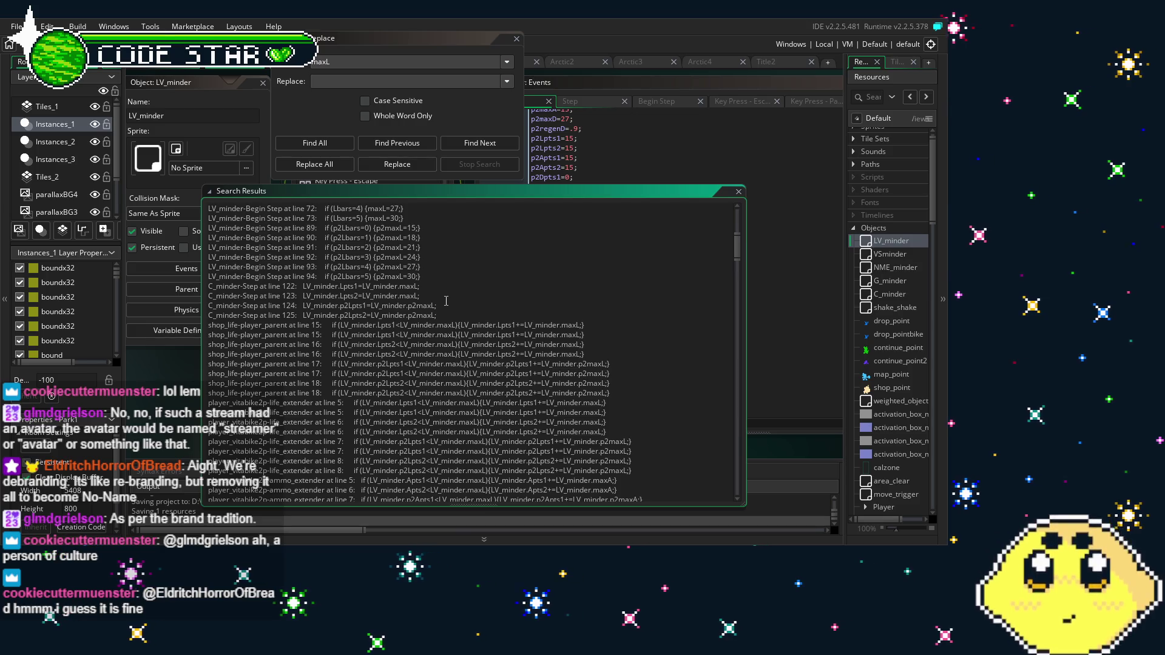
scroll(446, 301, "down", 1)
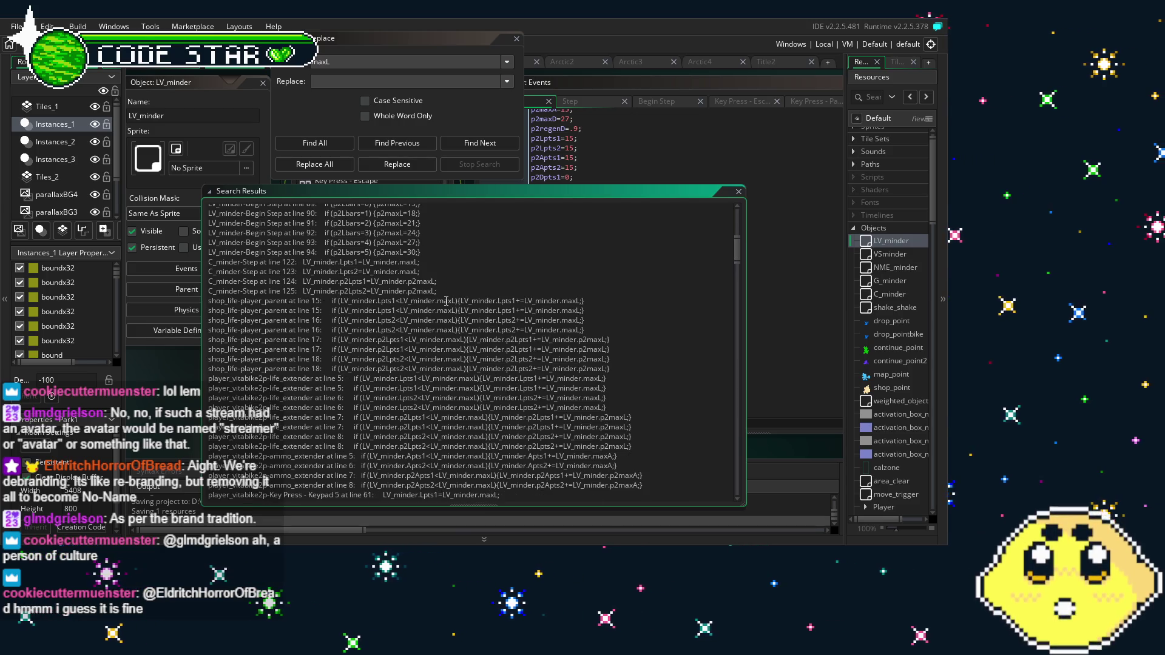
scroll(446, 301, "down", 1)
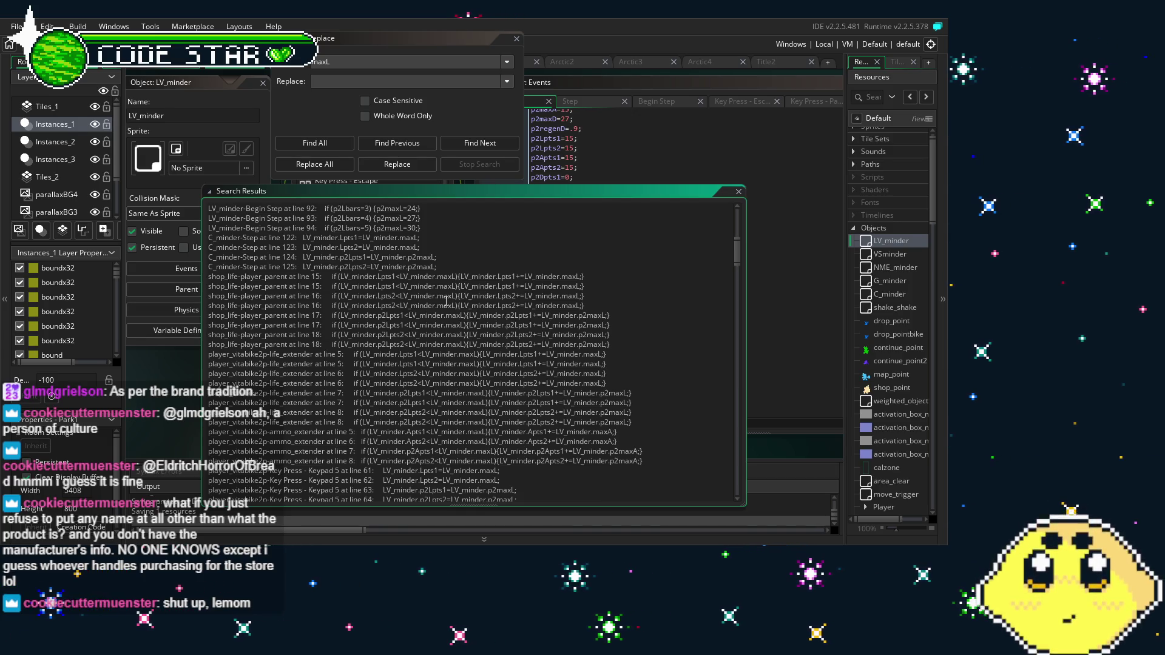
Review the remaining maxL hits in lonebike, longreenbike2p, vitablue and vita2p extender, Key Press and pickup code
scroll(447, 301, "down", 4)
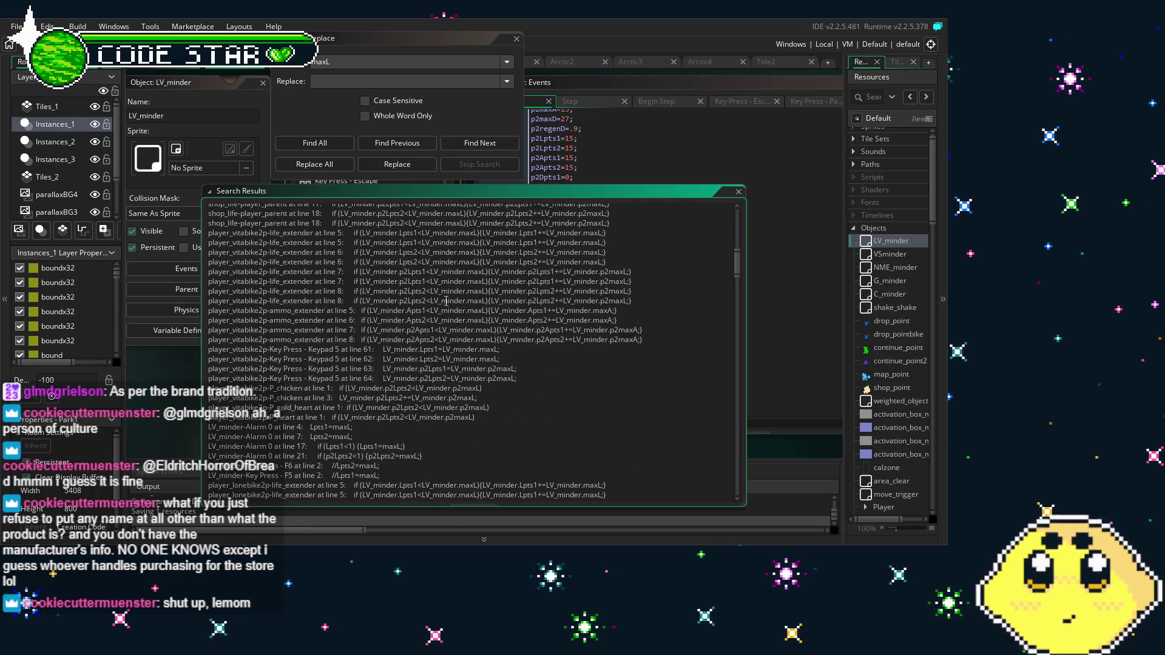
scroll(446, 300, "up", 1)
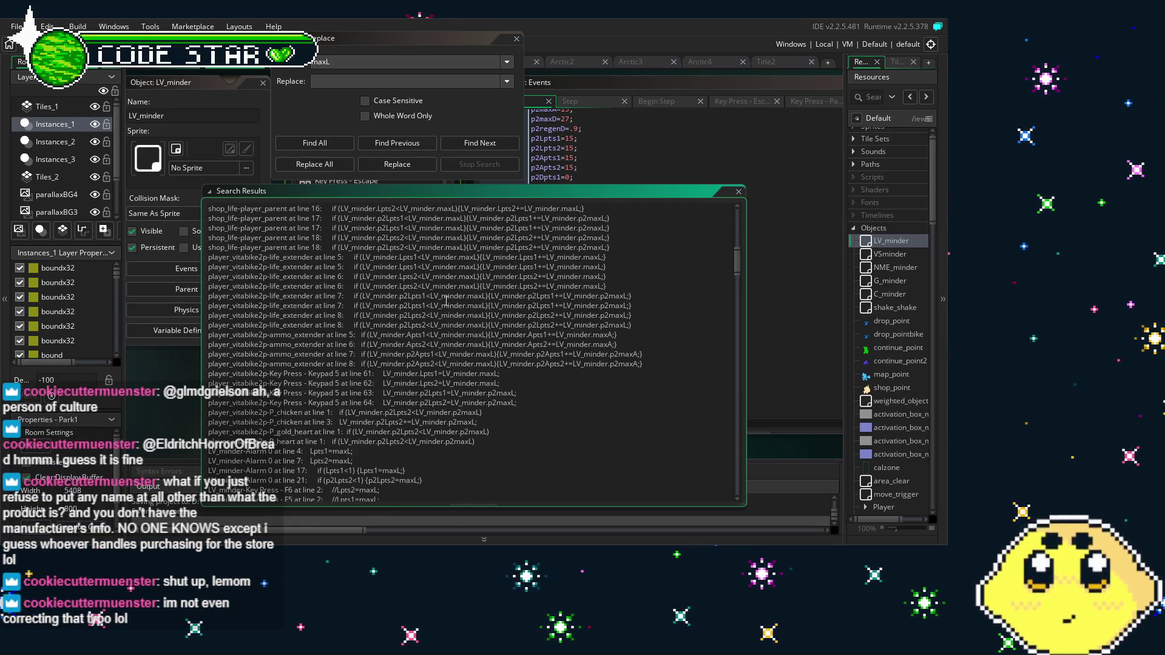
scroll(446, 300, "up", 1)
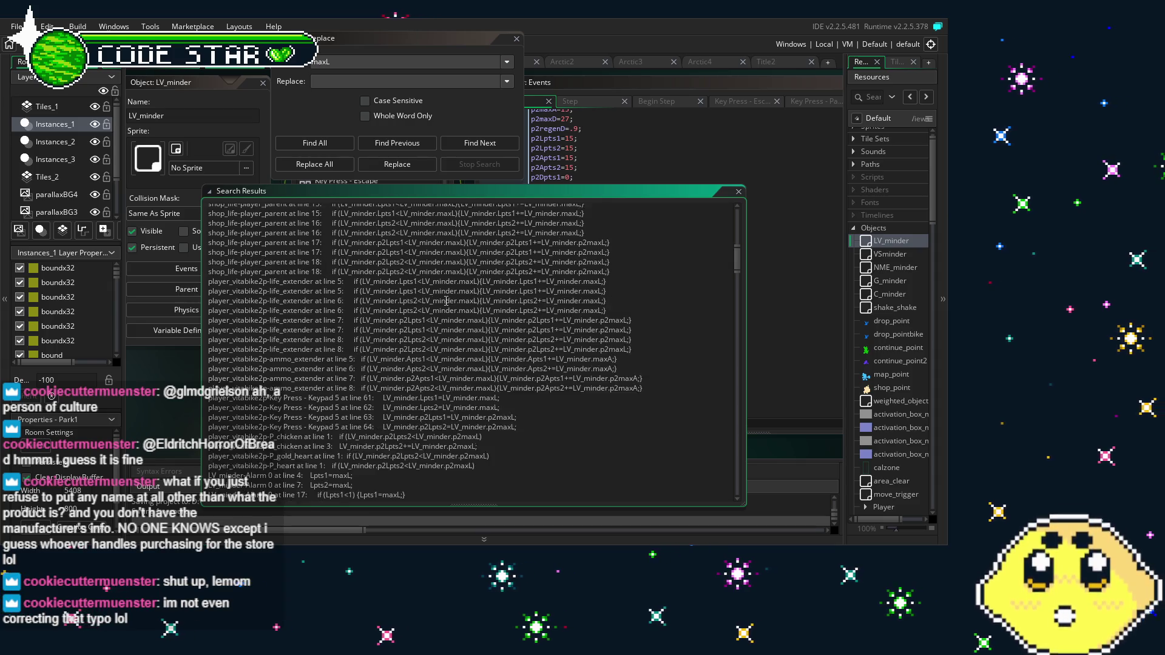
scroll(446, 300, "up", 1)
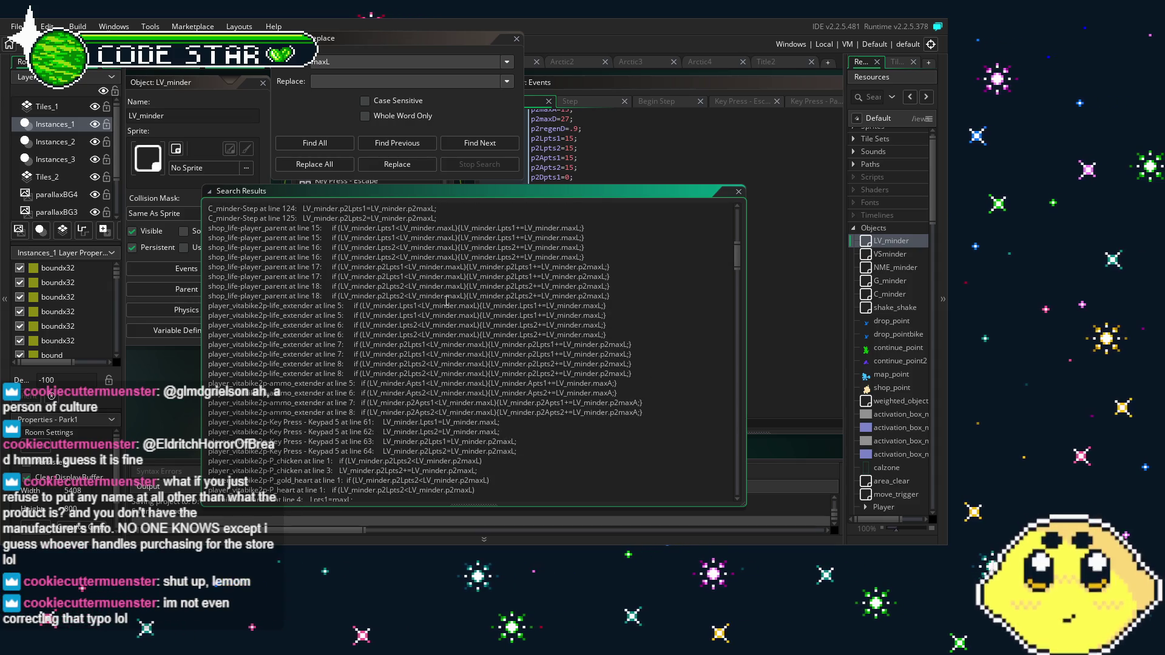
scroll(446, 301, "down", 2)
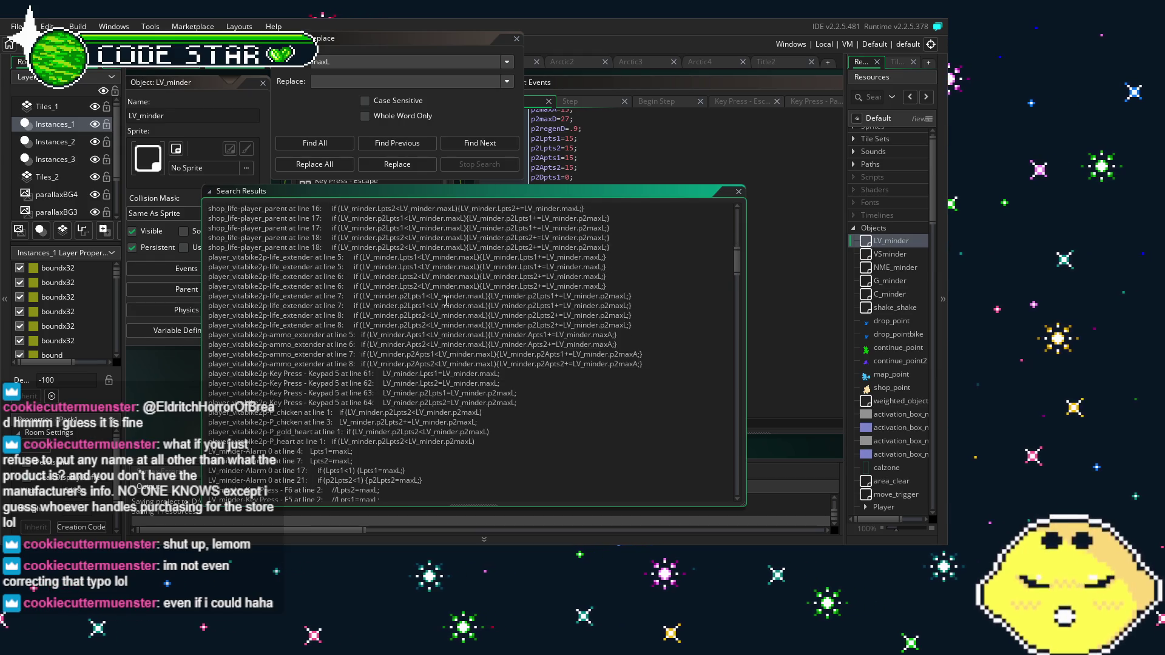
scroll(446, 300, "down", 4)
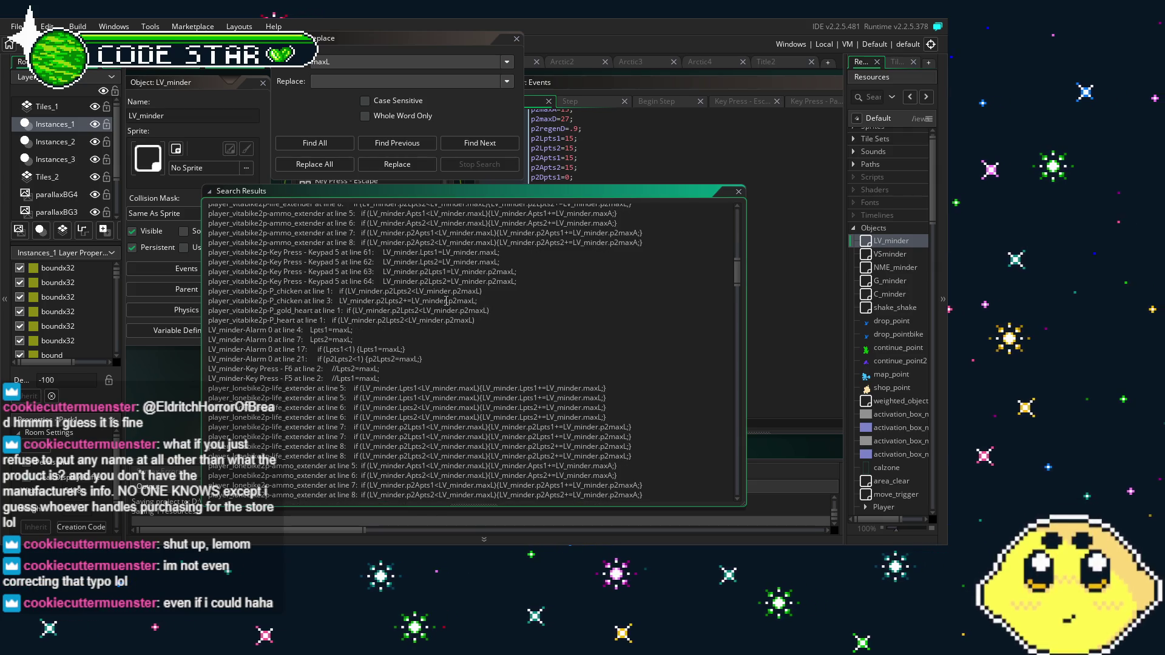
scroll(446, 301, "down", 2)
scroll(446, 301, "down", 3)
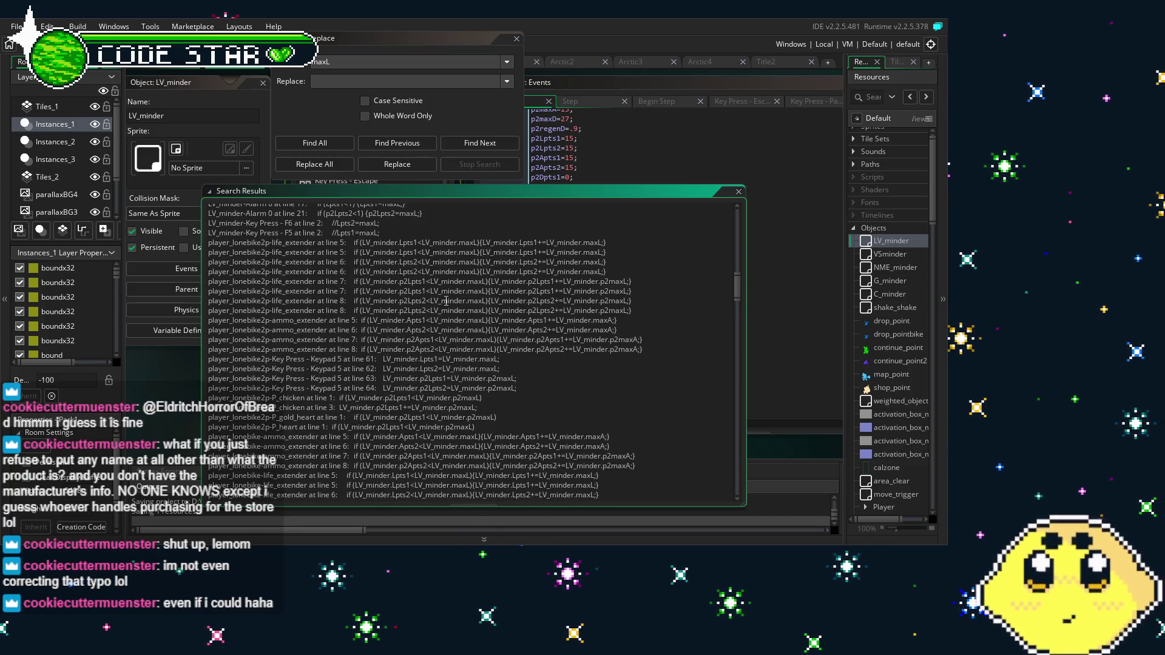
scroll(446, 300, "down", 10)
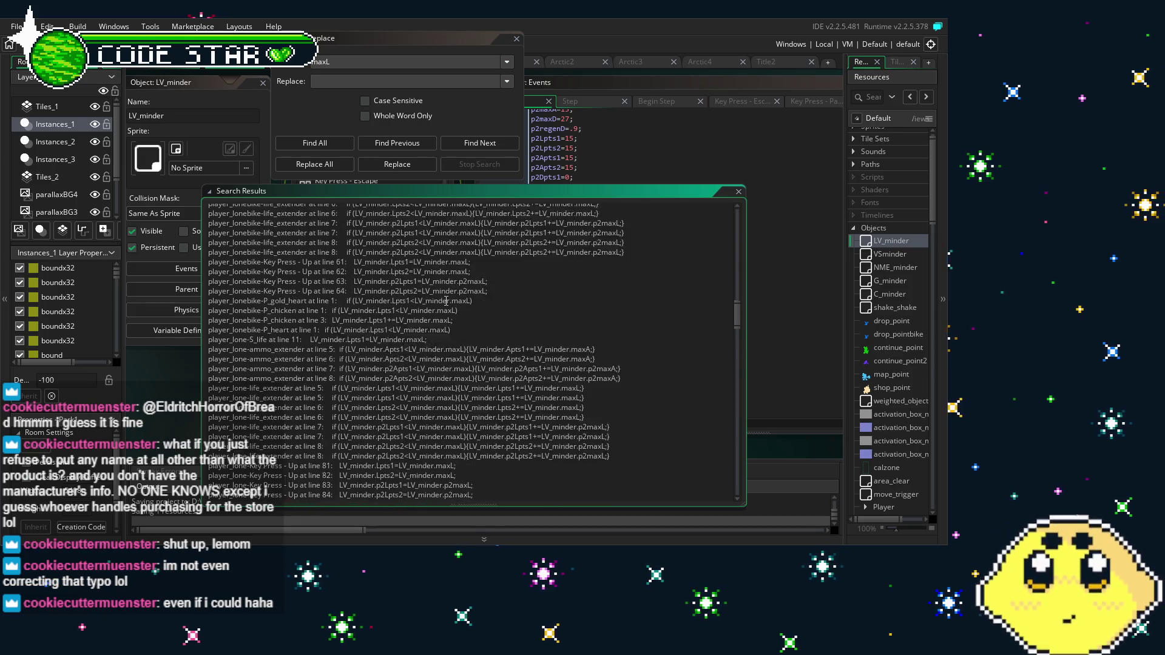
scroll(446, 301, "down", 2)
scroll(446, 300, "down", 8)
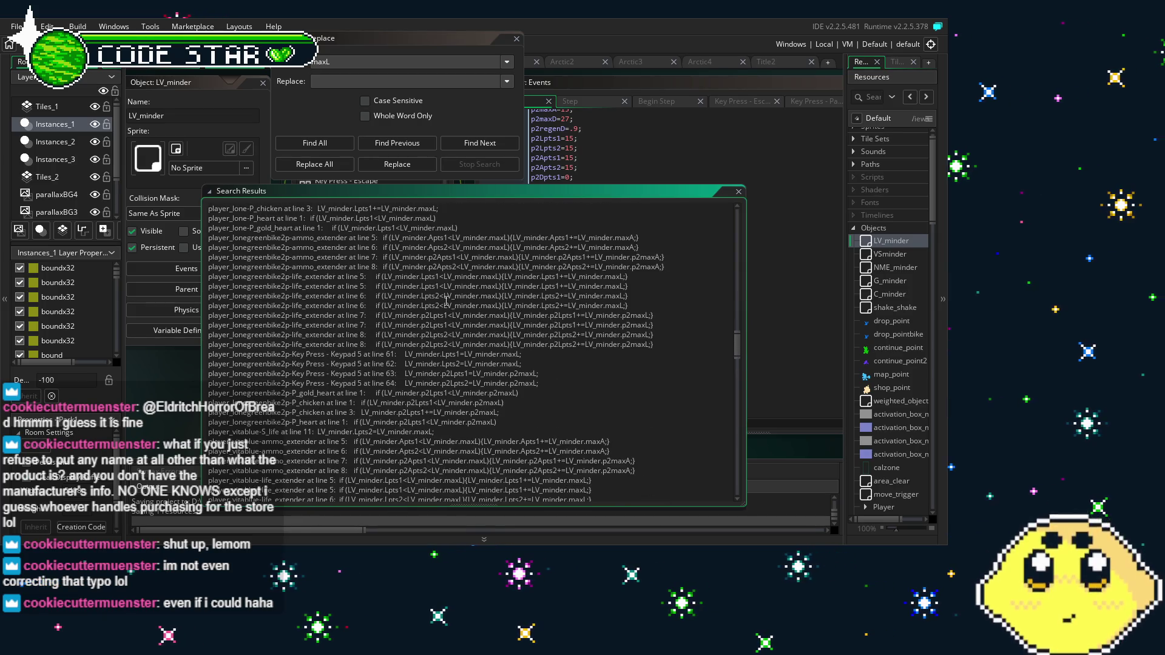
scroll(446, 301, "down", 10)
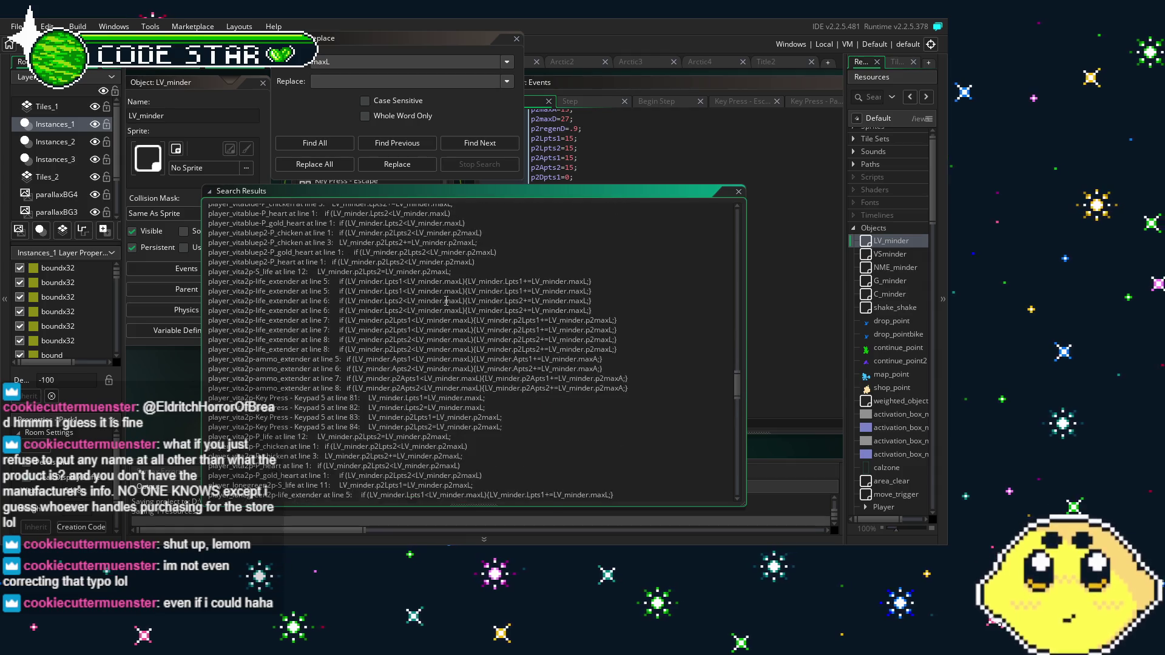
scroll(446, 301, "down", 15)
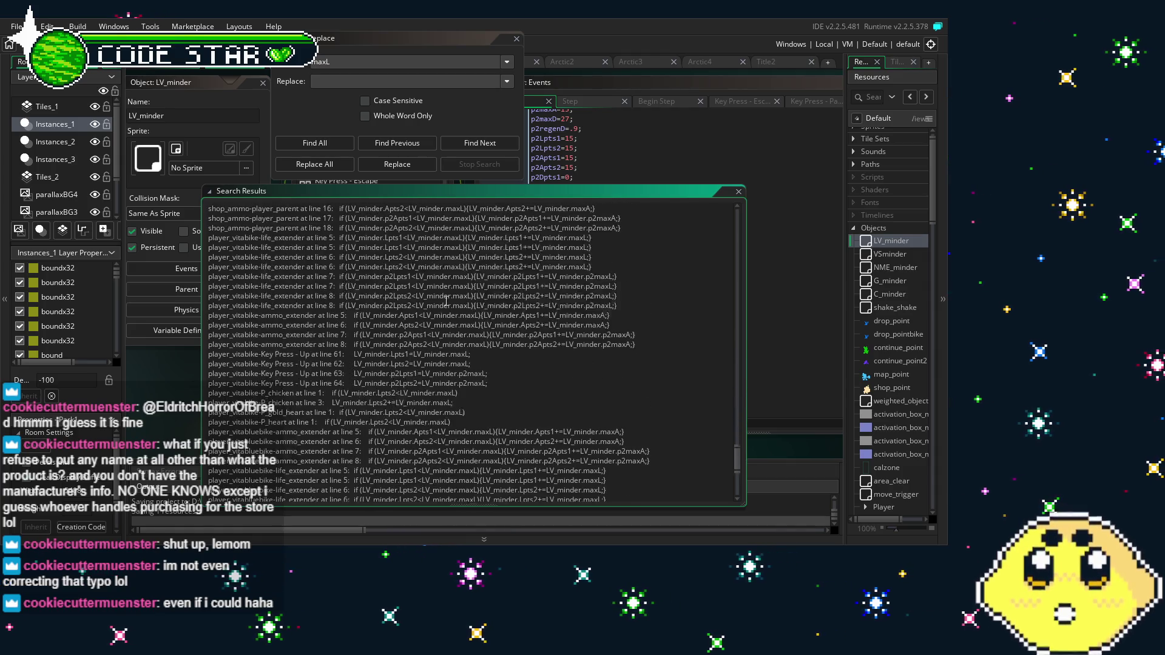
Close the maxL results, open C_minder, and dock the Find/Replace window as a bottom tab
left_click(739, 191)
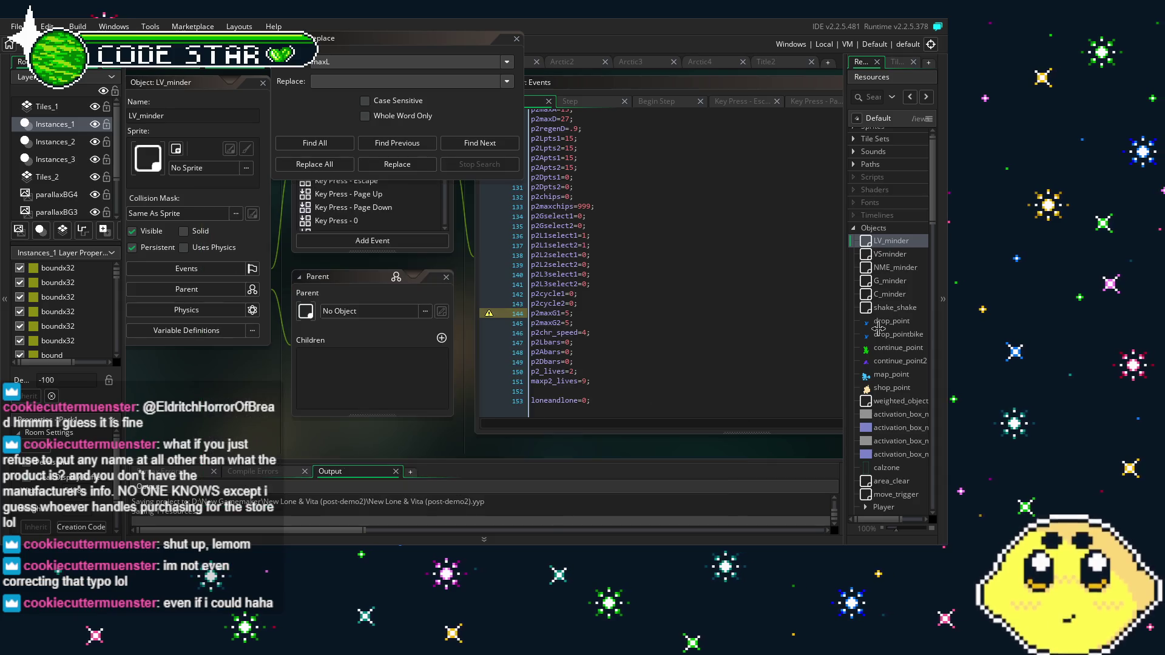
double_click(890, 295)
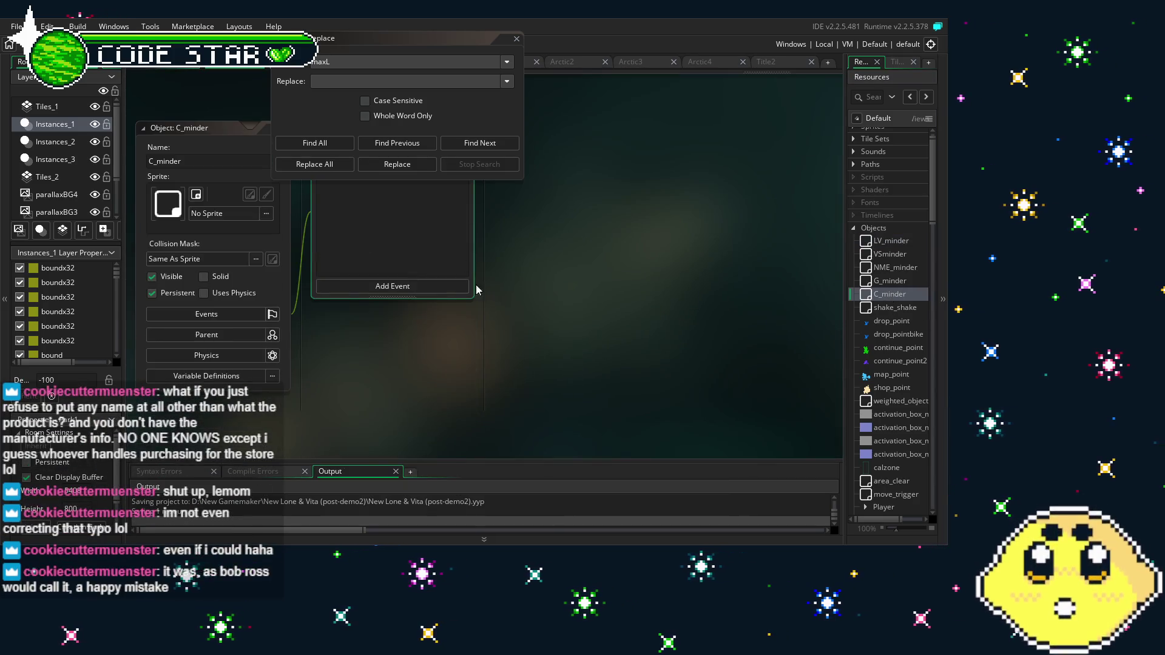
left_click(518, 53)
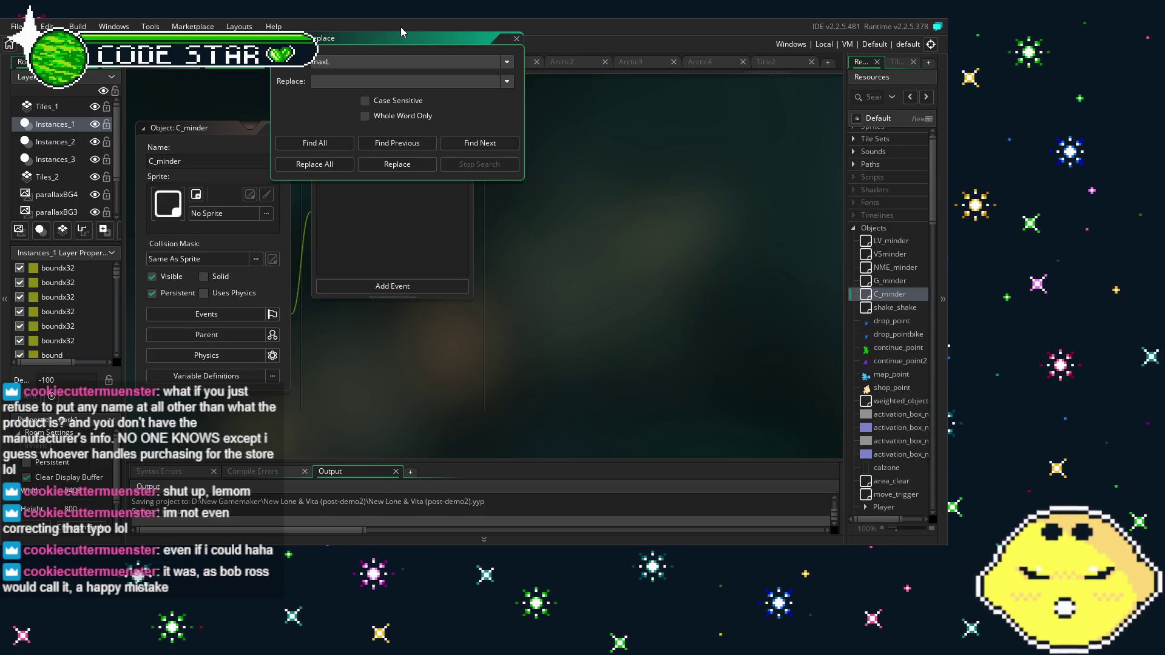
mouse_move(400, 31)
left_mouse_down()
mouse_move(511, 464)
mouse_move(494, 474)
left_mouse_up()
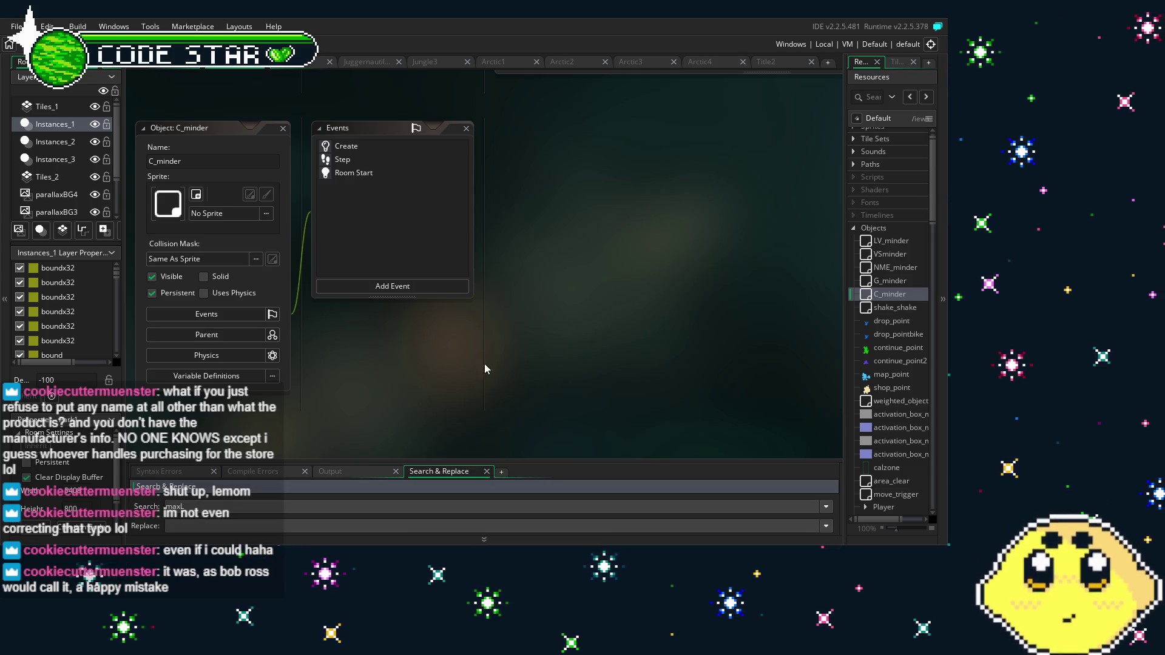
Show C_minder's Create event, then its Room Start code shifting player_parent and player_parent2 up 48
mouse_move(484, 369)
left_mouse_down()
mouse_move(550, 398)
mouse_move(497, 367)
left_mouse_up()
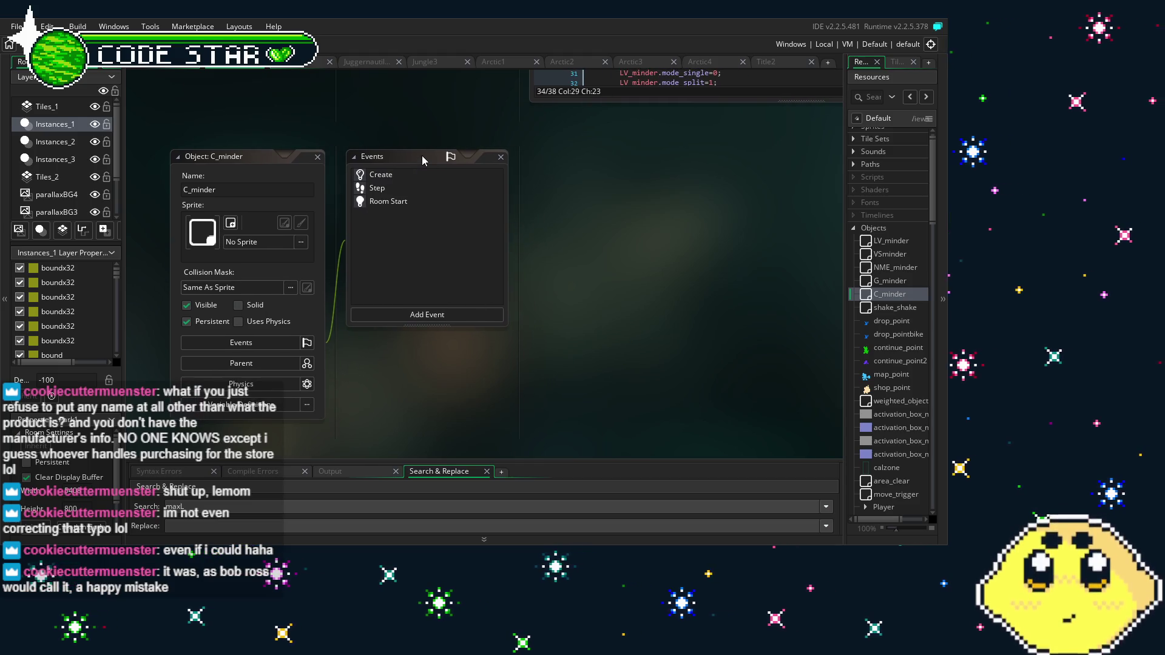
left_click(413, 176)
double_click(413, 176)
left_click_drag(432, 394, 246, 372)
double_click(201, 176)
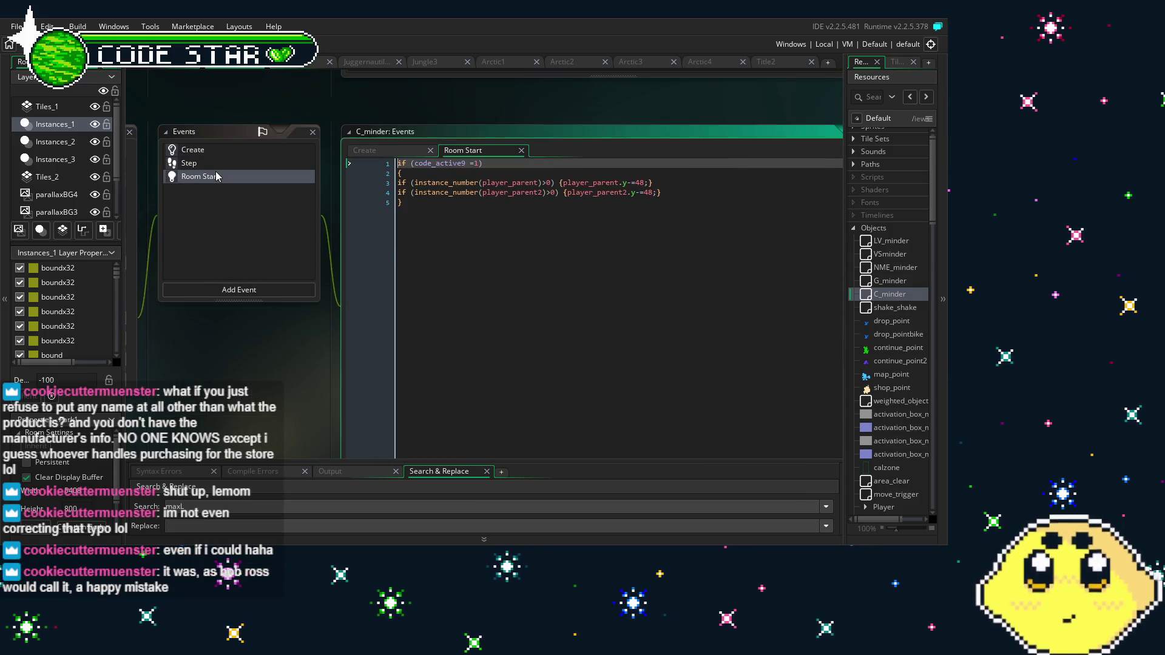
left_click(194, 167)
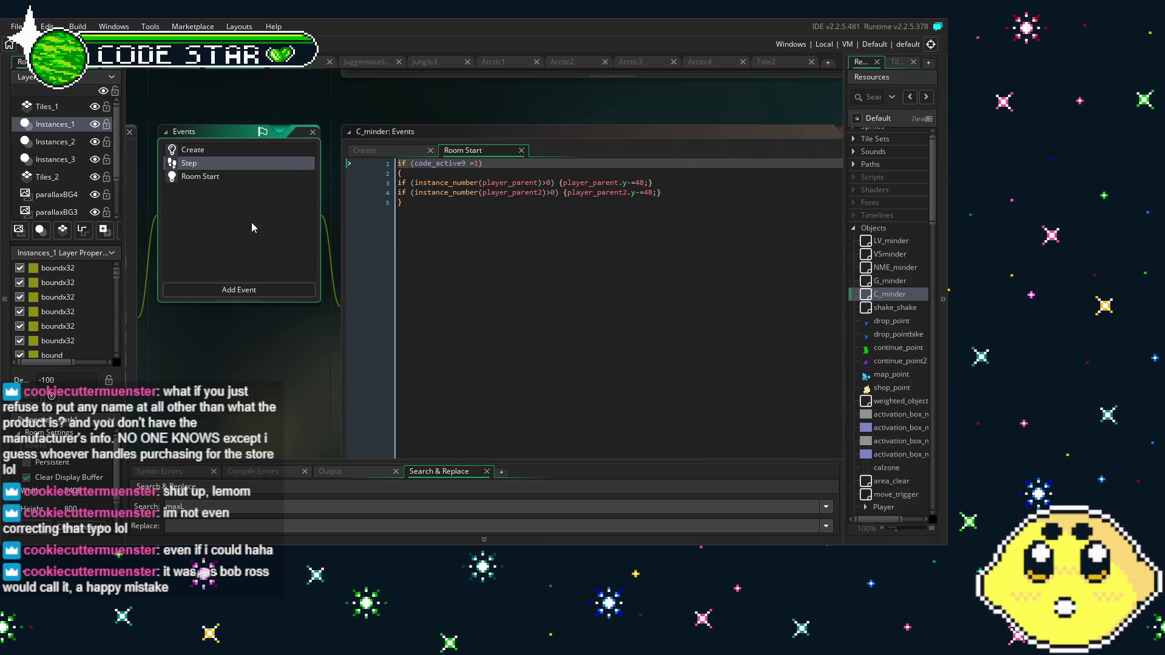
In C_minder's Step event, copy the code_active4 lines setting Lpts1/Lpts2 to maxL and p2Lpts1/p2Lpts2 to p2maxL
double_click(247, 164)
scroll(443, 324, "down", 10)
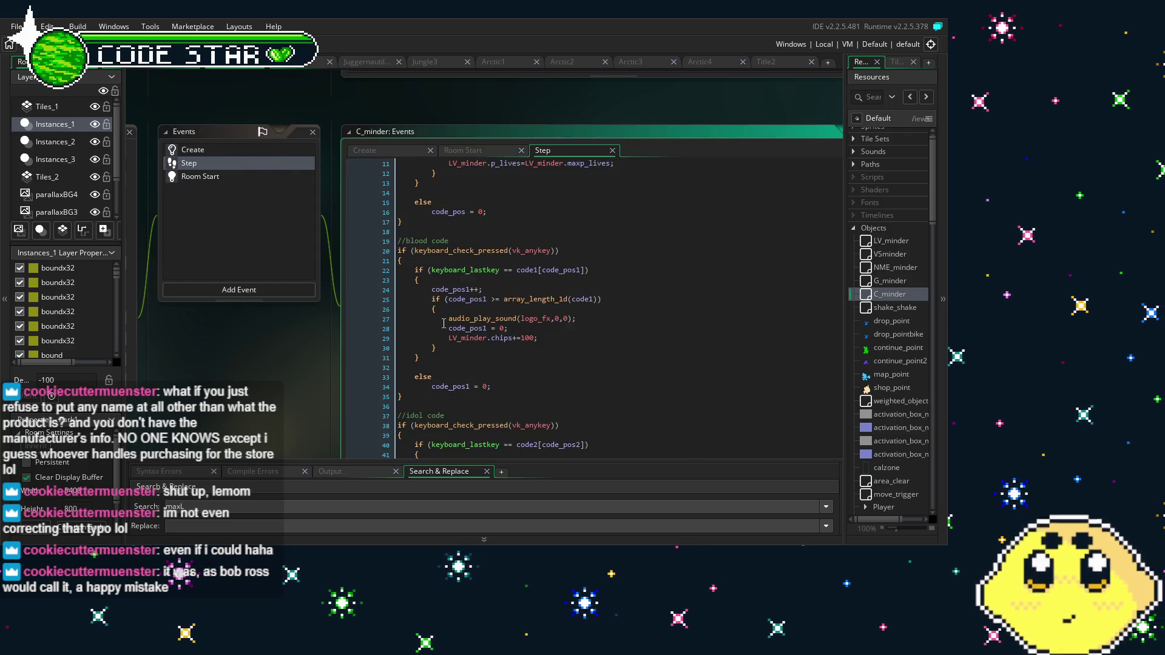
scroll(443, 323, "down", 17)
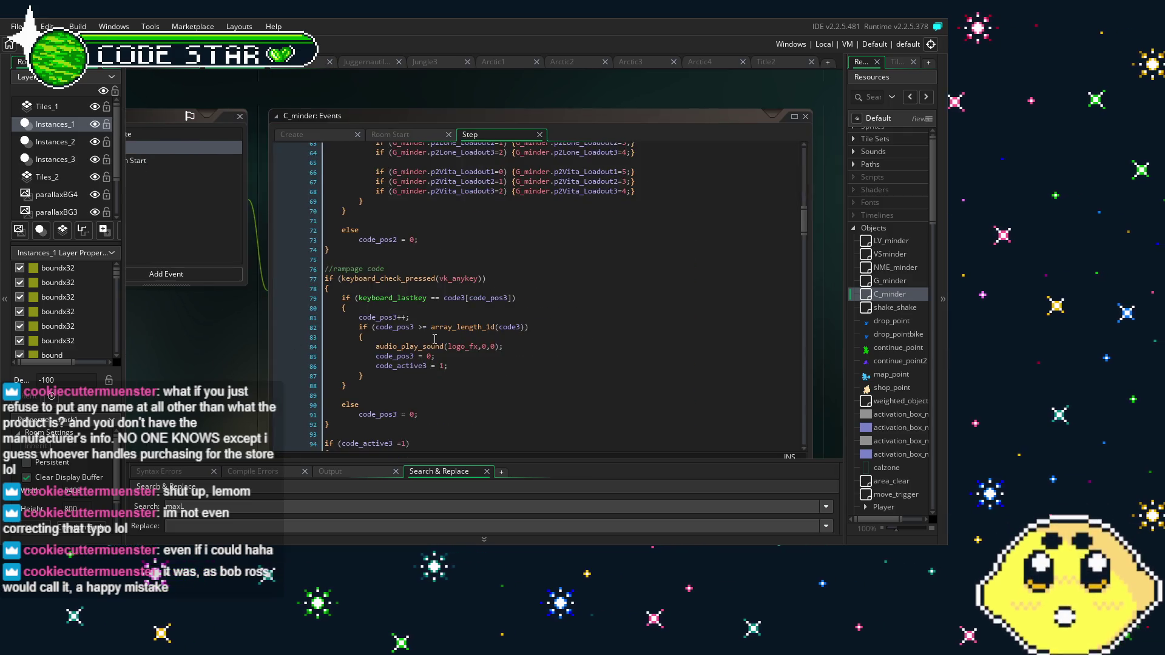
scroll(435, 340, "down", 1)
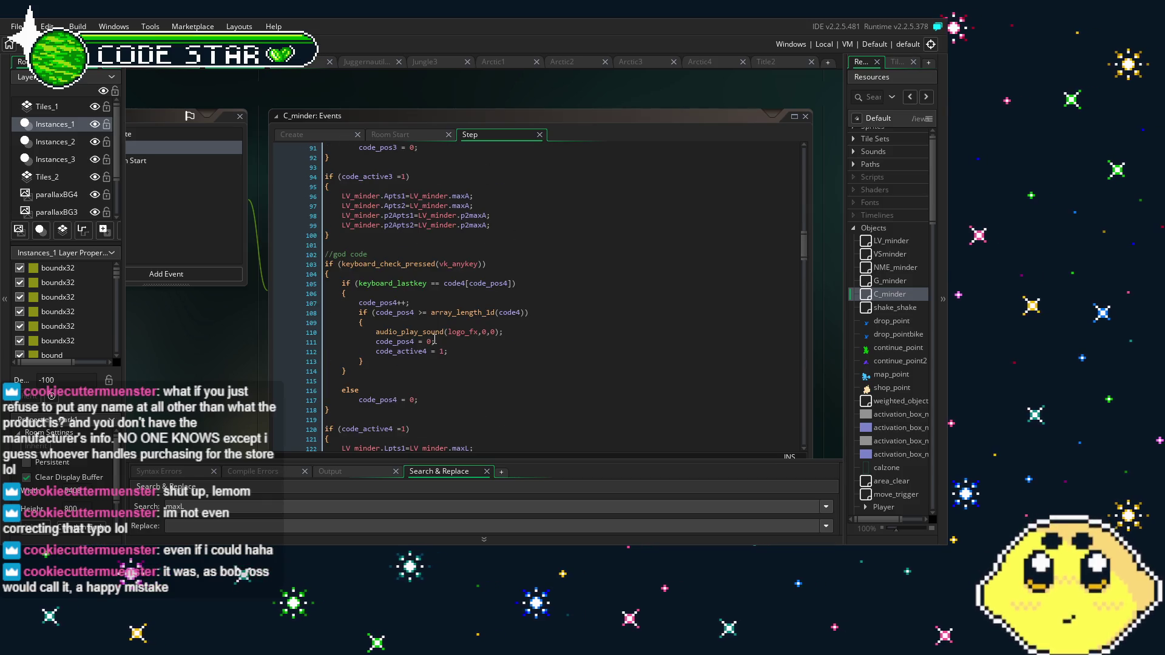
scroll(435, 340, "up", 5)
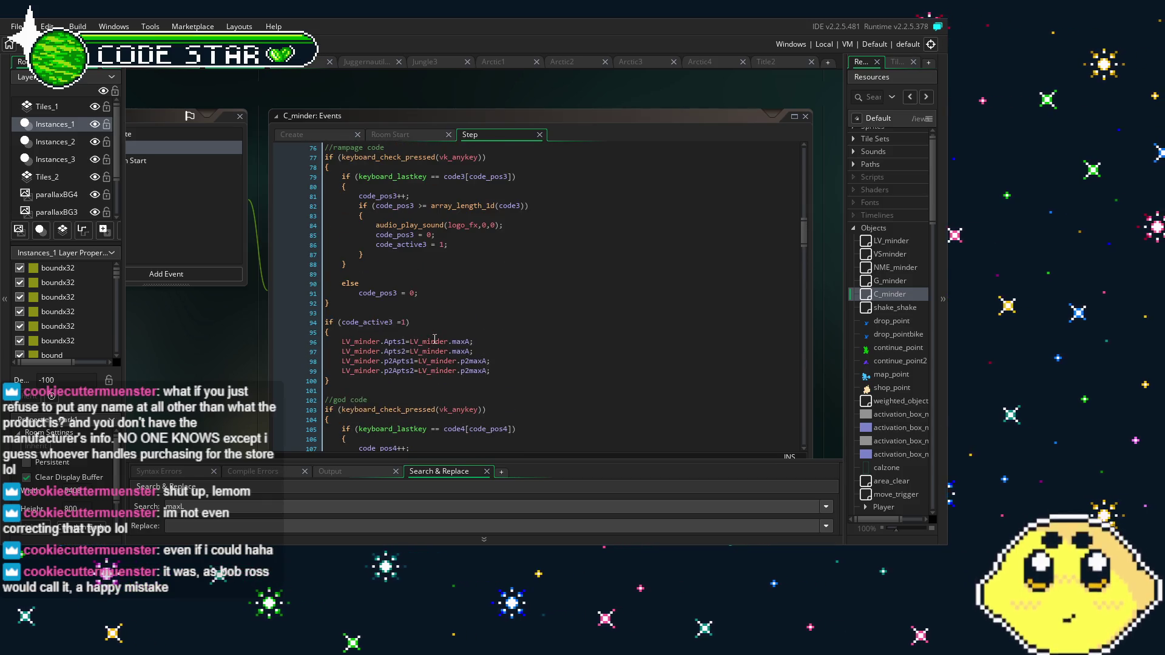
scroll(435, 339, "down", 9)
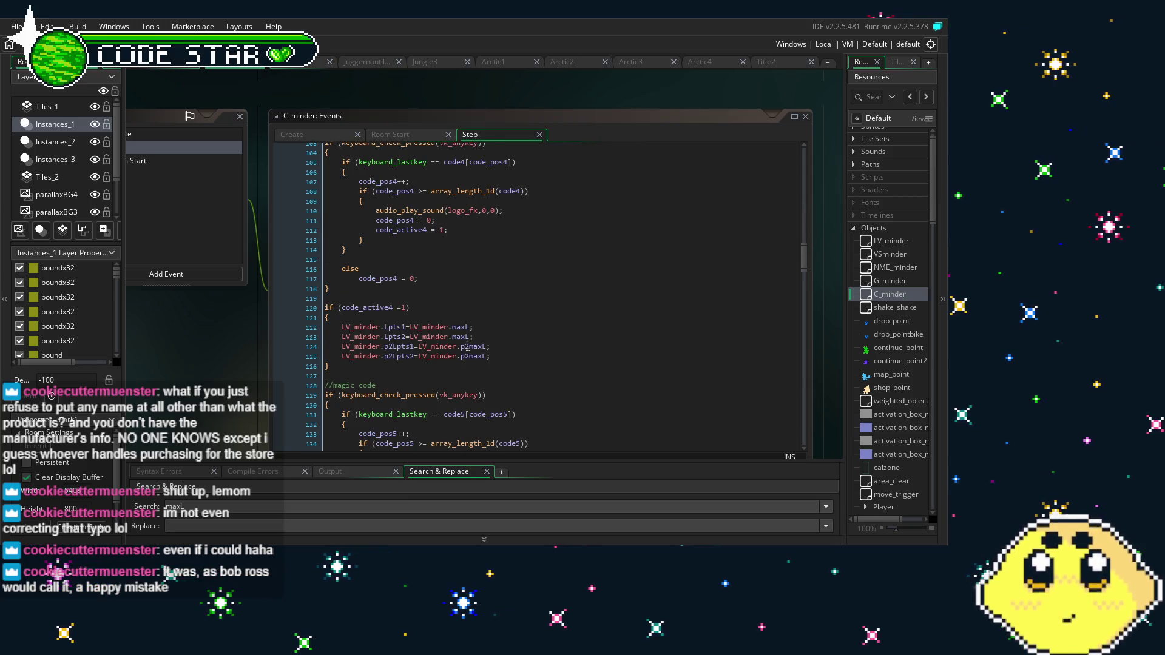
left_click_drag(491, 356, 349, 330)
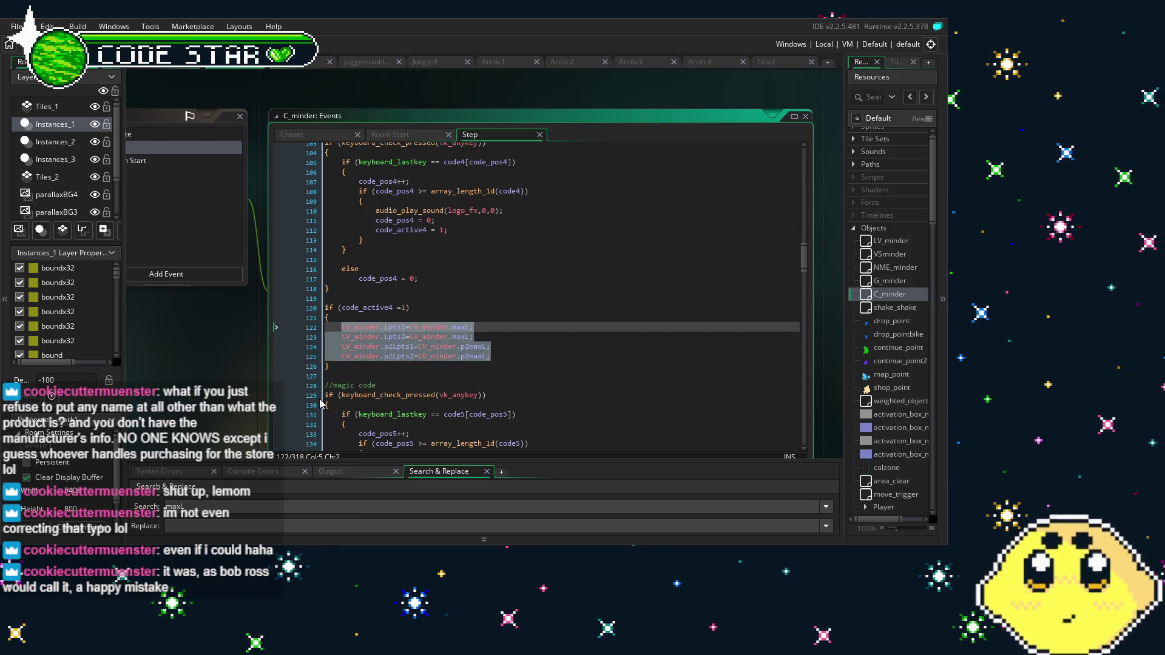
left_click(239, 375)
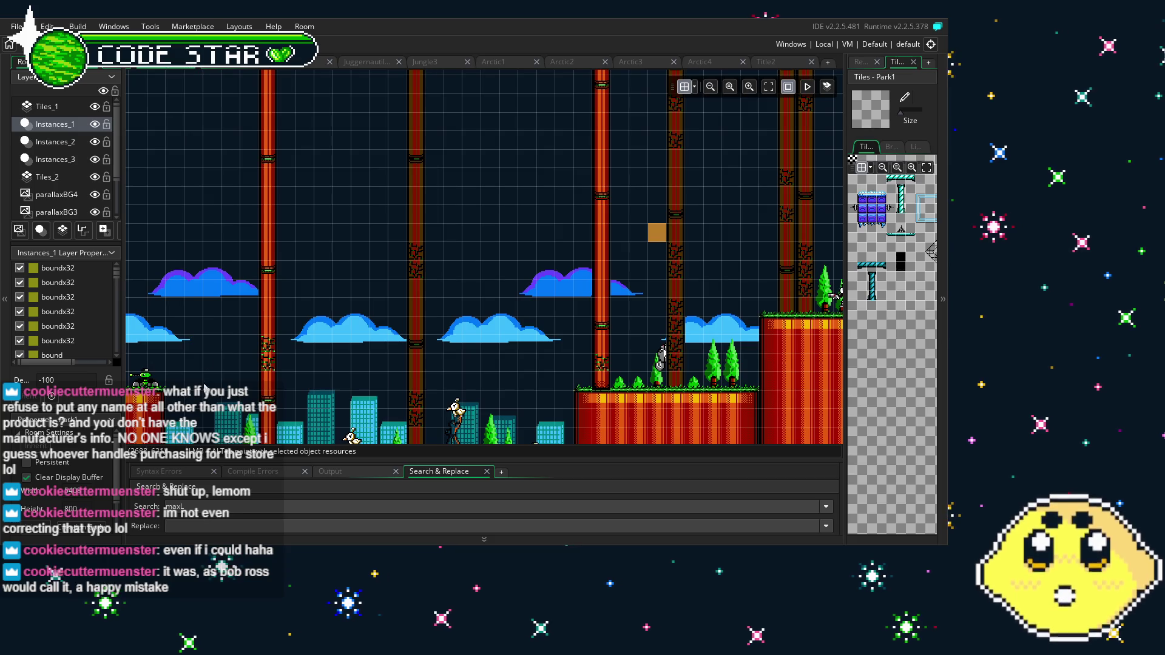
Paste the copied life-cap lines after line 8 of Park1's creation code and indent them to match
mouse_move(204, 388)
left_mouse_down()
mouse_move(294, 270)
mouse_move(442, 311)
left_mouse_up()
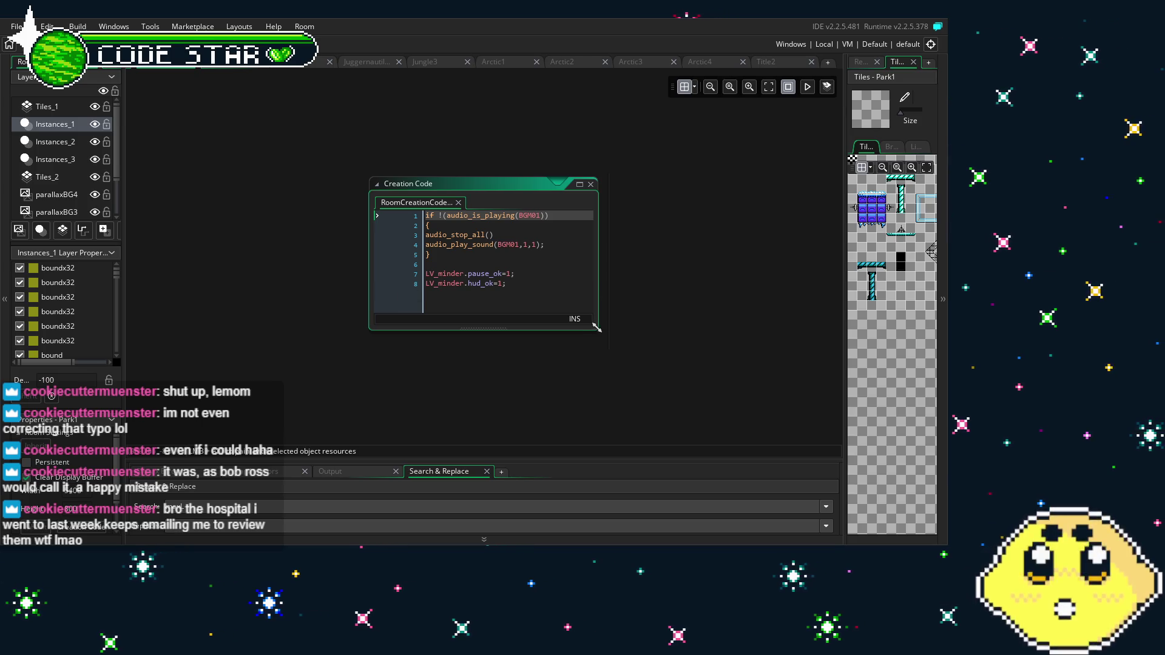
mouse_move(597, 328)
left_mouse_down()
mouse_move(771, 402)
mouse_move(780, 443)
left_mouse_up()
left_click(528, 290)
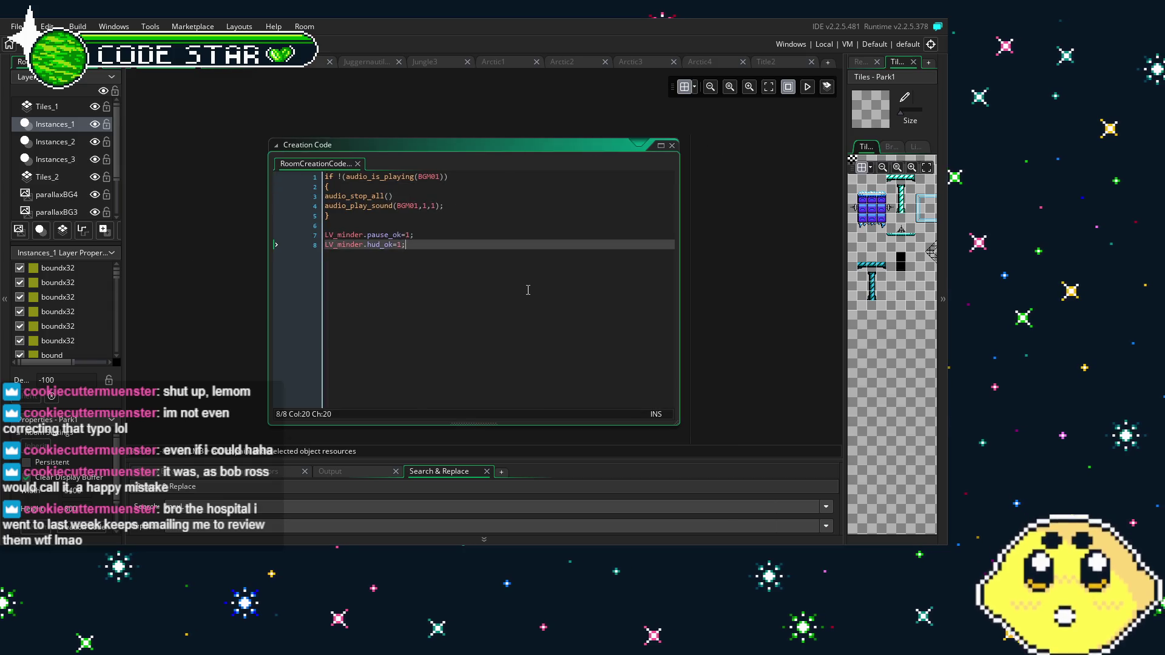
key("Return")
key("Return")
type("LV_minder.Lpts1=LV_minder.maxL; \tLV_minder.Lpts2=LV_minder.maxL; \tLV_minder.p2Lpts1=LV_minder.p2maxL; \tLV_minder.p2Lpts2=LV_minder.p2maxL;")
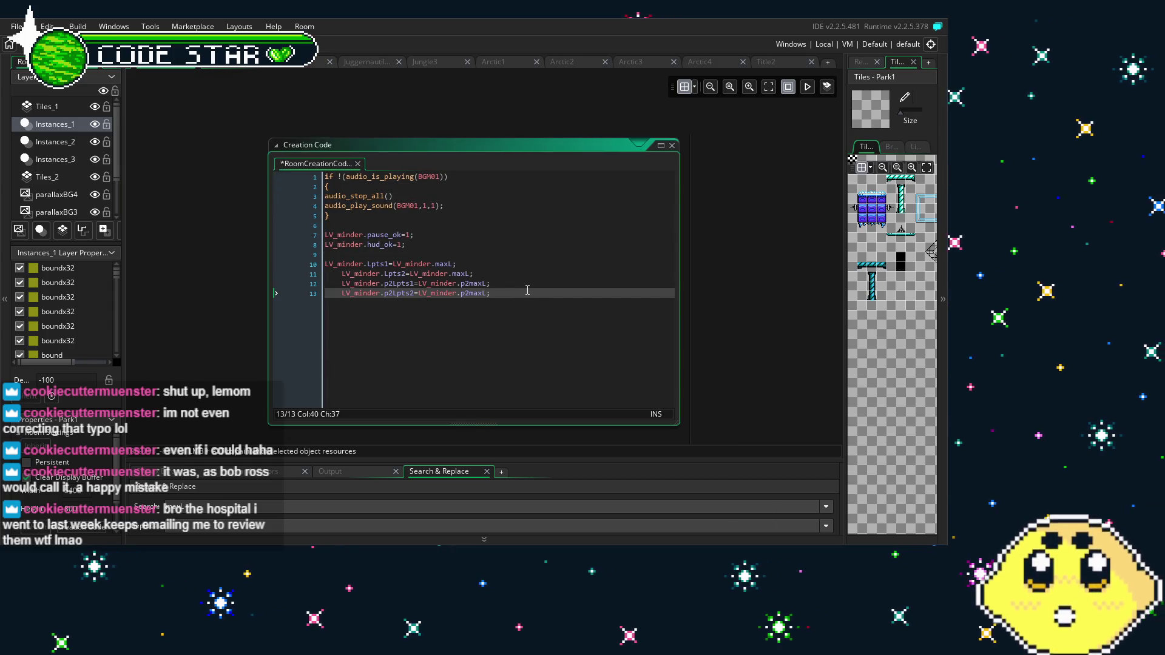
left_click(326, 261)
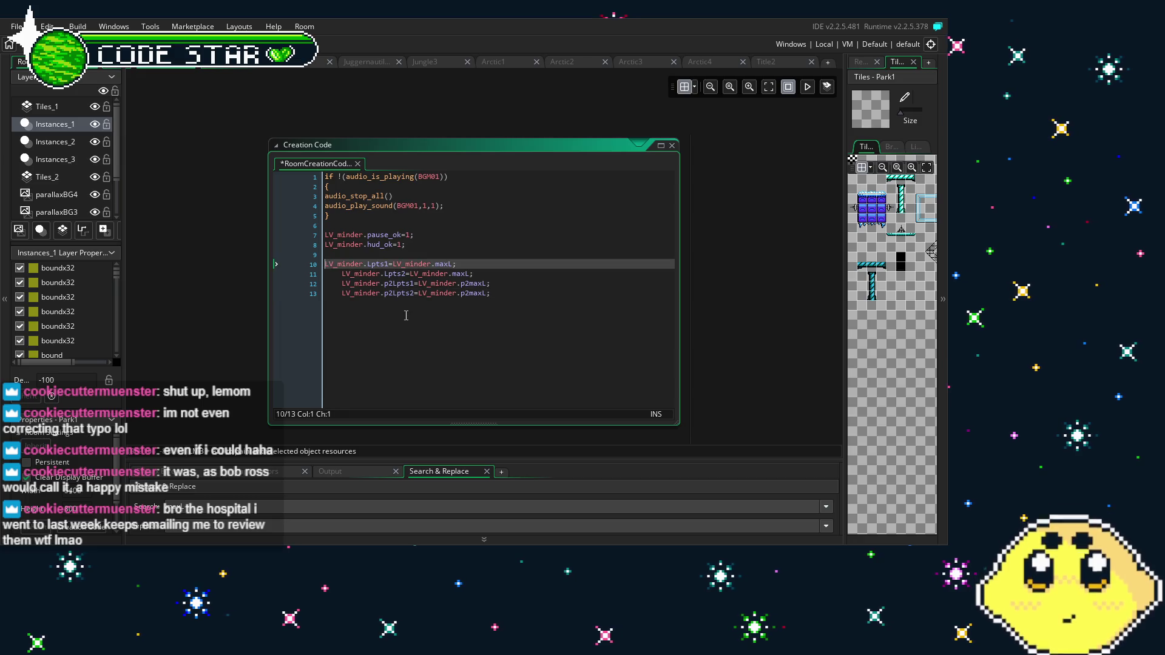
key("Return")
key("Return")
key("Up")
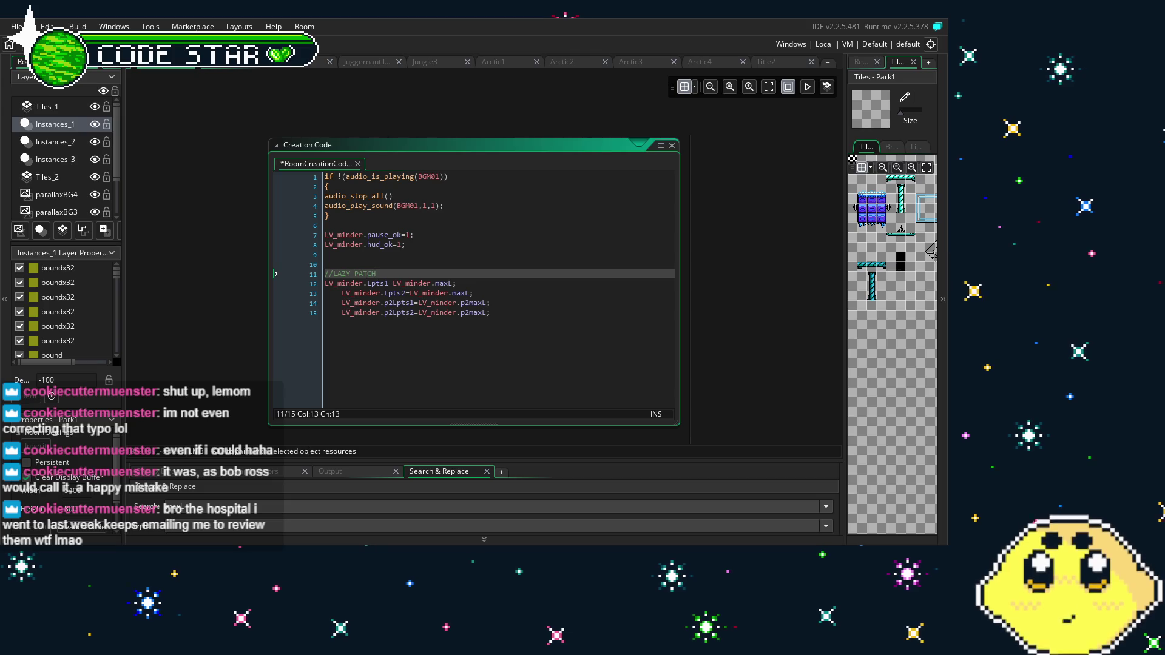
type("-UP")
left_click(477, 313)
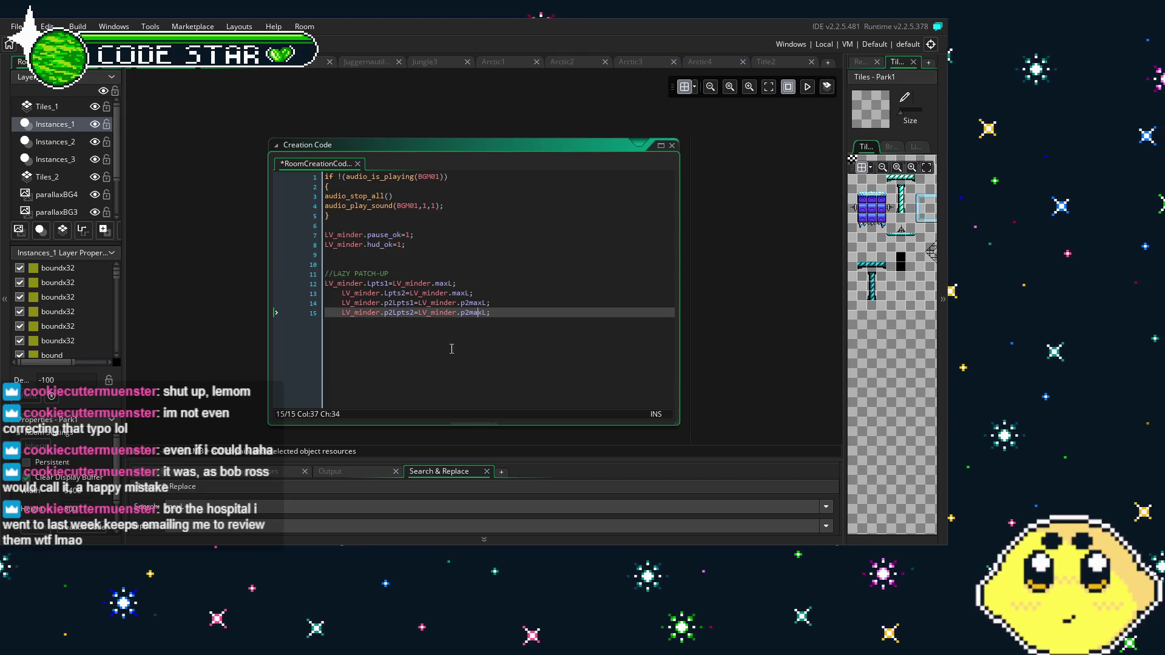
left_click(325, 284)
key("Tab")
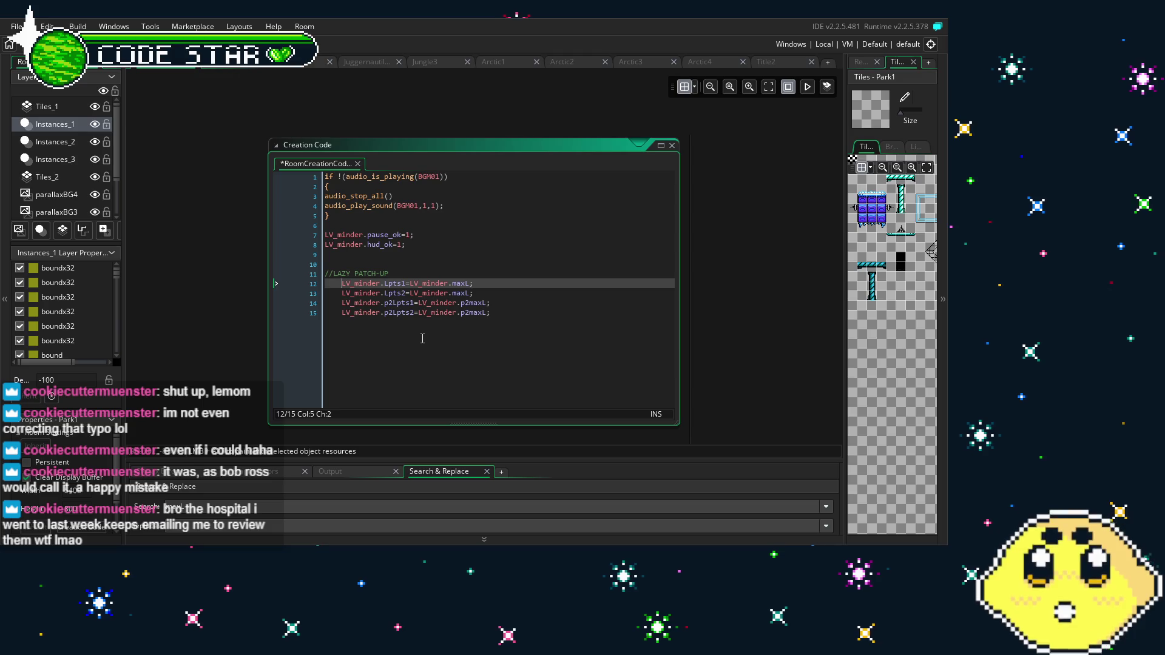
left_click(447, 351)
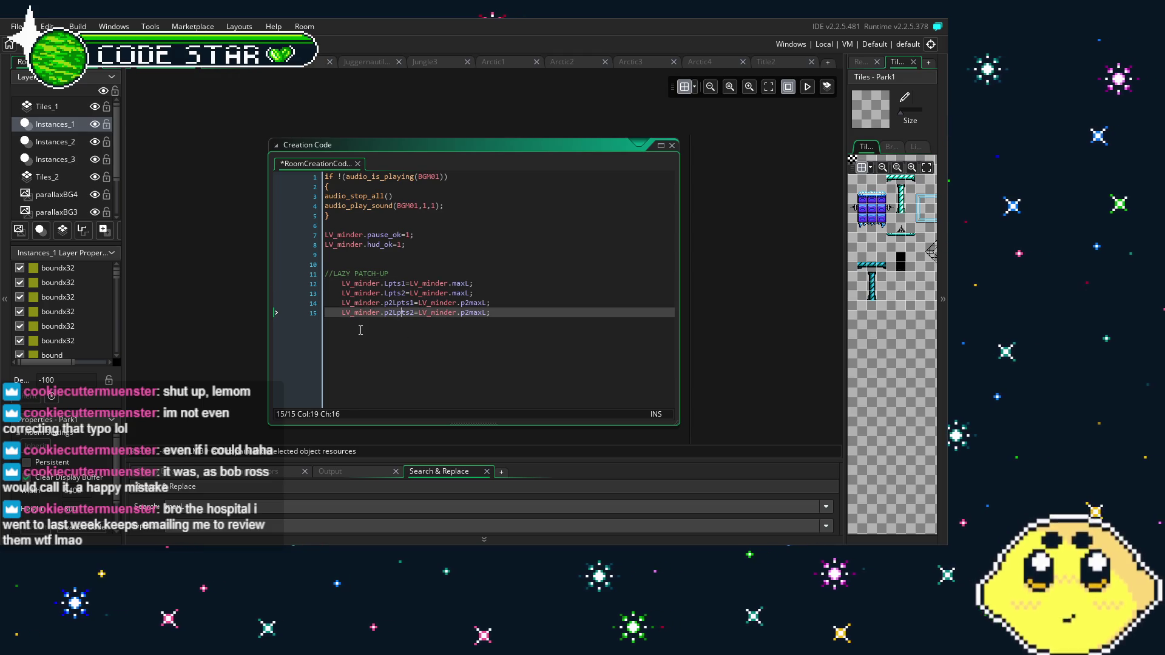
Close Park1's creation code, bring up C_minder's Step code, and close the extra room tabs
left_click_drag(242, 334, 188, 277)
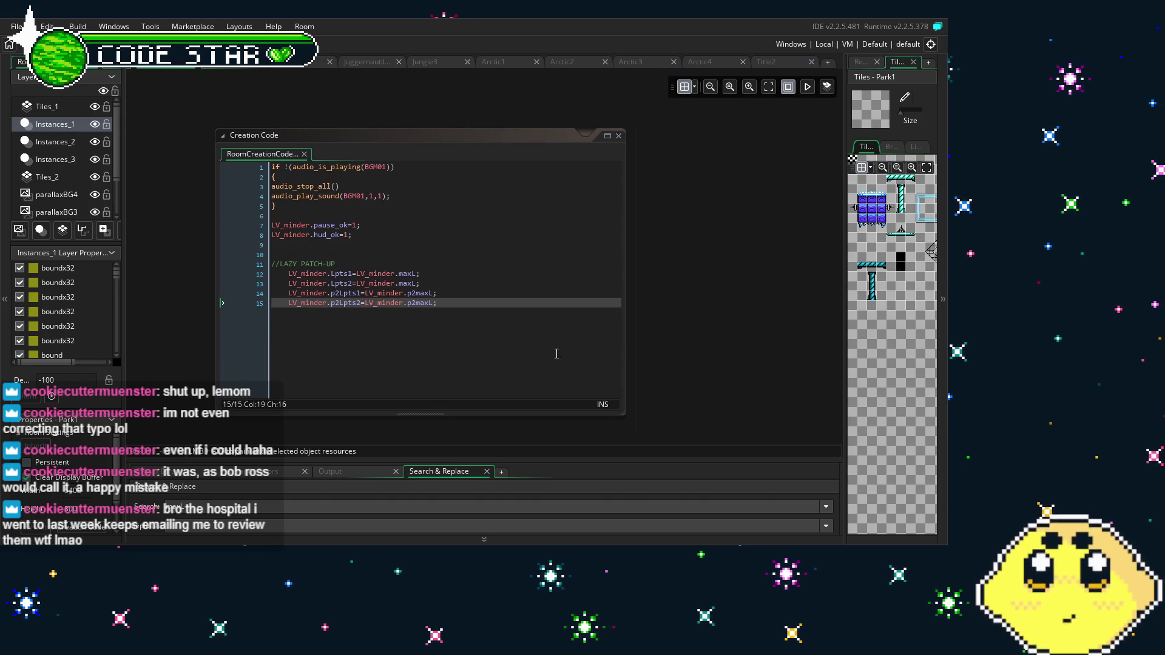
scroll(709, 282, "down", 5)
scroll(508, 364, "up", 2)
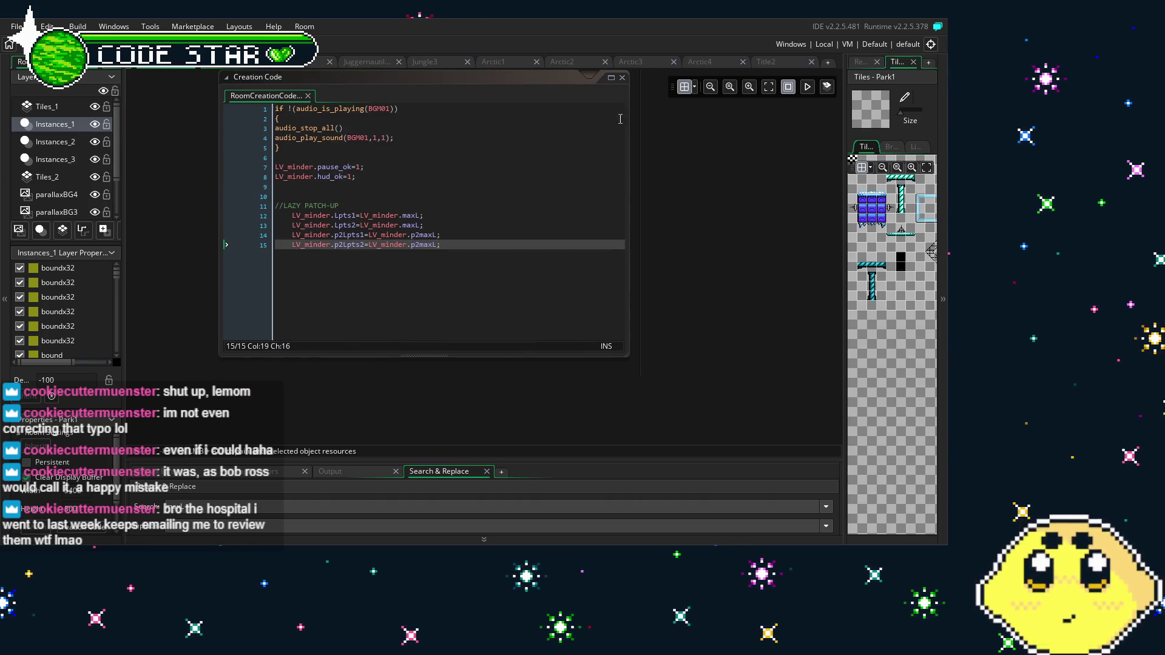
left_click(622, 77)
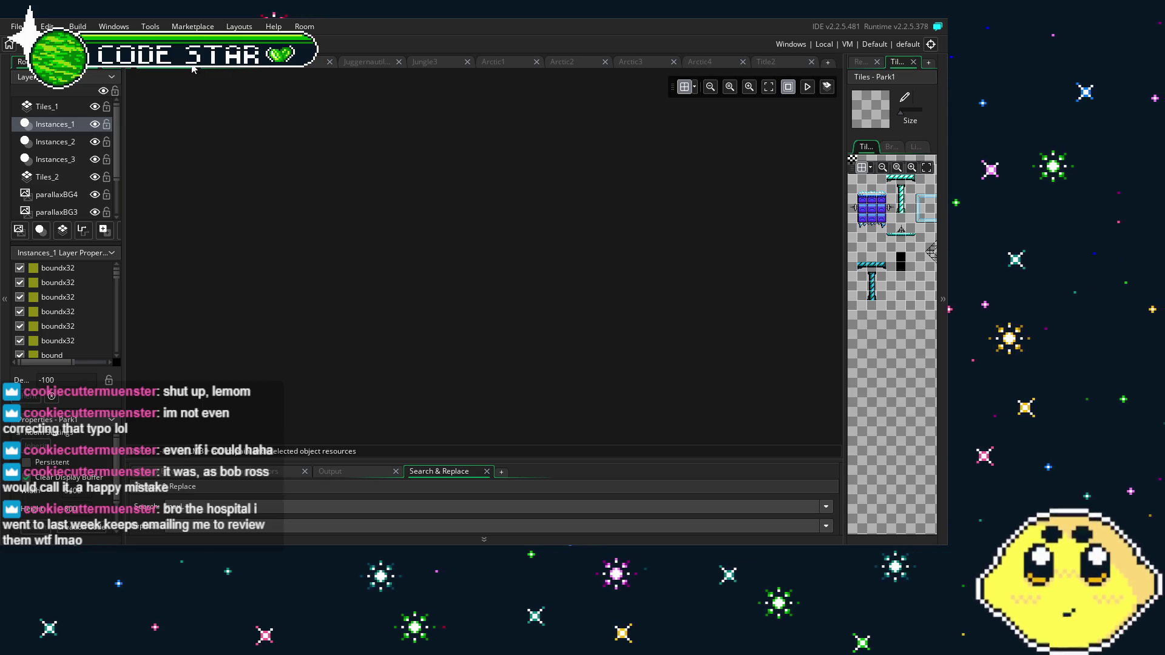
left_click(272, 66)
left_click(271, 66)
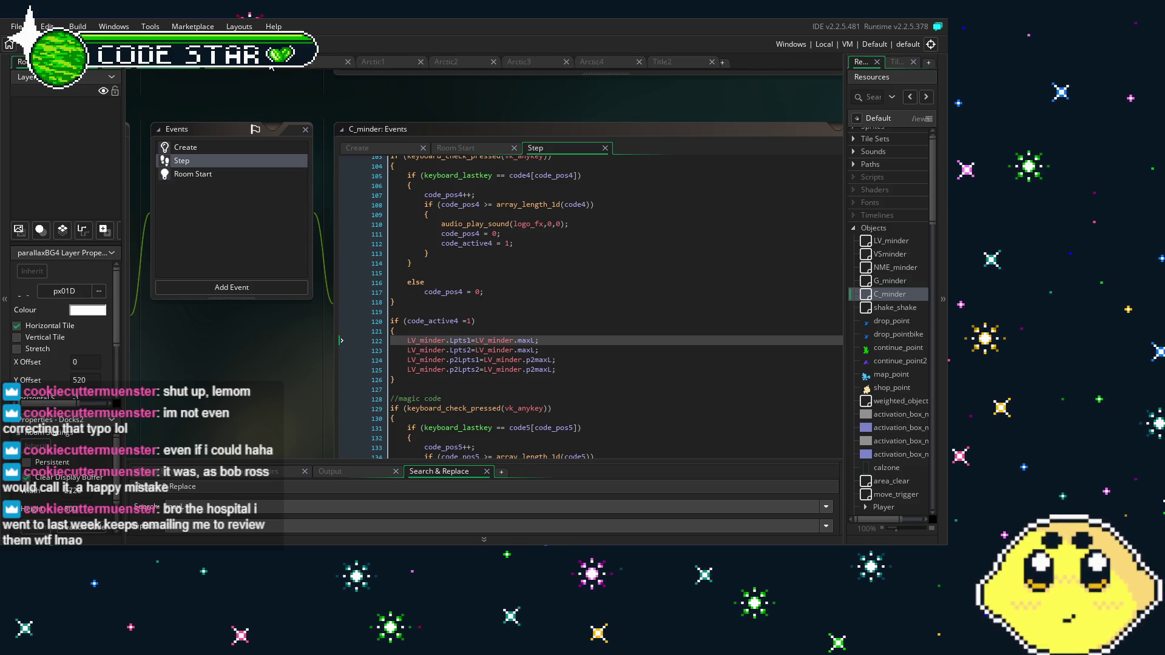
left_click(272, 66)
left_click(272, 66)
left_click(272, 65)
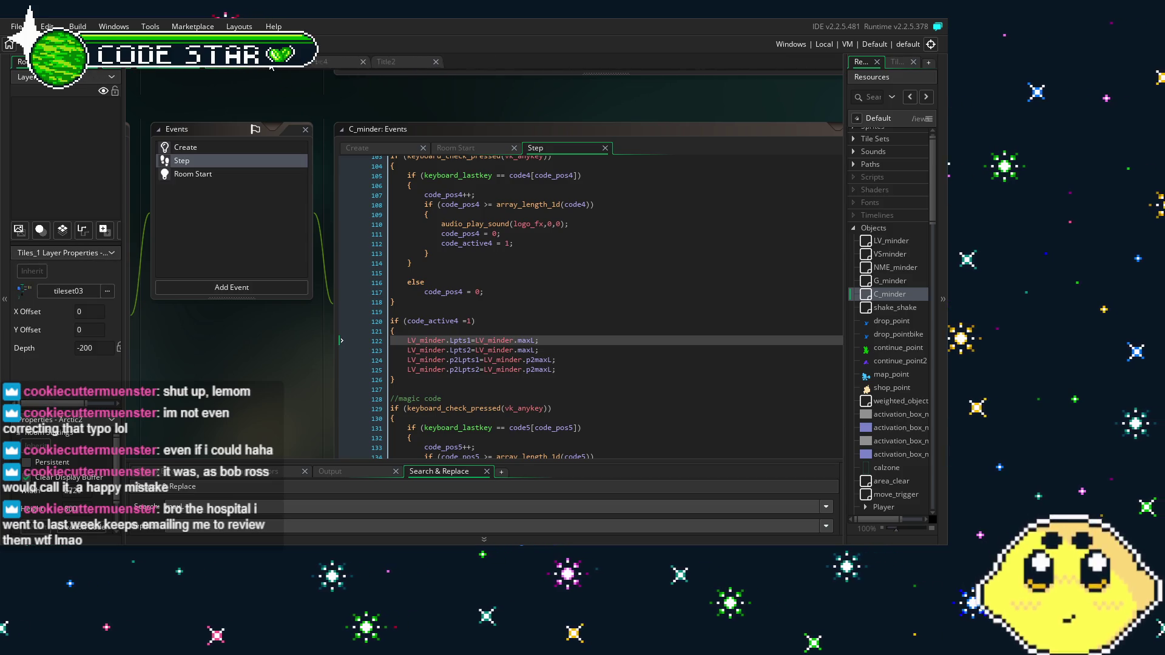
Close the Arctic4, Title2 and last room tabs, then open Park1 from the Rooms list
left_click(271, 66)
left_click(271, 65)
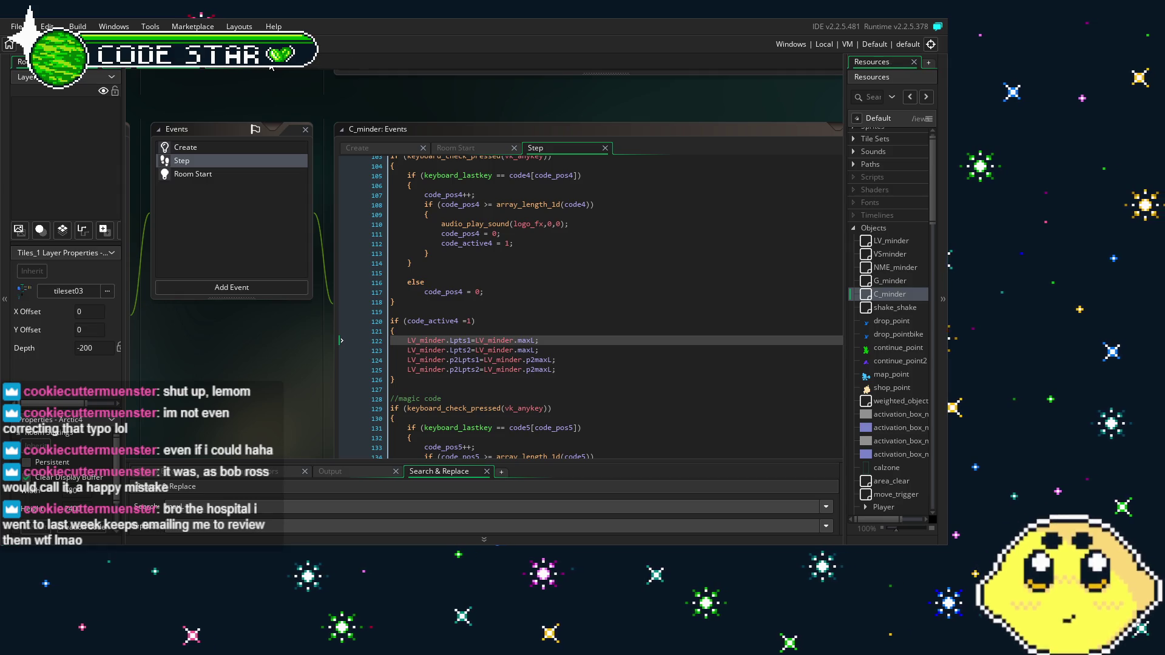
left_click(343, 61)
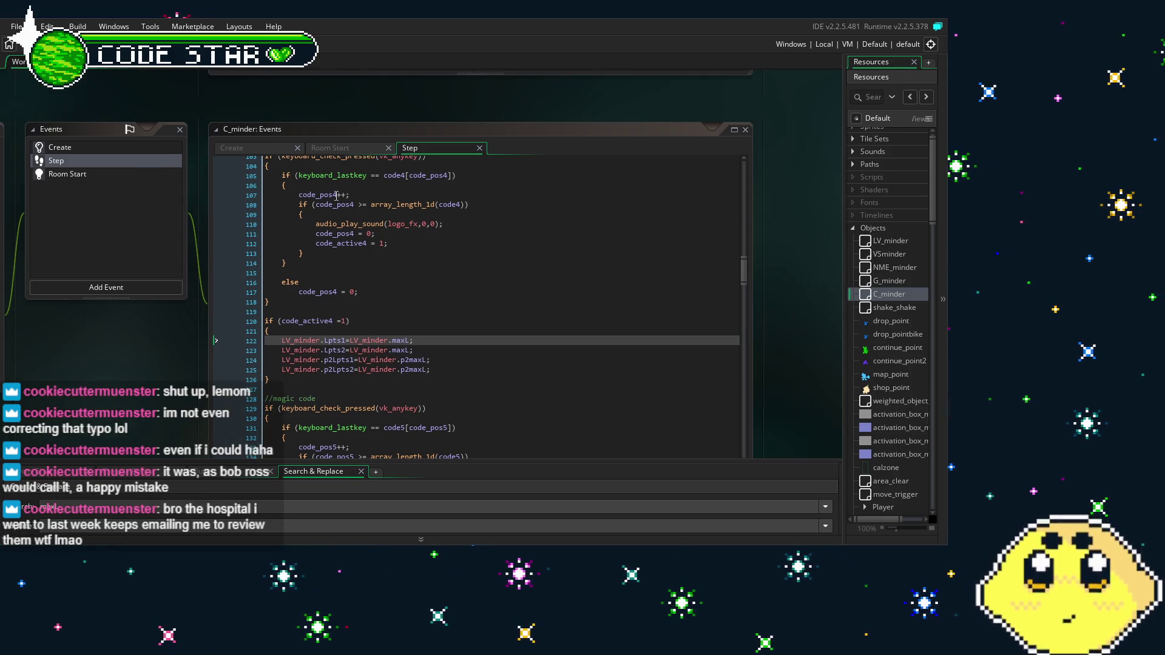
left_click(853, 230)
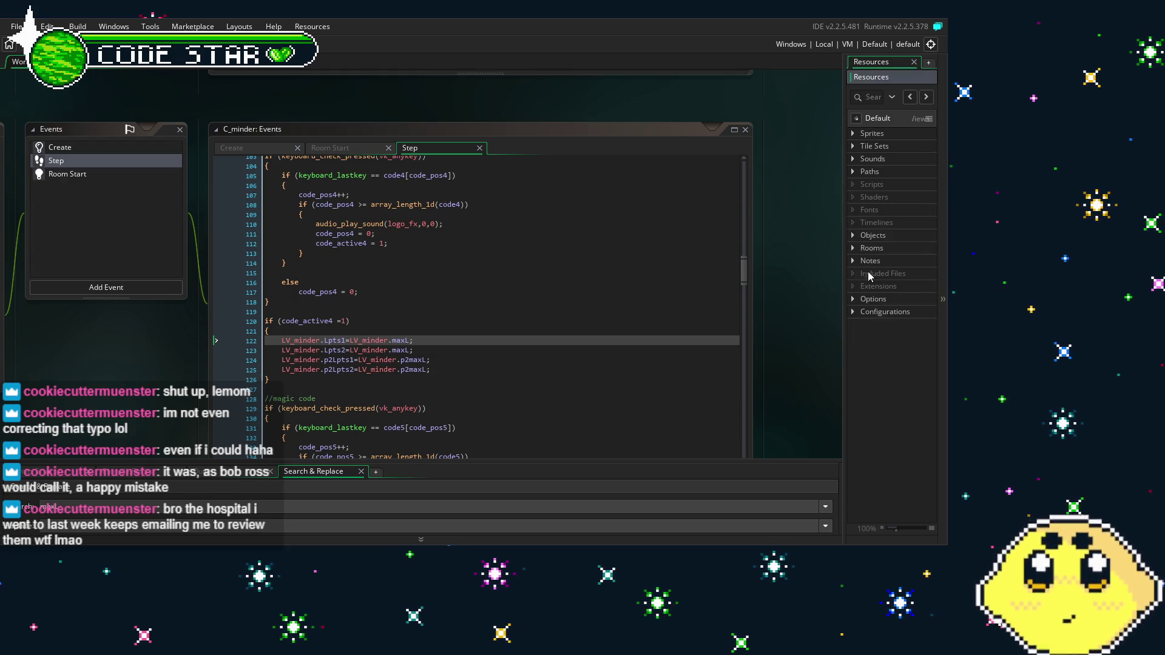
left_click(854, 249)
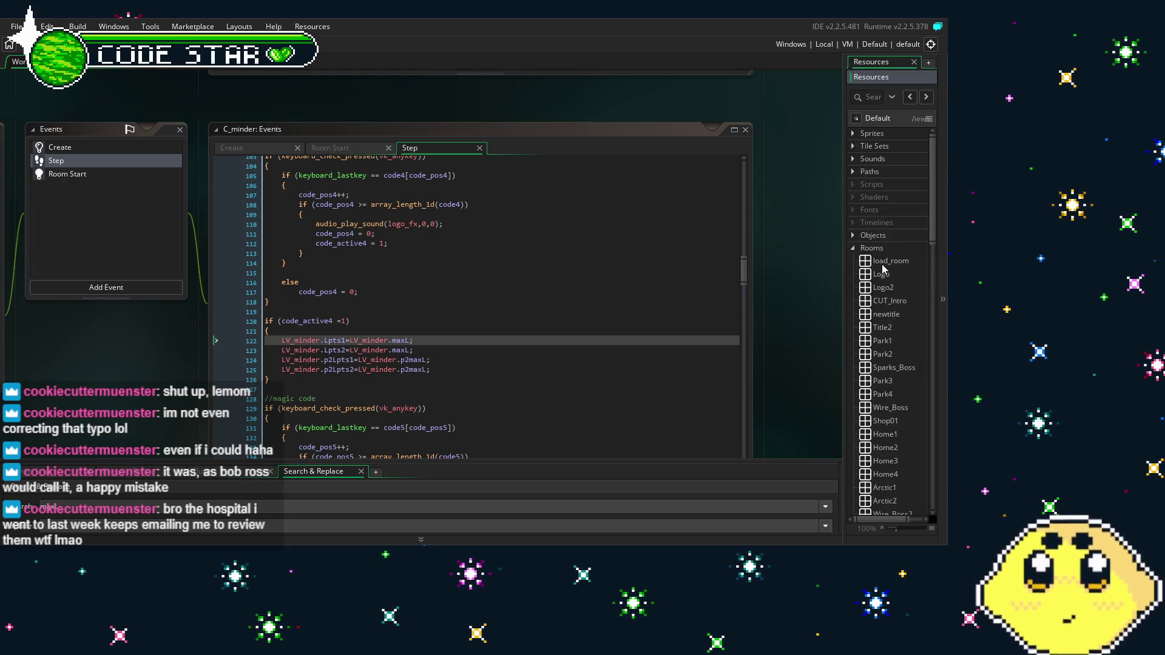
left_click(891, 347)
Open the Park1 room and launch a test build with F5
double_click(890, 343)
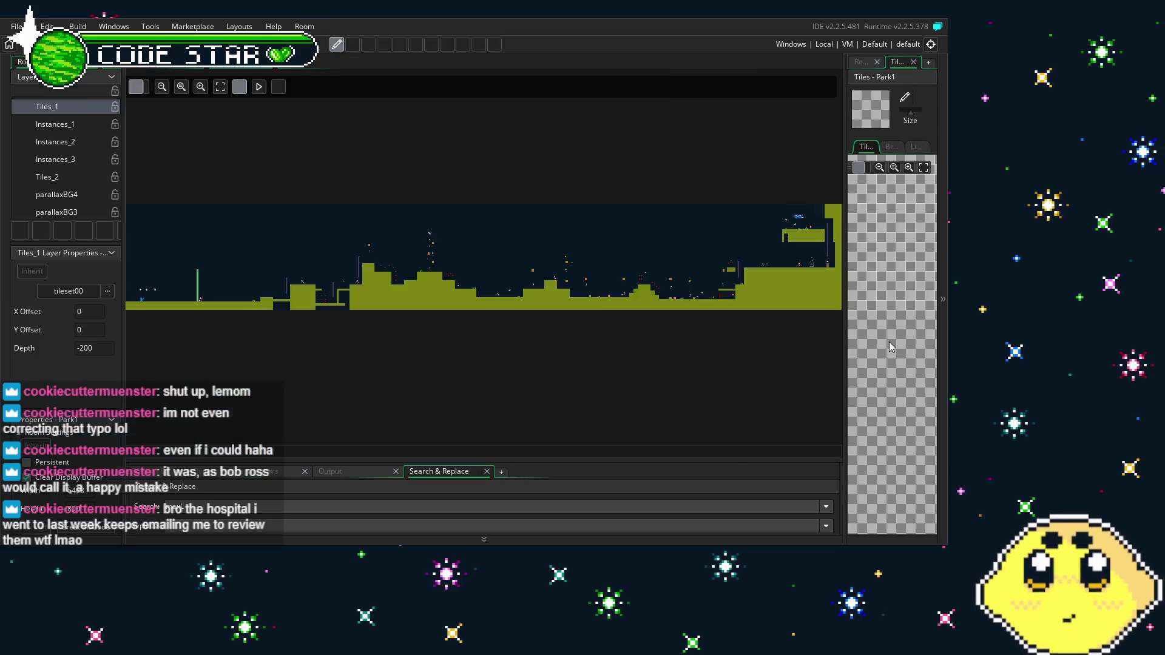
scroll(325, 317, "up", 5)
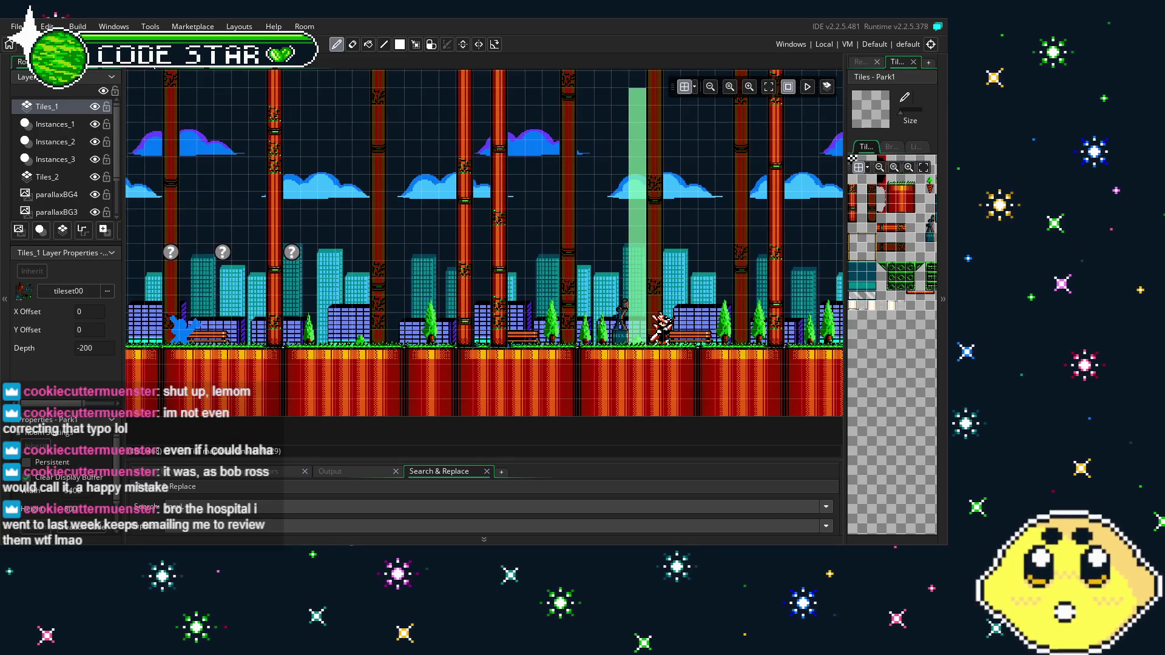
key("F5")
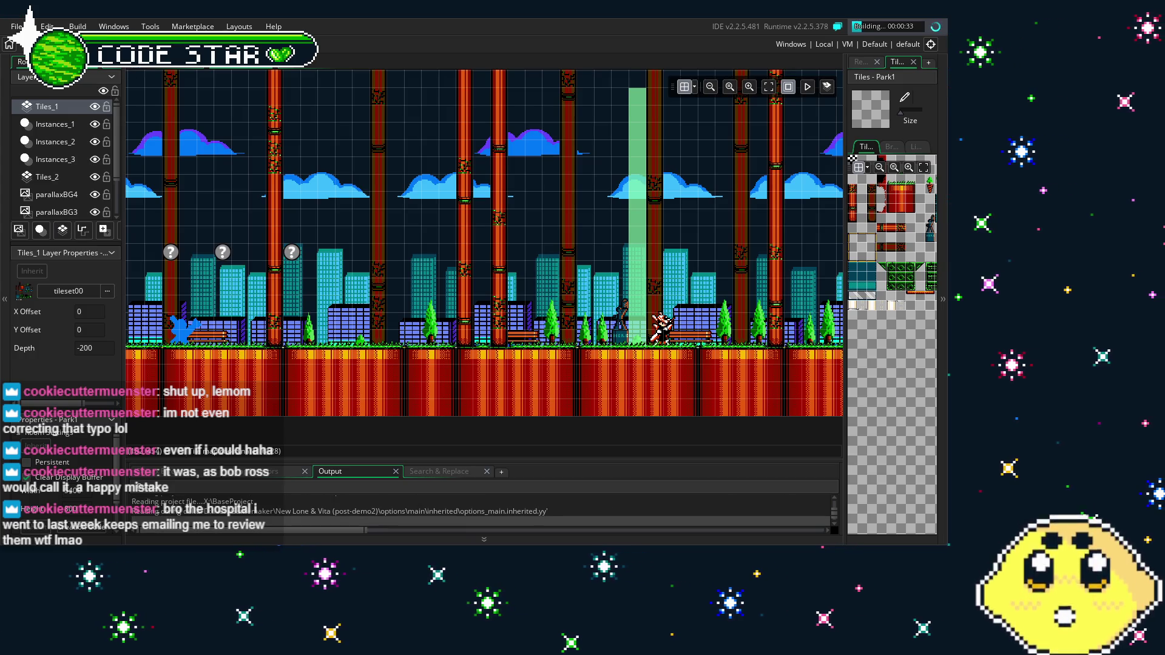
Open the LV_minder object from the Objects group in Resources
left_click(861, 62)
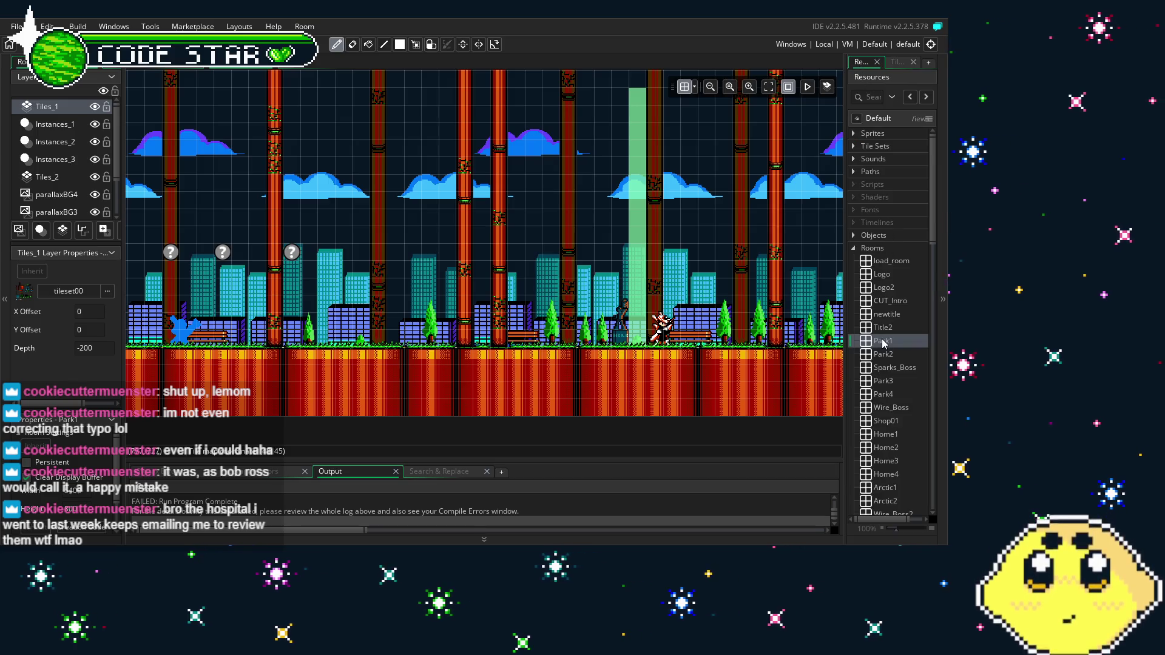
left_click(854, 248)
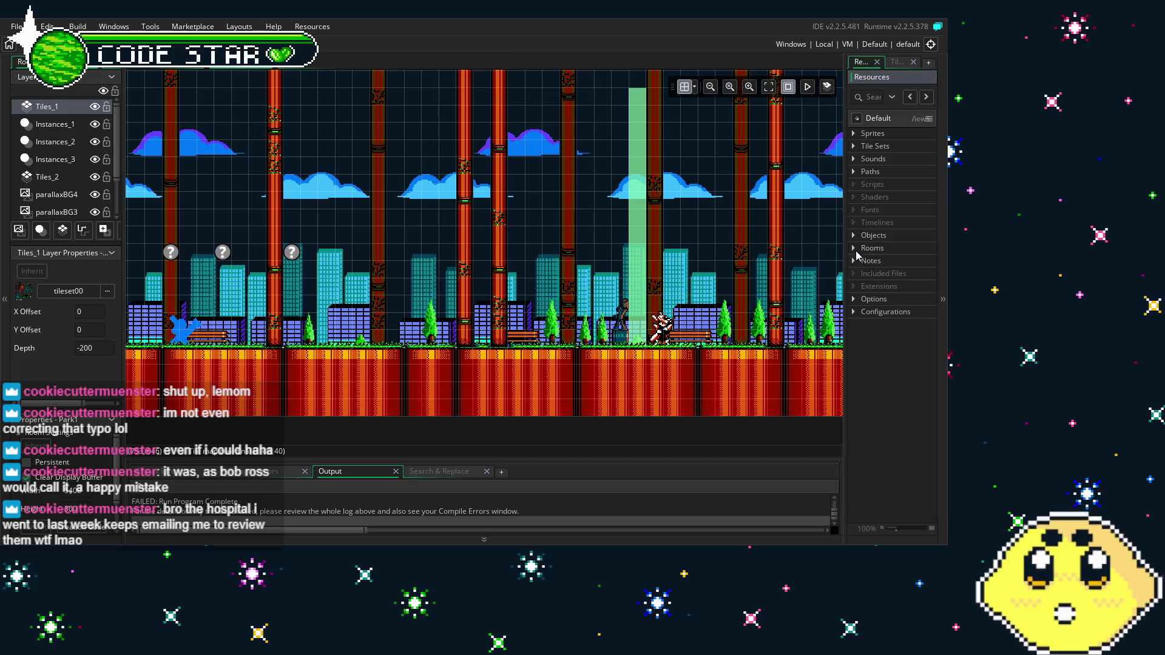
left_click(854, 236)
double_click(883, 252)
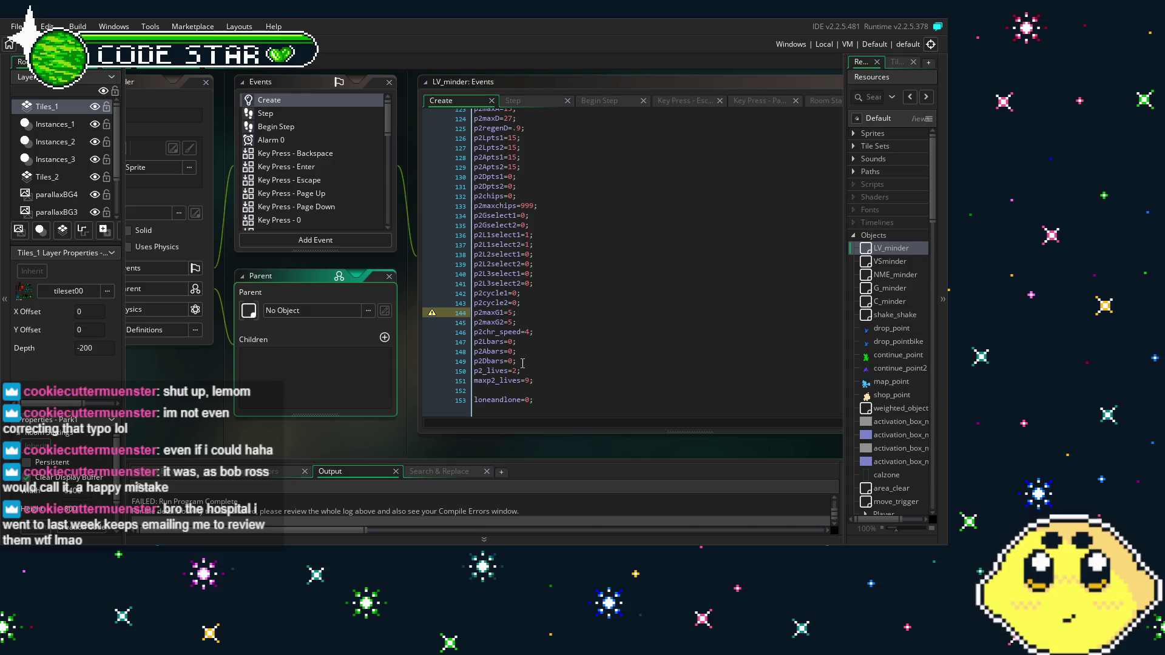
Change the players' Lbars, Abars and Dbars starting values from 0 to 5 in LV_minder's Create code
left_click(526, 362)
key("Up")
key("Up")
key("Up")
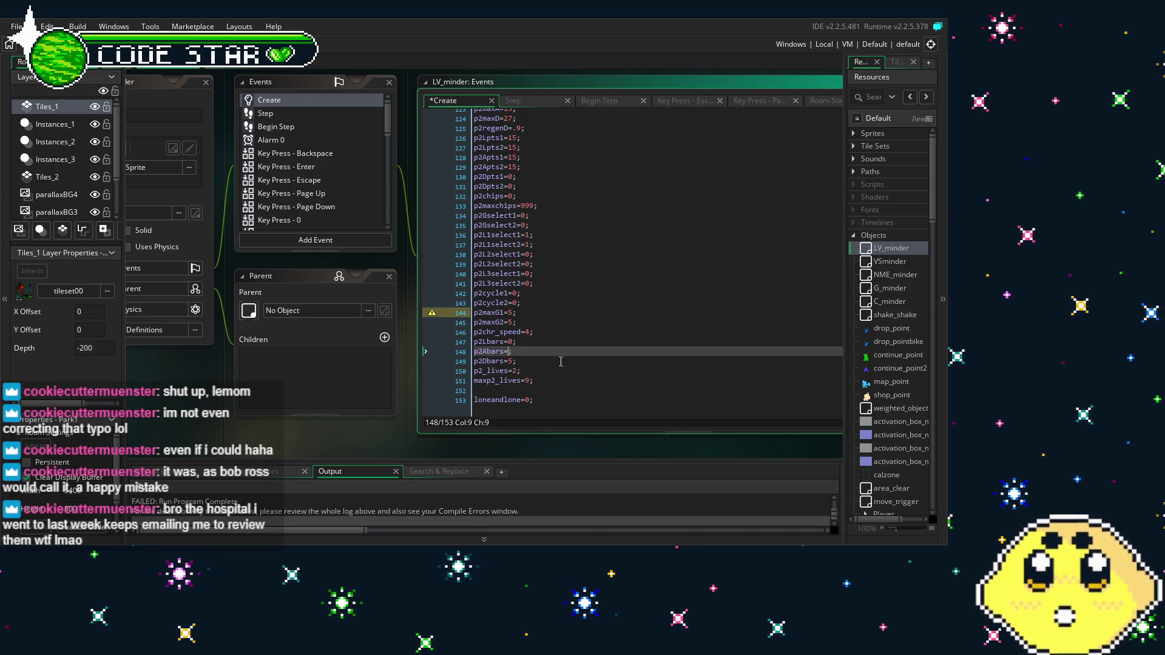
scroll(556, 338, "up", 3)
scroll(557, 338, "up", 8)
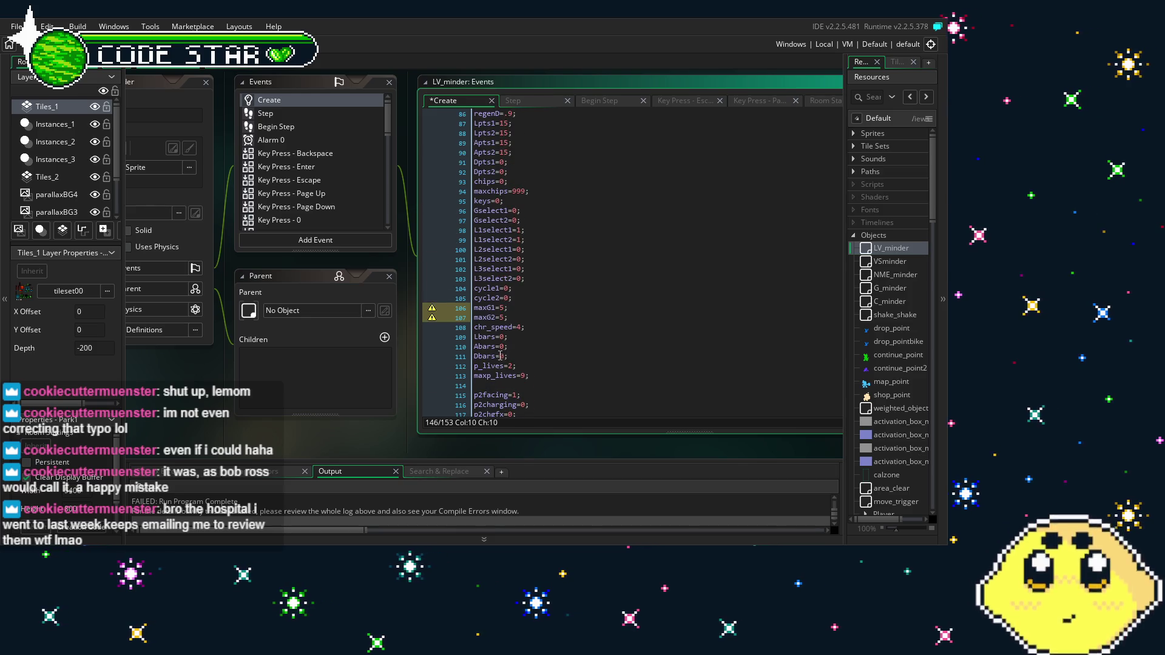
left_click(505, 356)
type("5")
key("Up")
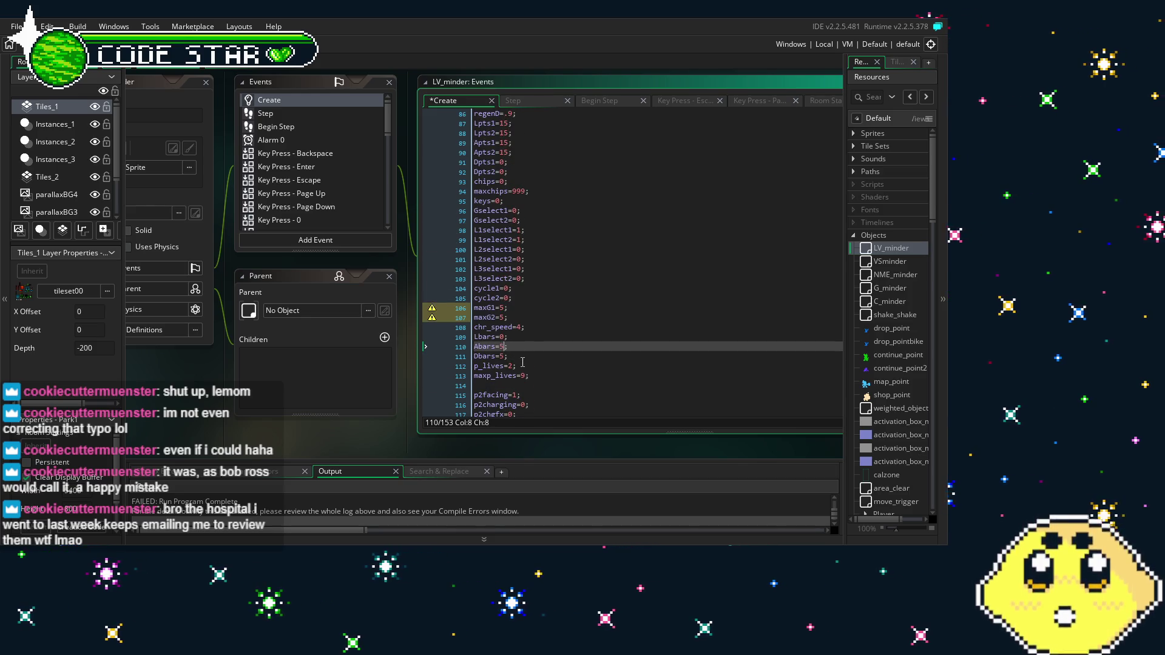
key("Up")
key("BackSpace")
type("5")
Save the project and start a new test run
left_click(575, 369)
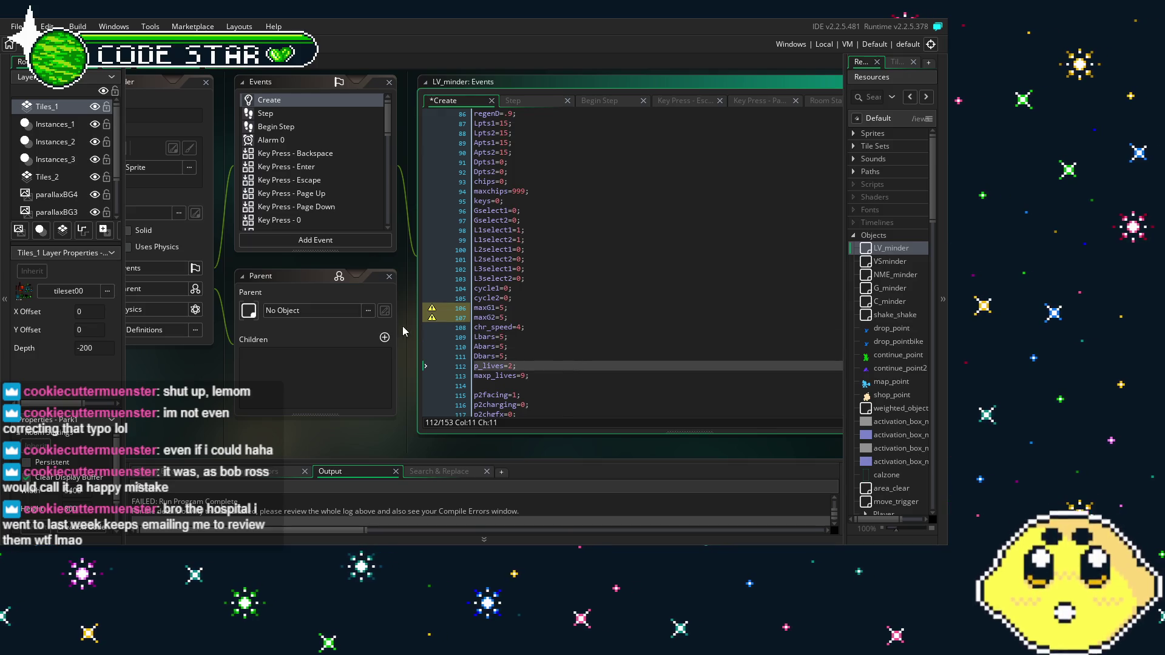
key("ctrl+s")
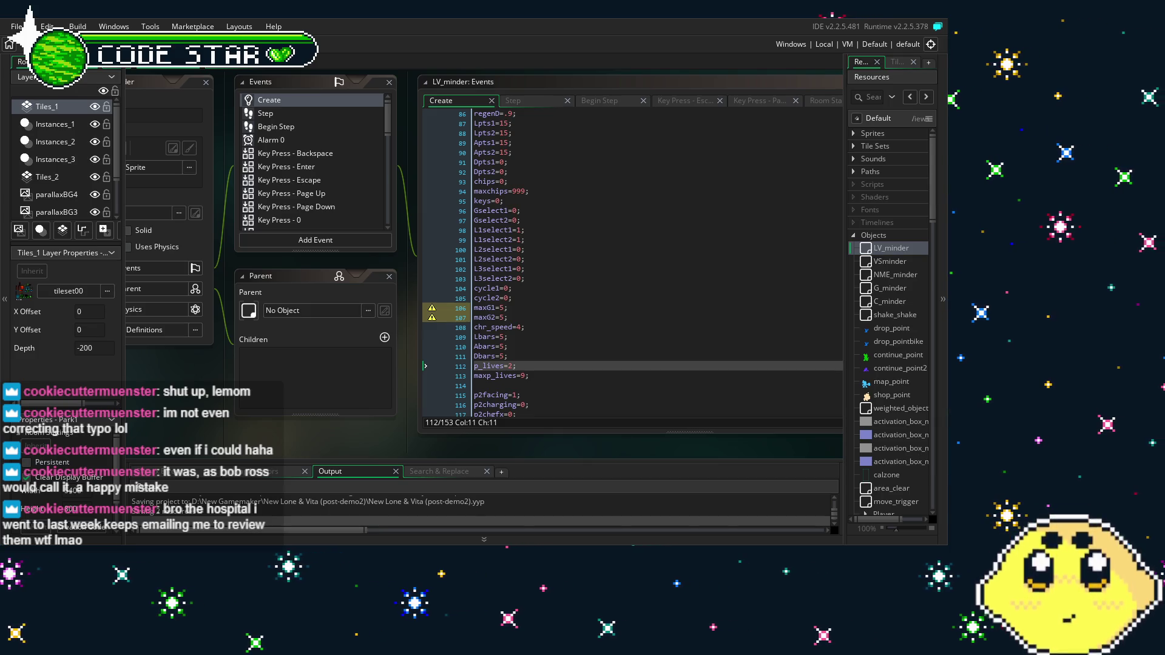
key("F5")
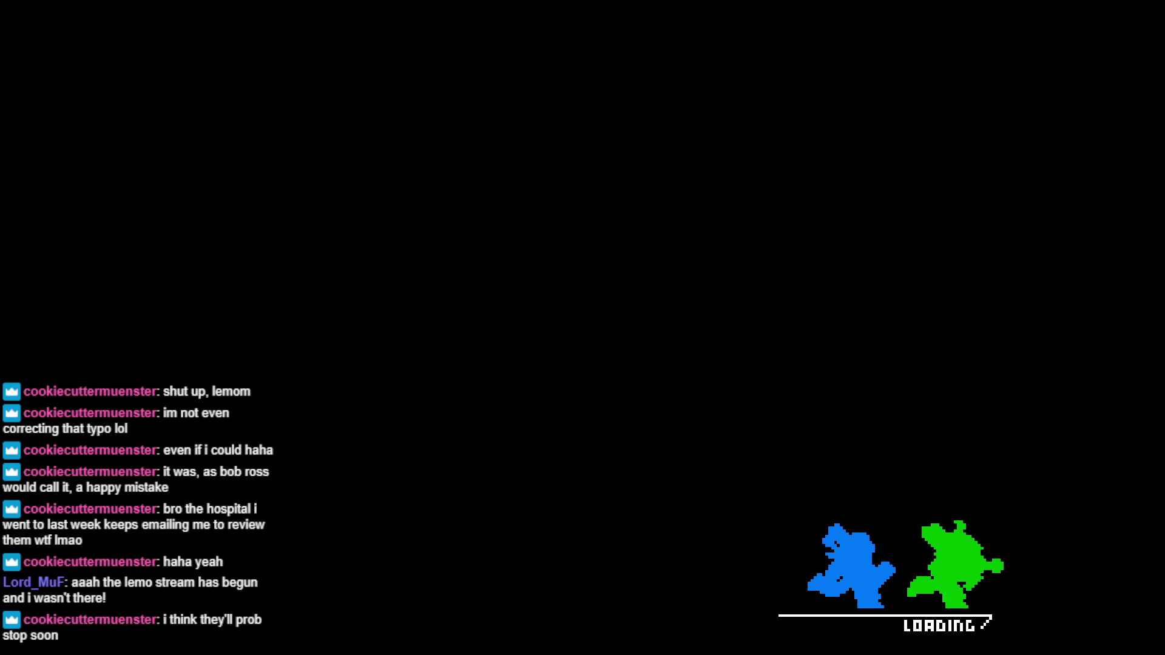
Start a CO-OP game in the park level, then quit back to the editor with Escape
key("Return")
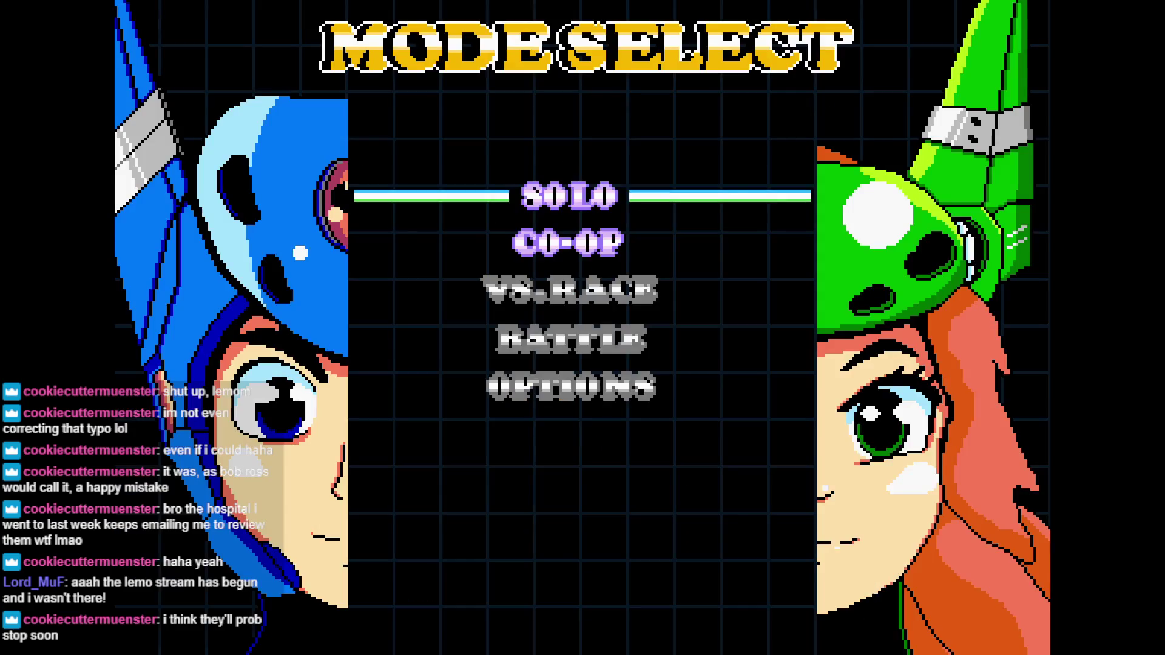
key("Down")
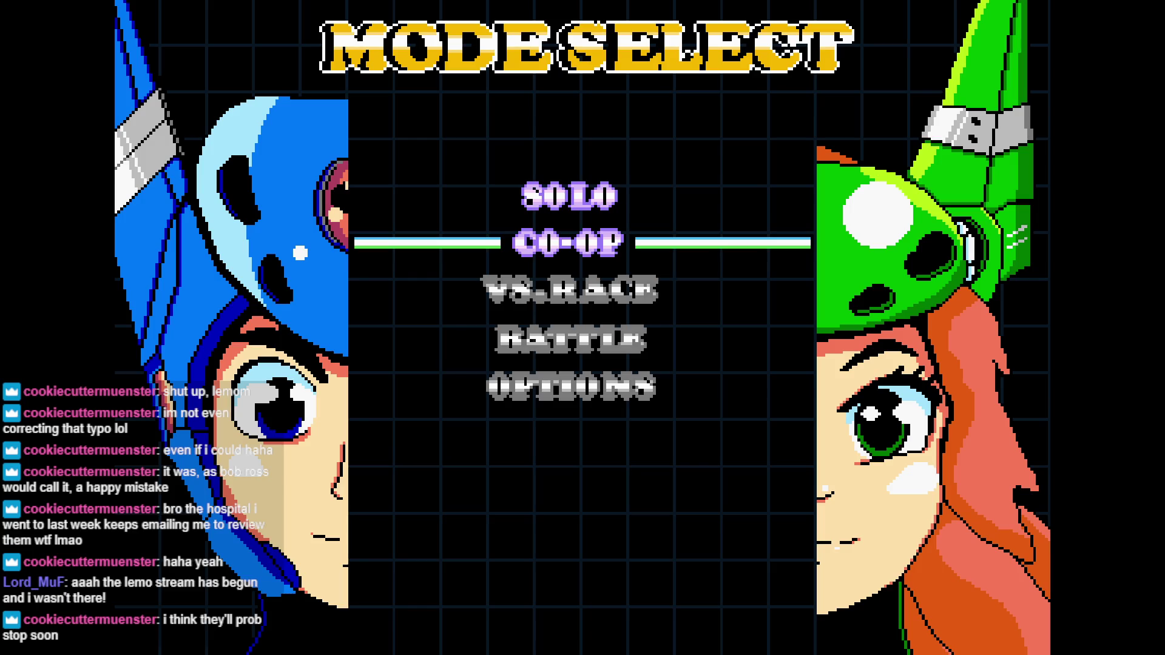
key("Return")
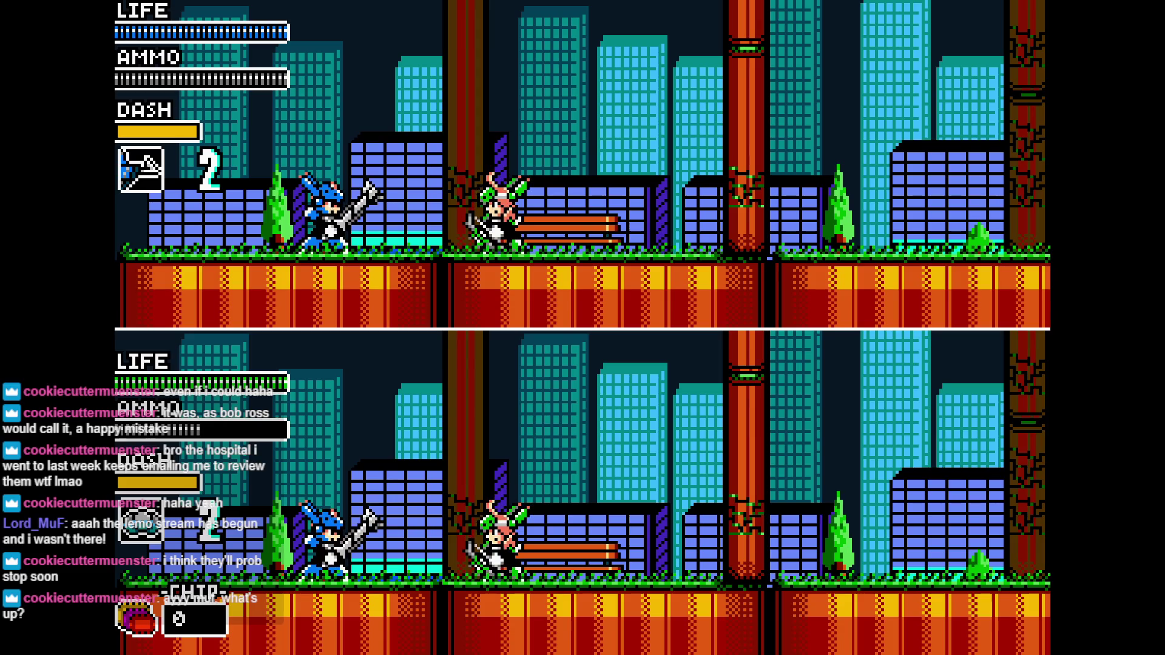
key("Escape")
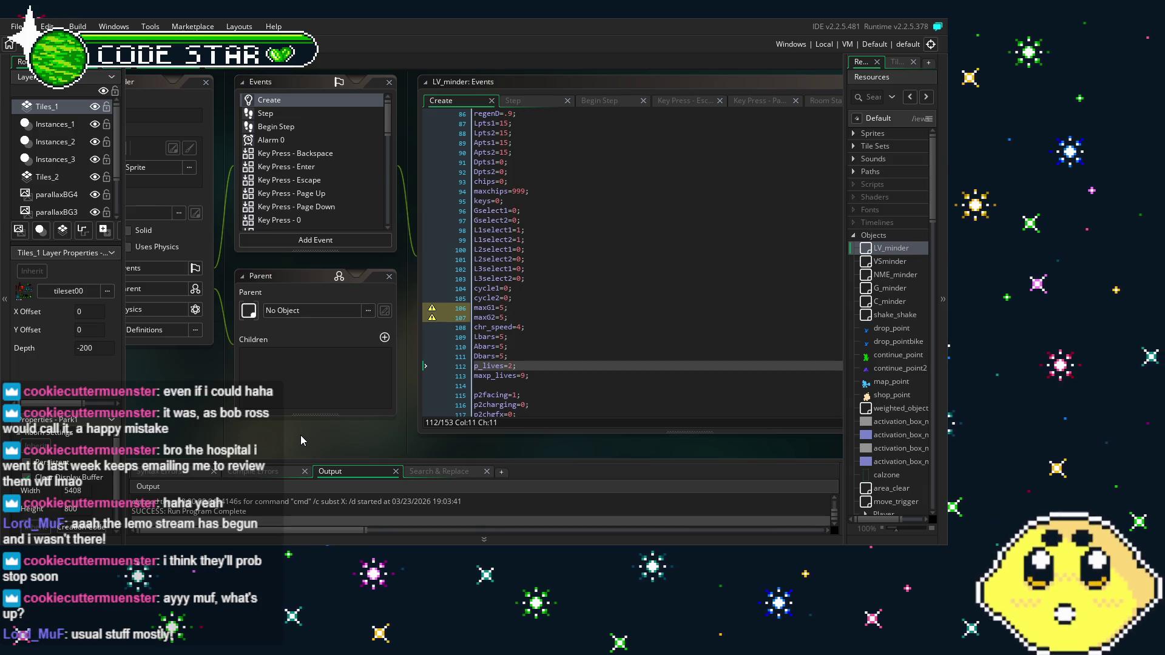
Rearrange the object editor windows, then return to the Park1 room layout and pan its view
left_click_drag(213, 430, 231, 434)
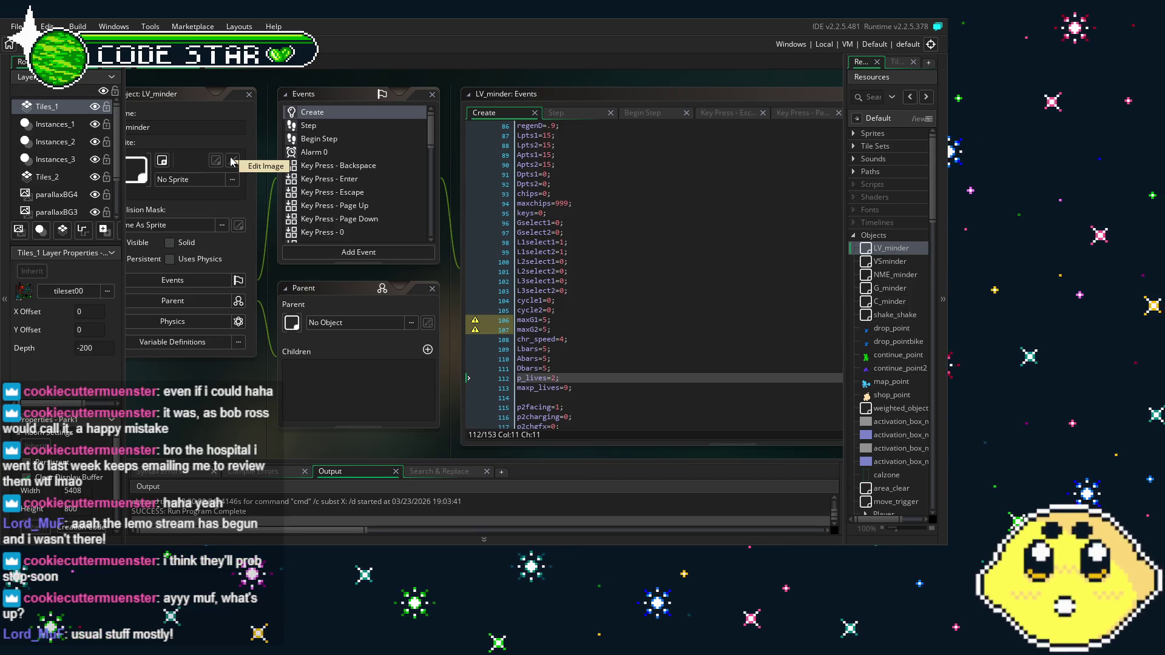
left_click(231, 161)
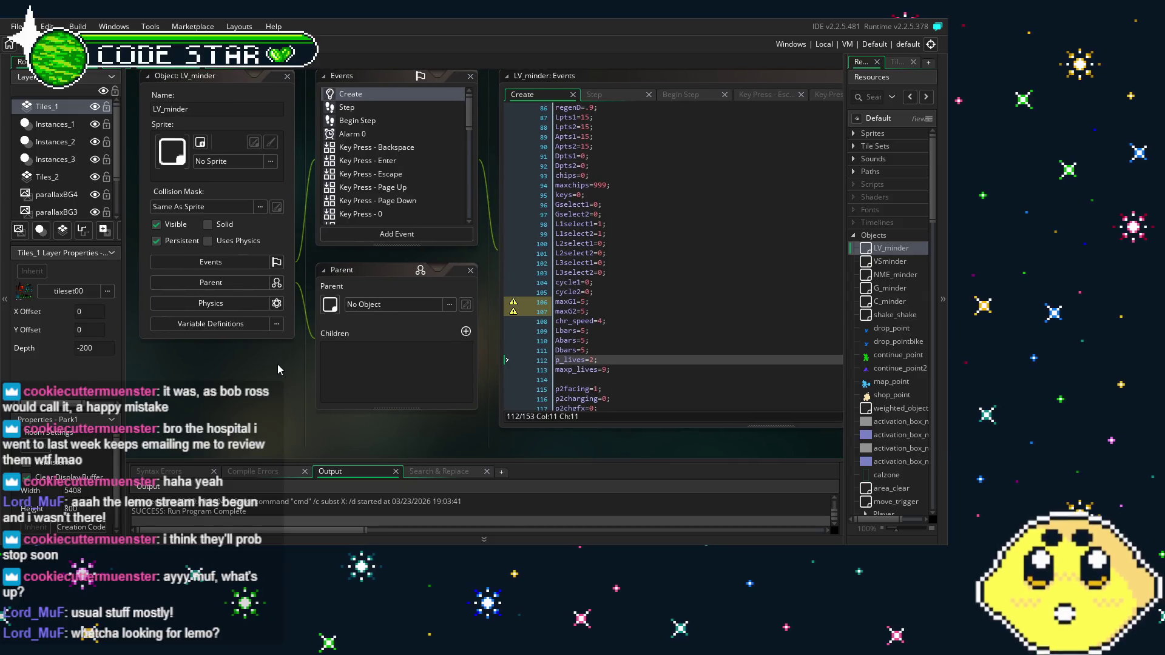
left_click_drag(278, 369, 259, 392)
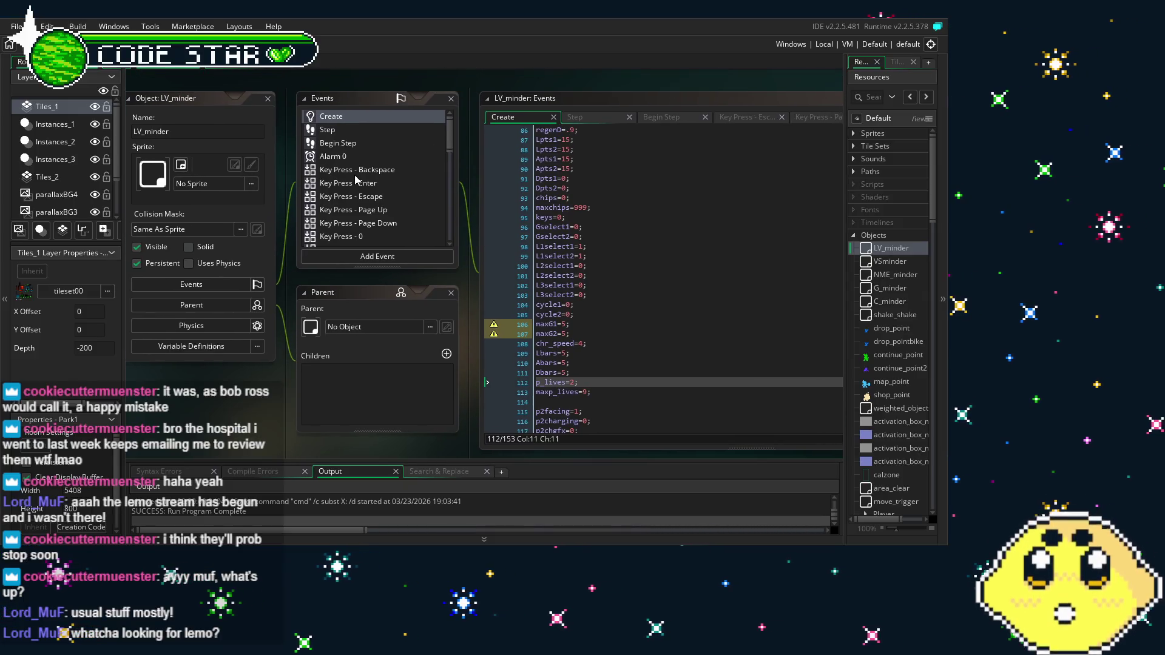
left_click(222, 67)
scroll(310, 285, "left", 5)
left_click_drag(310, 286, 292, 294)
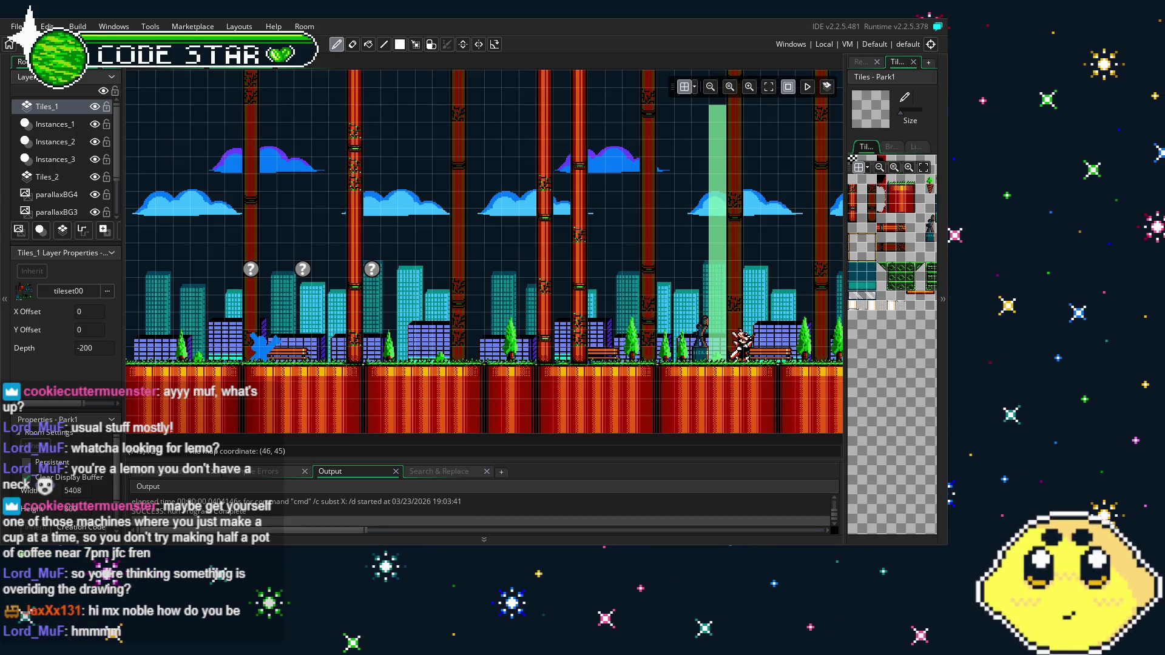
mouse_move(389, 334)
left_mouse_down()
mouse_move(464, 313)
mouse_move(406, 342)
mouse_move(395, 329)
mouse_move(417, 310)
left_mouse_up()
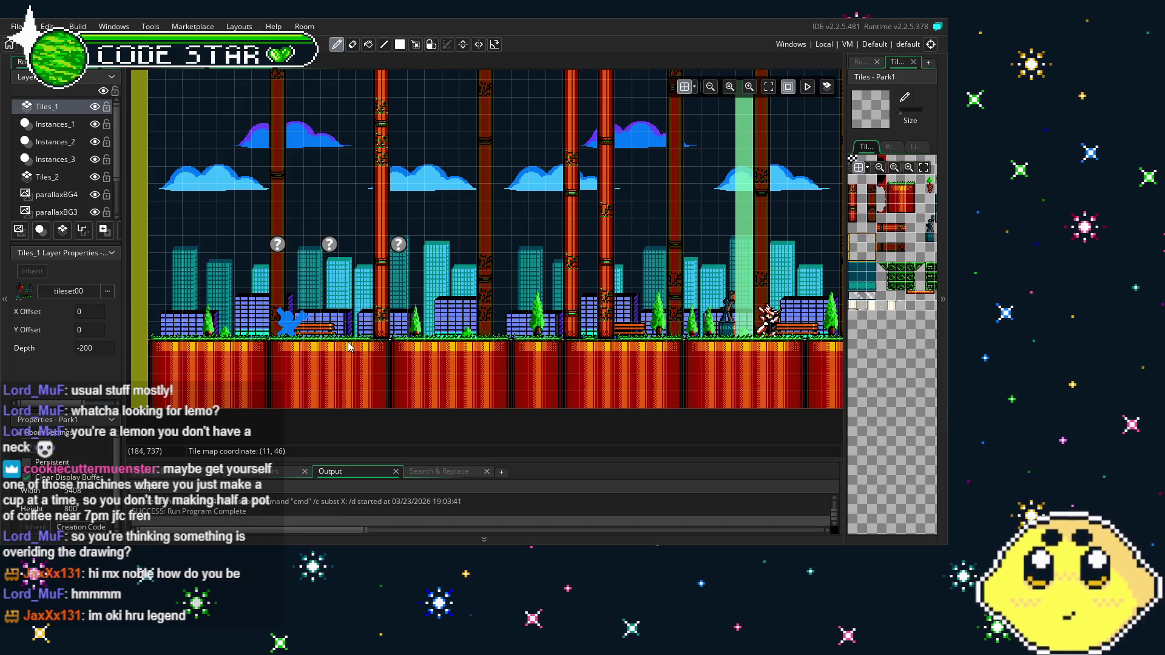
left_click_drag(417, 310, 455, 316)
left_click_drag(389, 352, 337, 346)
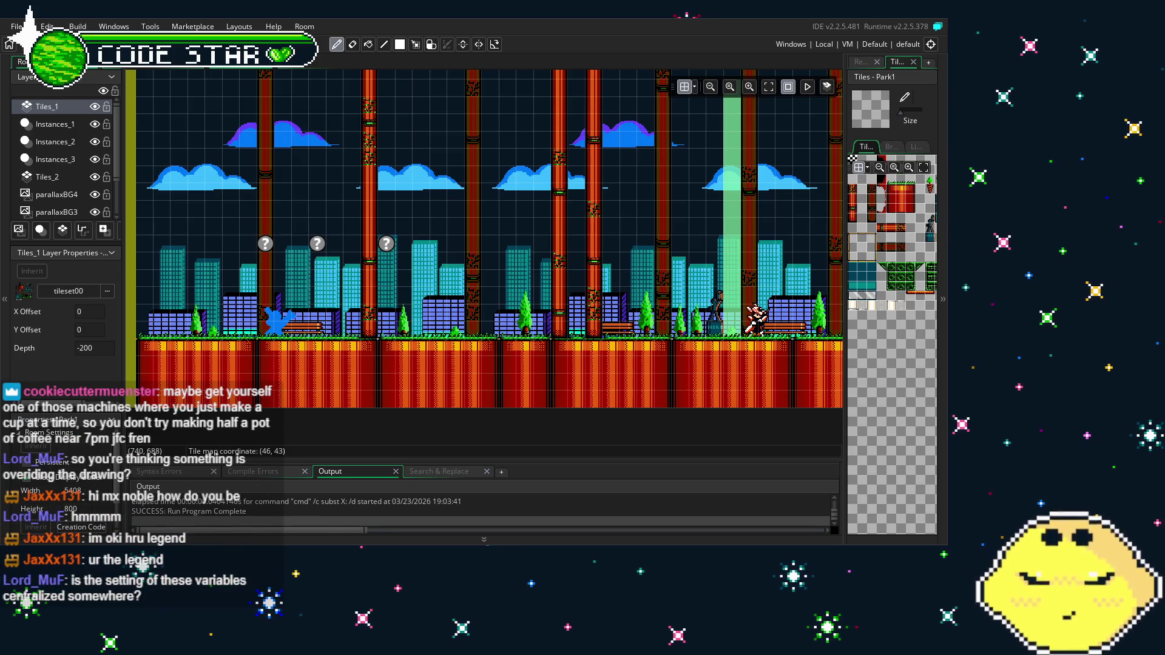
left_click_drag(220, 358, 262, 337)
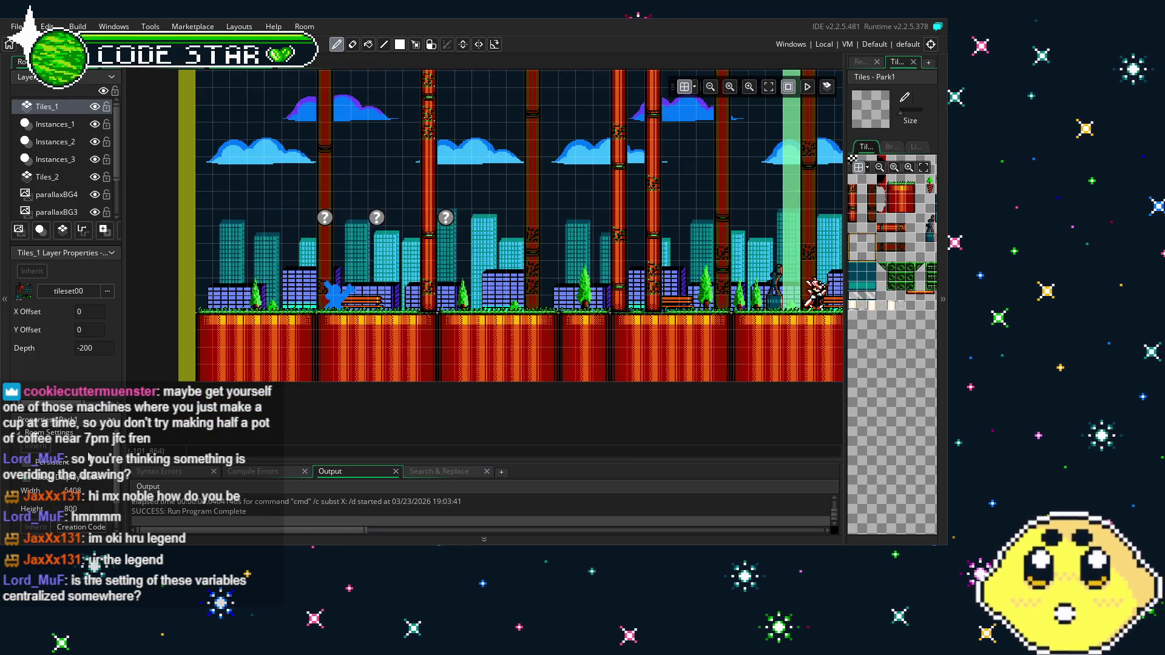
scroll(88, 452, "down", 1)
Duplicate the four LAZY PATCH-UP lines in Park1's creation code as a second block
left_click(101, 493)
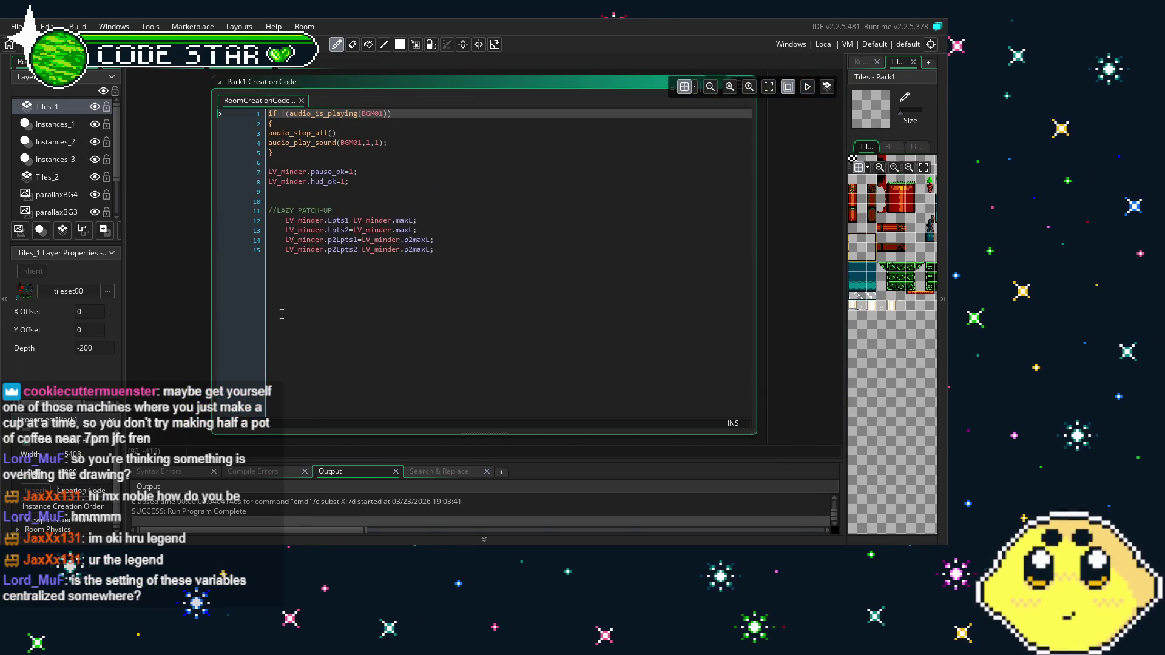
left_click_drag(479, 251, 316, 221)
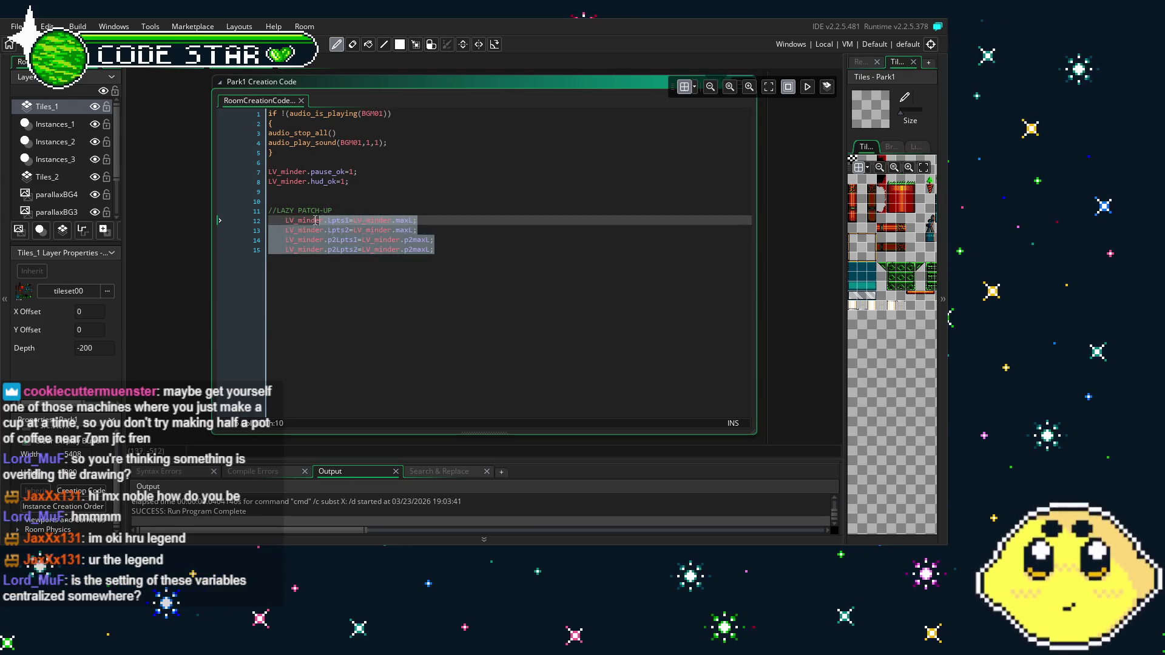
left_click(497, 260)
key("Return")
type("LV_minder.Lpts1=LV_minder.maxL;     LV_minder.Lpts2=LV_minder.maxL;     LV_minder.p2Lpts1=LV_minder.p2maxL;     LV_minder.p2Lpts2=LV_minder.p2maxL;")
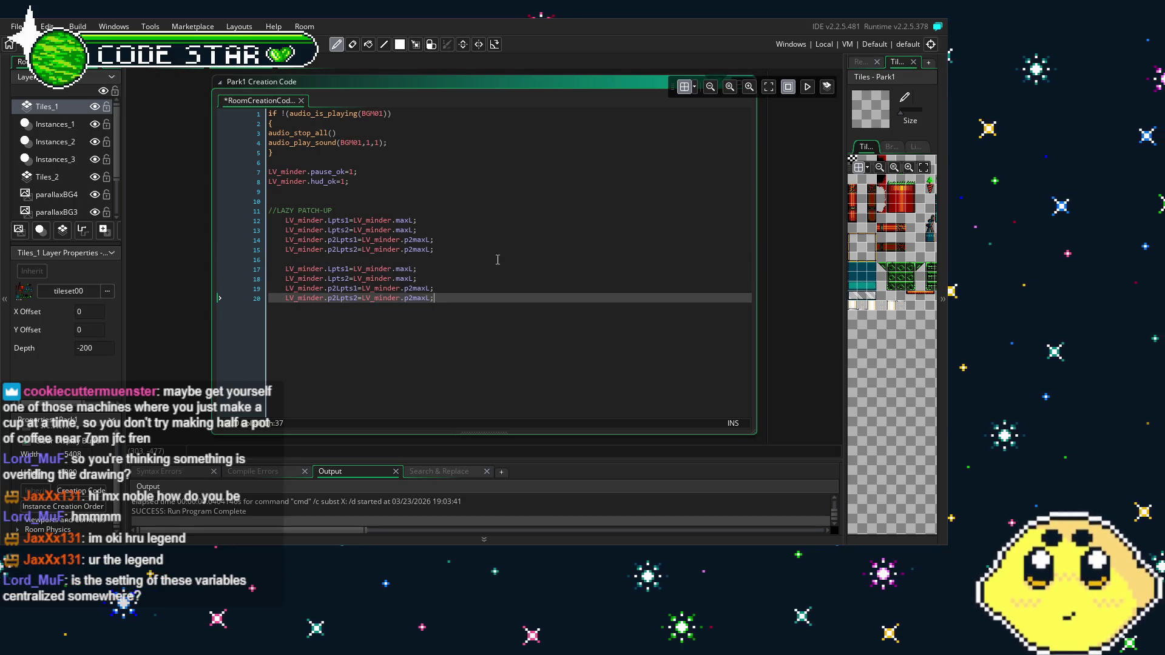
Rename the Lpts variables to Apts in the copied lines
left_click(333, 268)
key("Down")
key("BackSpace")
type("A")
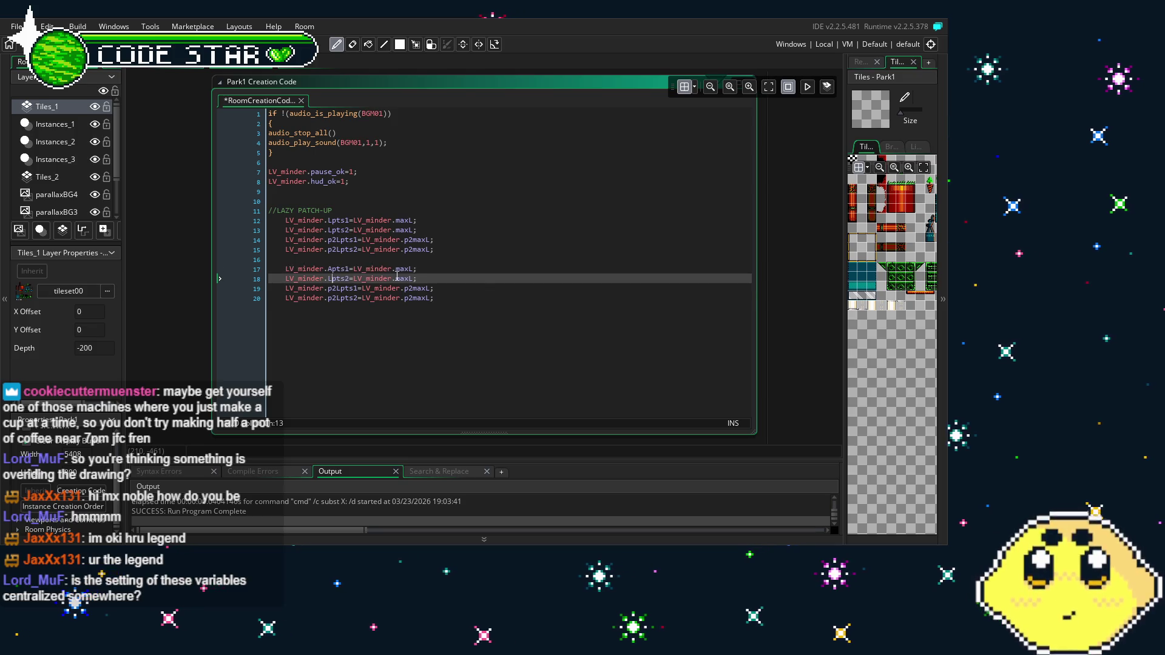
key("Down")
key("Right")
key("Right")
type("A")
key("Down")
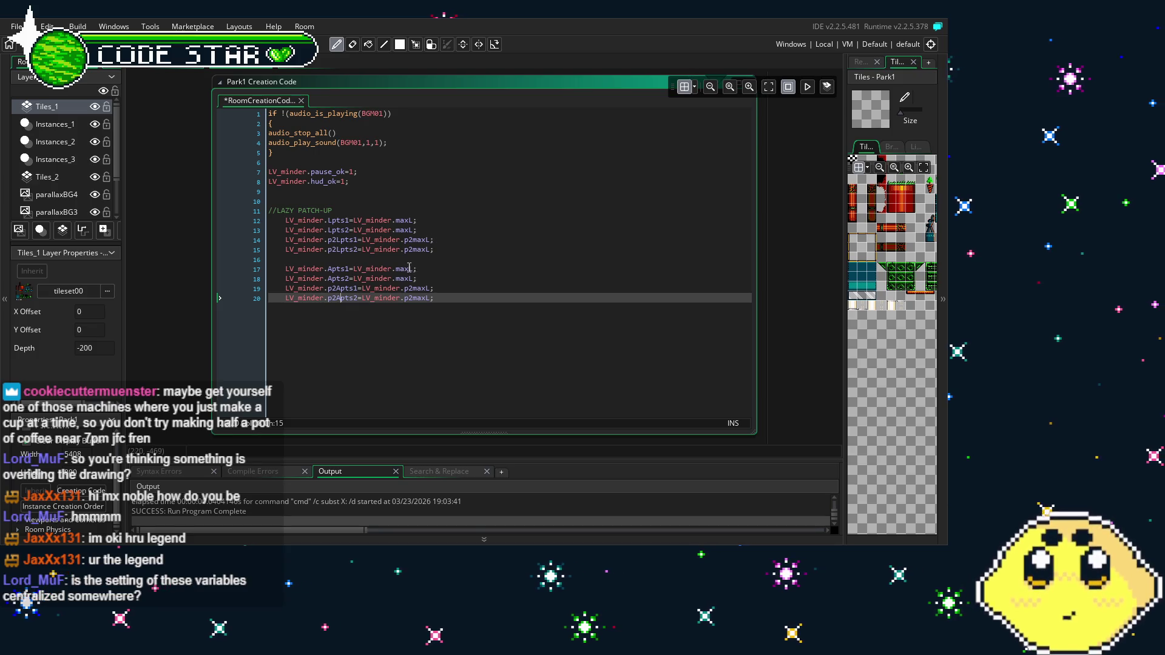
Change maxL and p2maxL to maxA and p2maxA in the copied lines
left_click(410, 268)
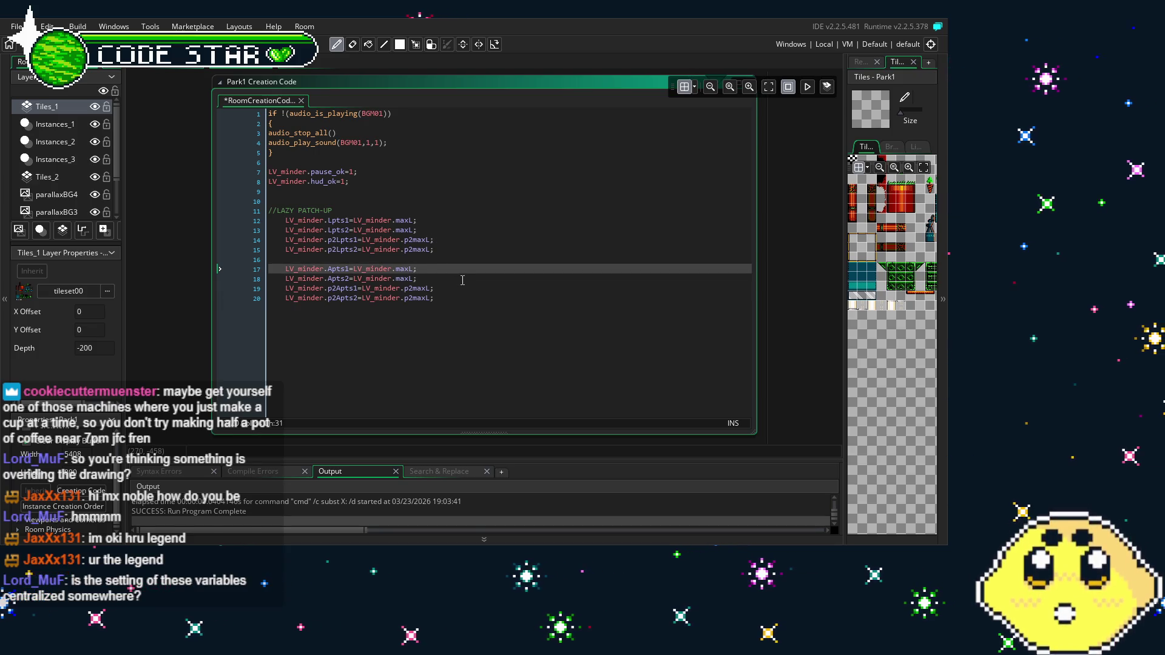
key("Delete")
type("A")
key("Down")
key("BackSpace")
type("A")
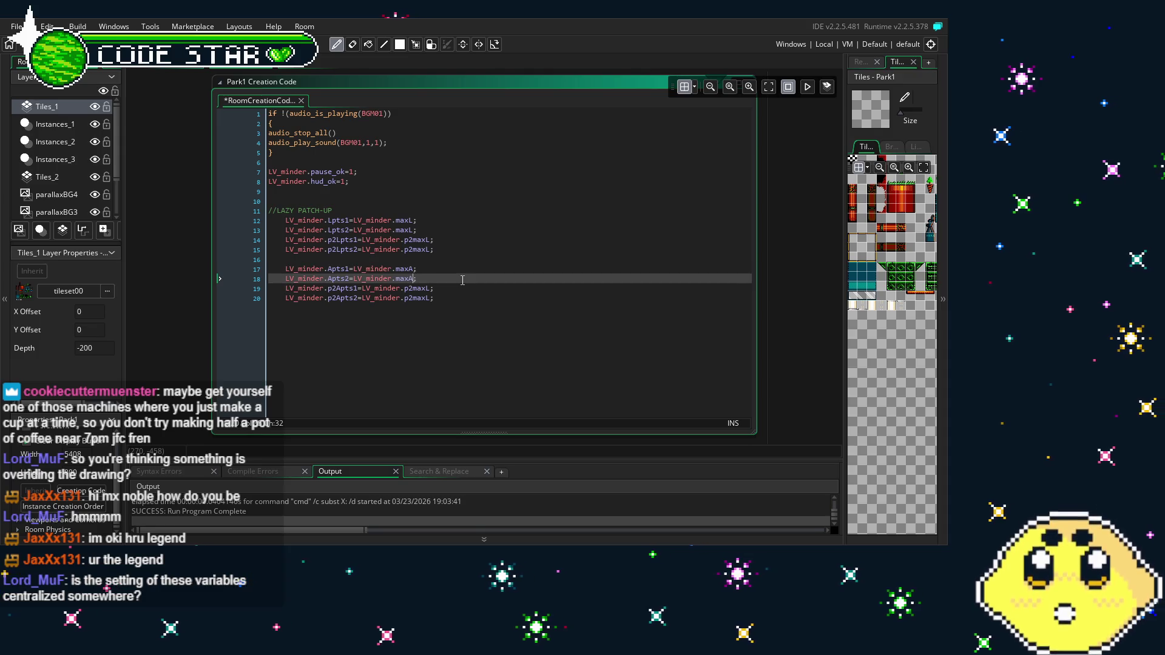
key("Down")
type("A")
key("Down")
key("BackSpace")
type("A")
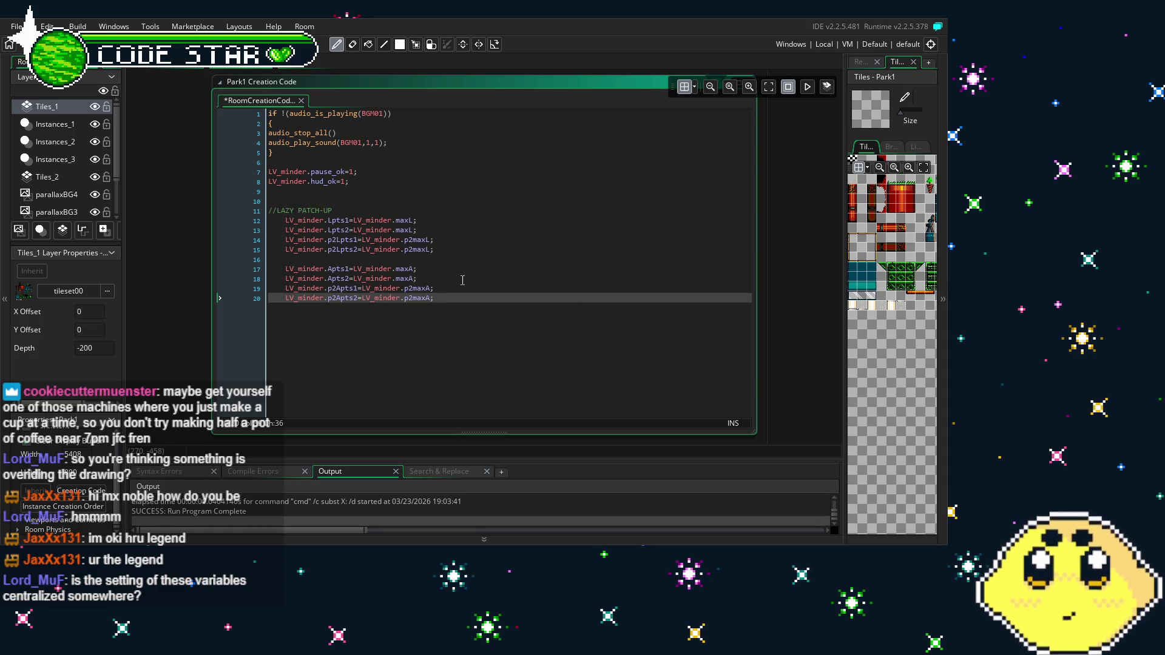
mouse_move(462, 280)
left_mouse_down()
mouse_move(418, 248)
mouse_move(332, 230)
mouse_move(471, 294)
mouse_move(287, 226)
left_mouse_up()
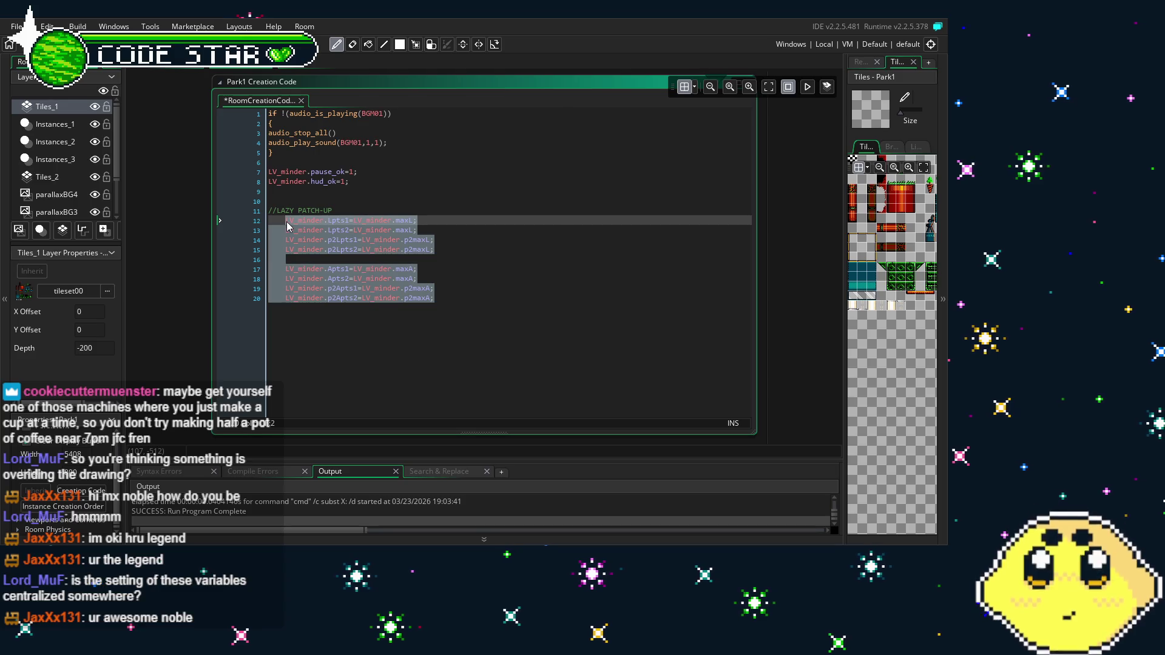
left_click(452, 313)
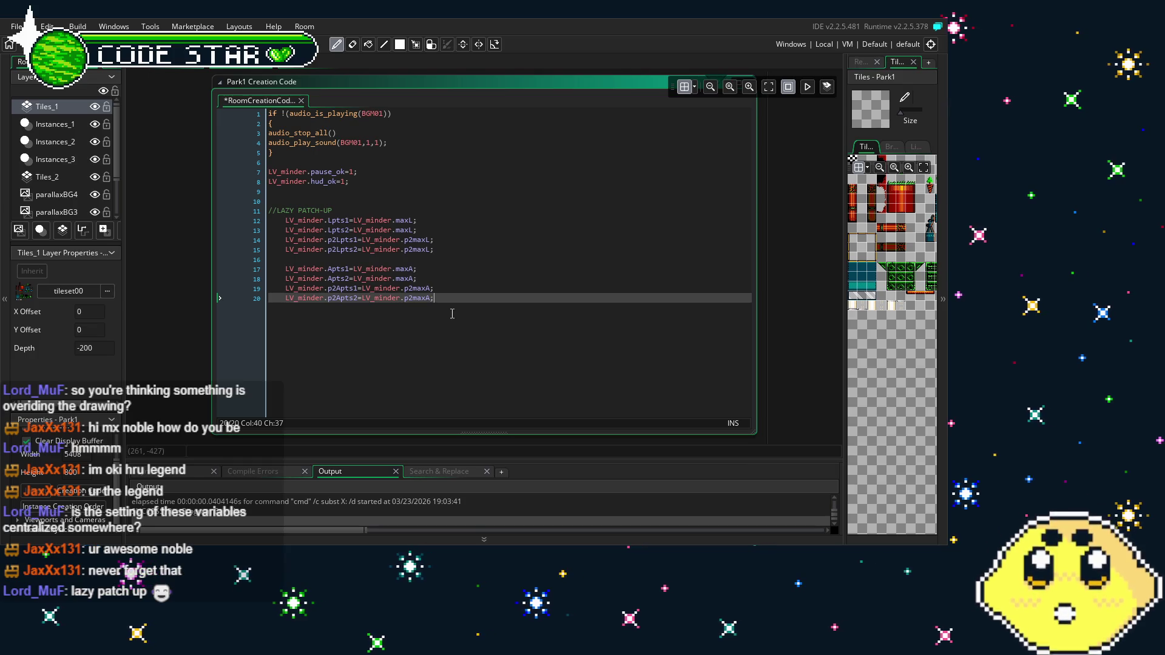
Highlight maxL in the patch-up code and open Search & Replace as a floating window
left_click(416, 220)
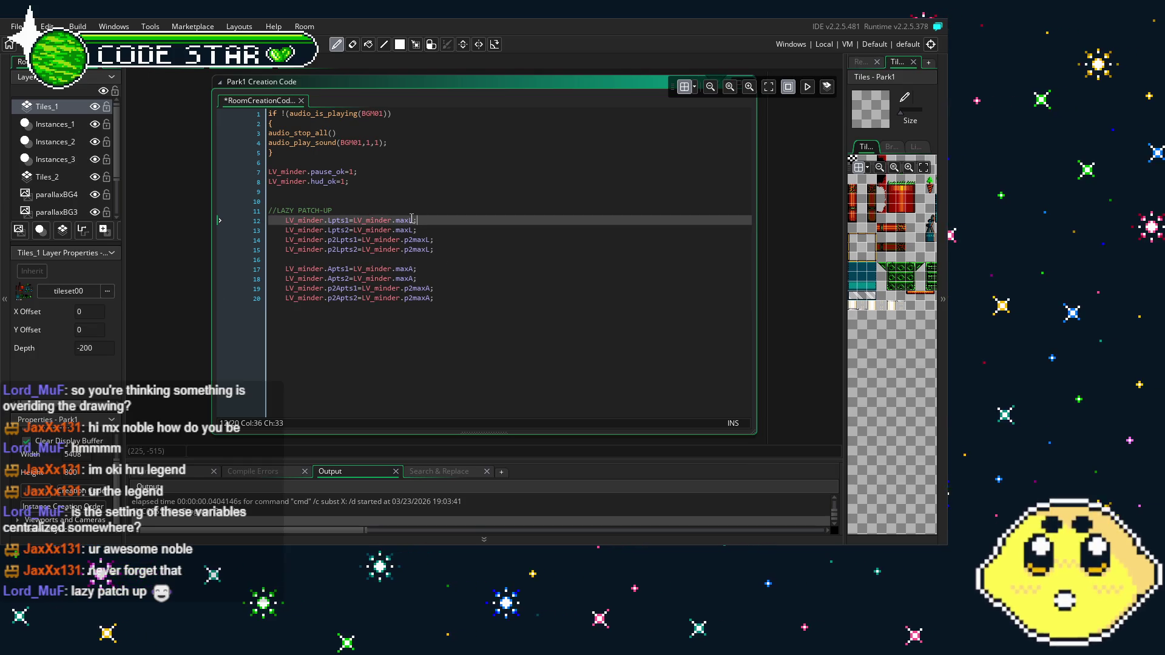
left_click(478, 330)
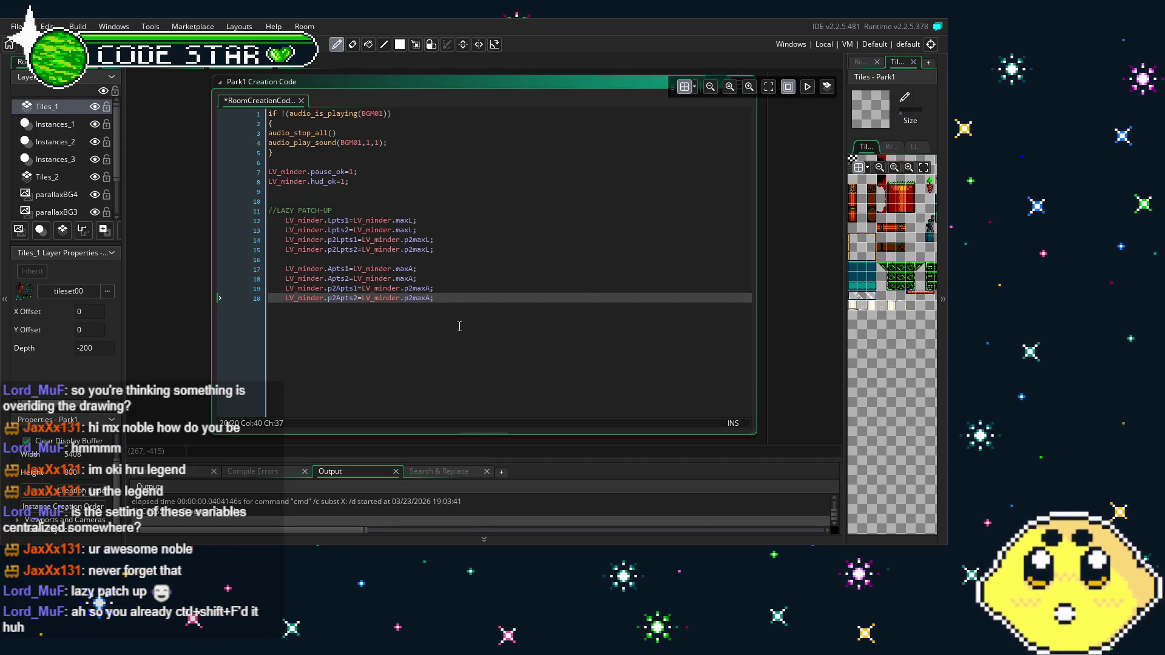
left_click(440, 476)
mouse_move(440, 477)
left_mouse_down()
mouse_move(463, 393)
mouse_move(470, 278)
left_mouse_up()
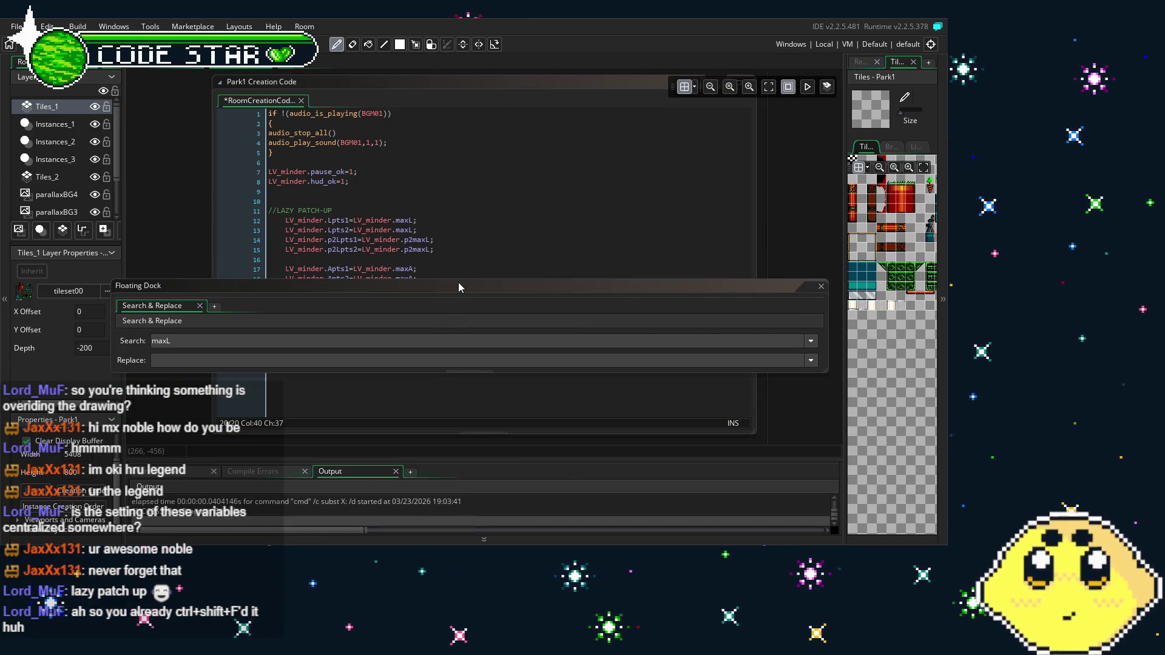
Enlarge the search window and run Find All for maxL across the project
left_click(452, 288)
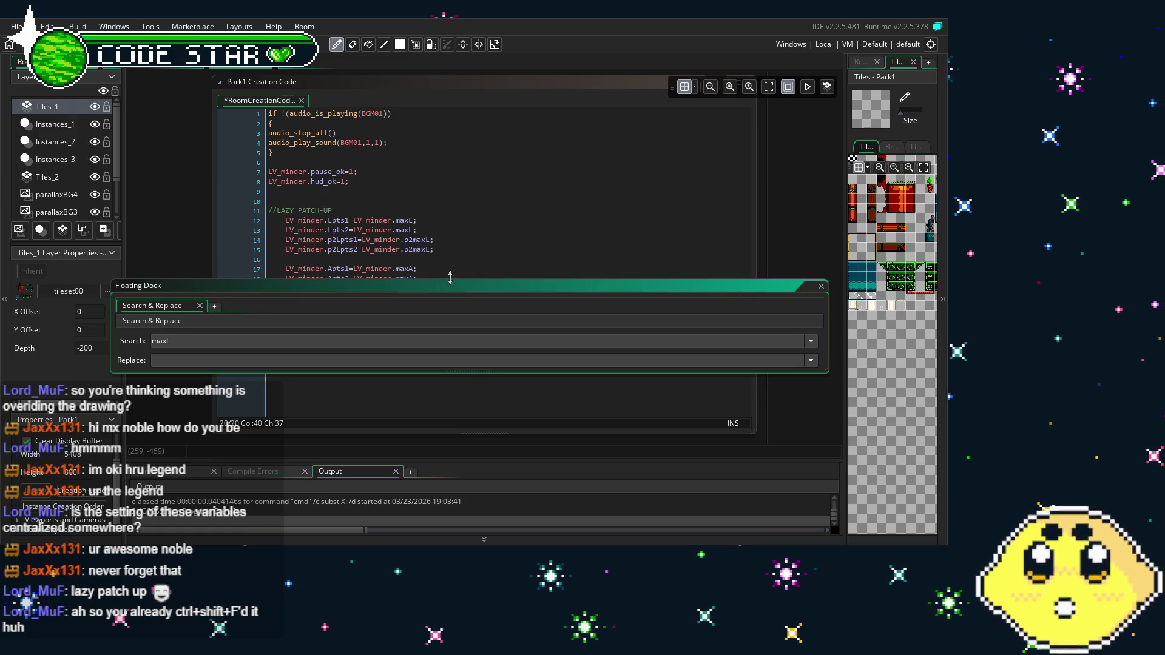
left_click_drag(446, 280, 445, 67)
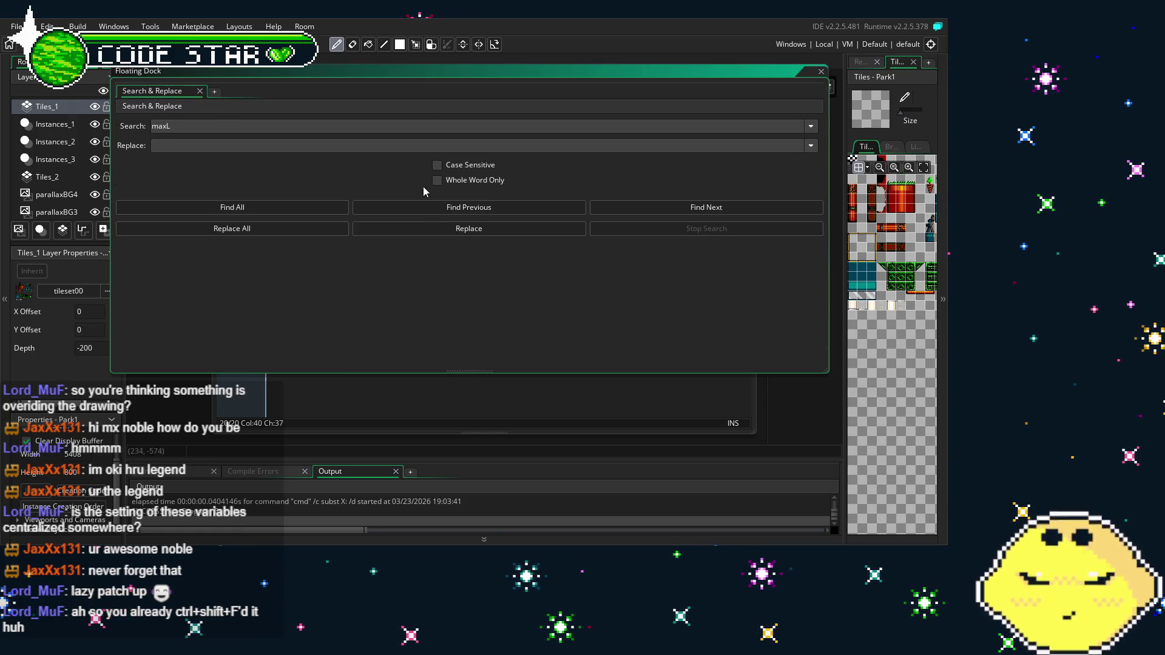
left_click(244, 126)
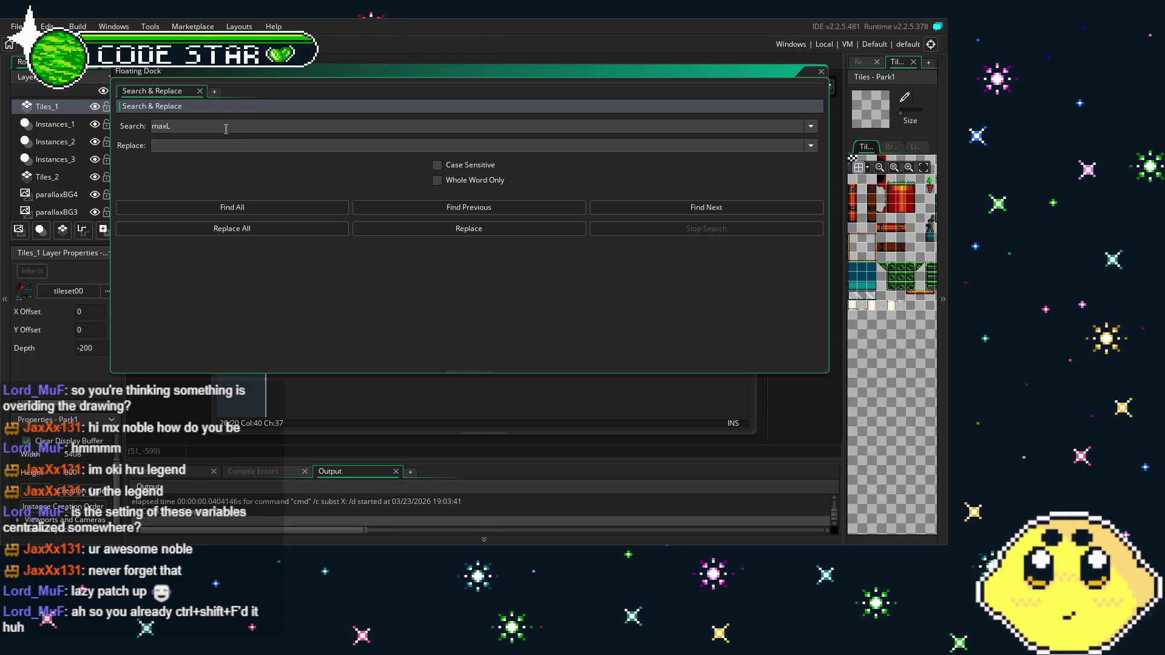
left_click(230, 209)
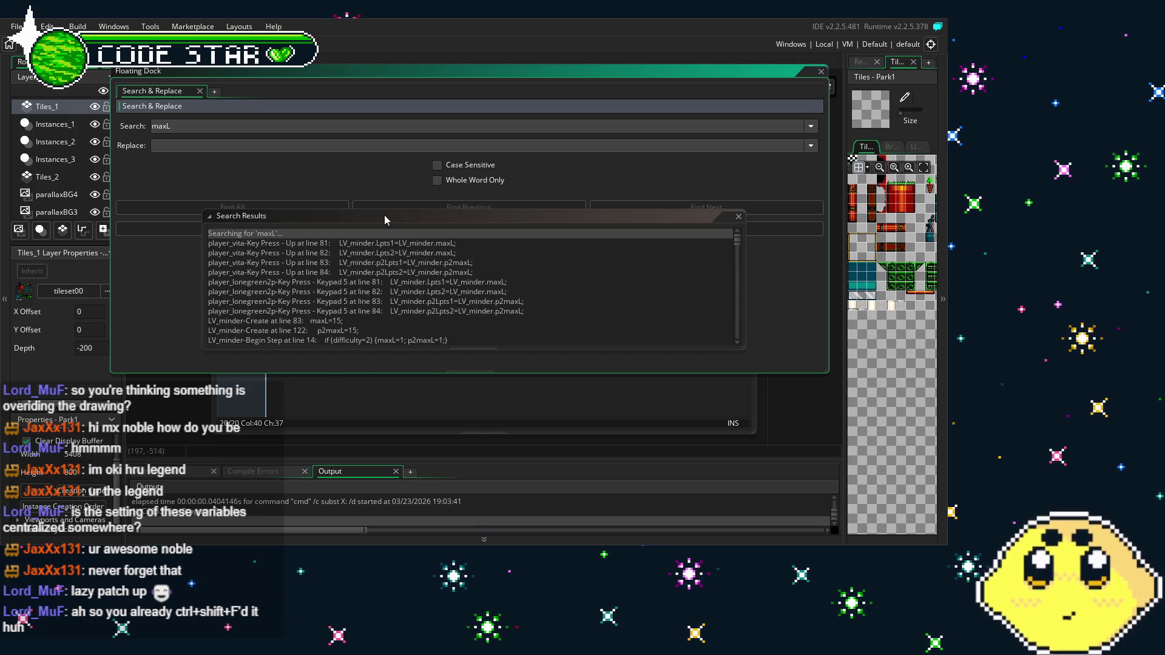
Enlarge the maxL results list and select the Park1 line 13 match
left_click_drag(392, 207, 394, 57)
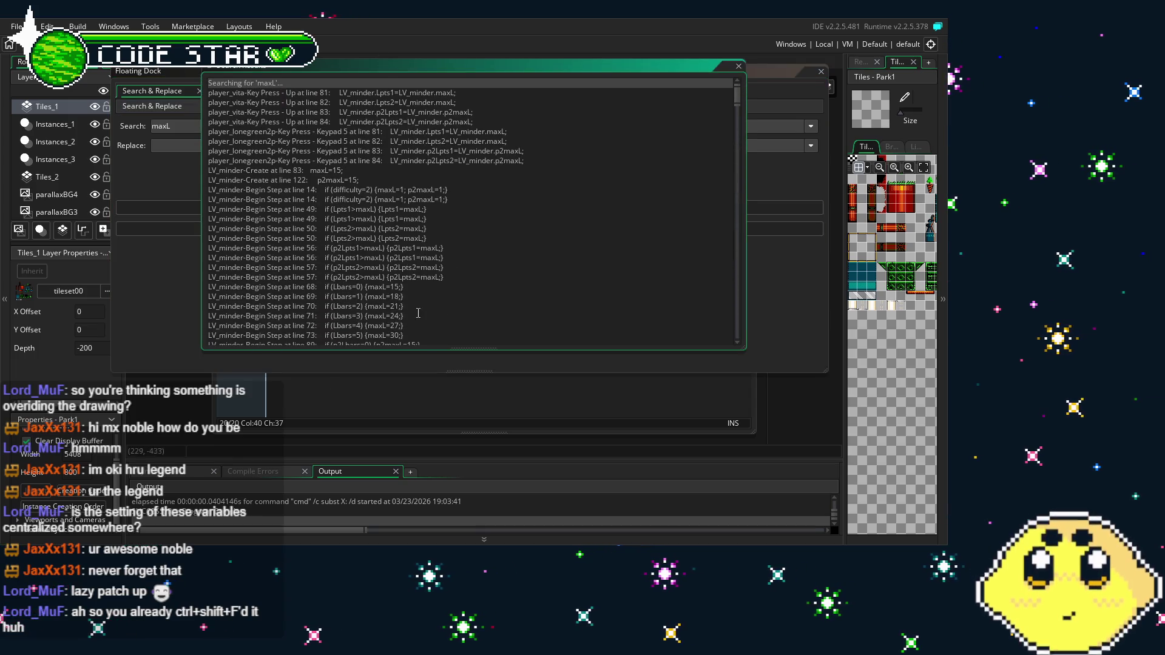
left_click_drag(423, 365, 423, 482)
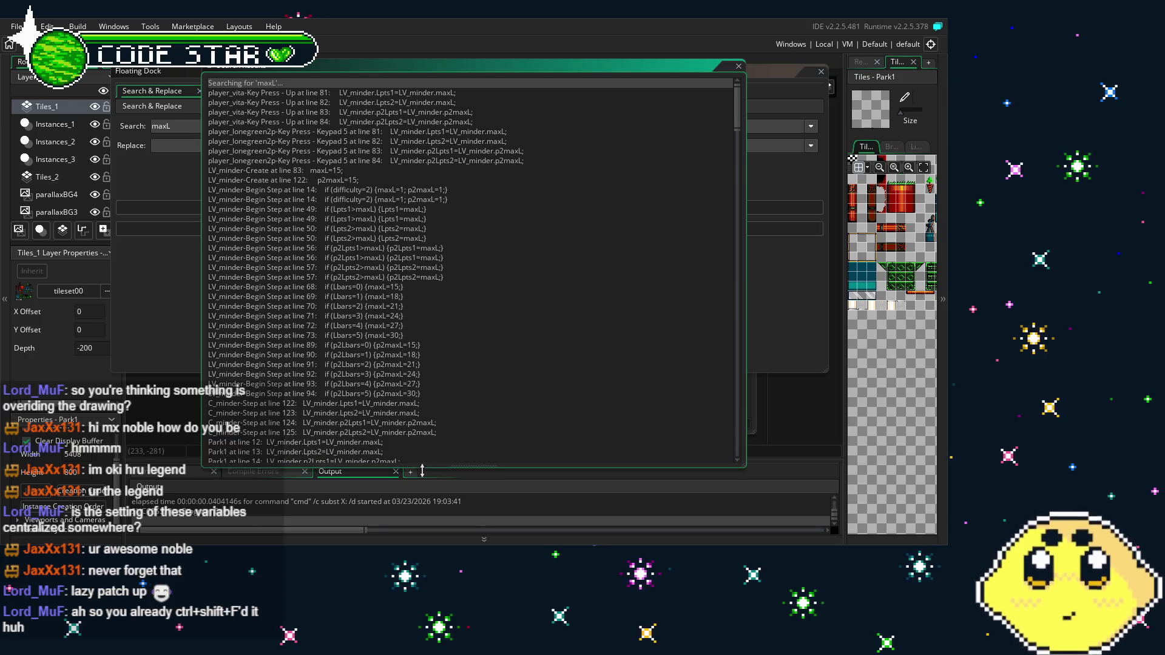
scroll(423, 310, "down", 2)
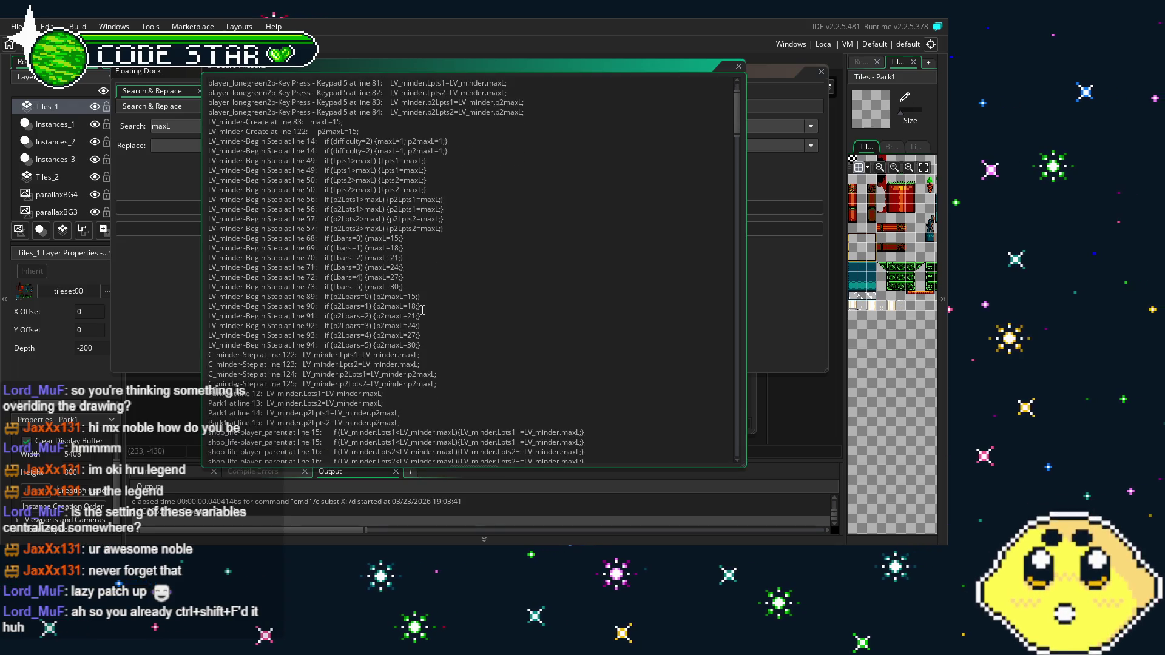
scroll(423, 310, "down", 2)
scroll(423, 310, "down", 1)
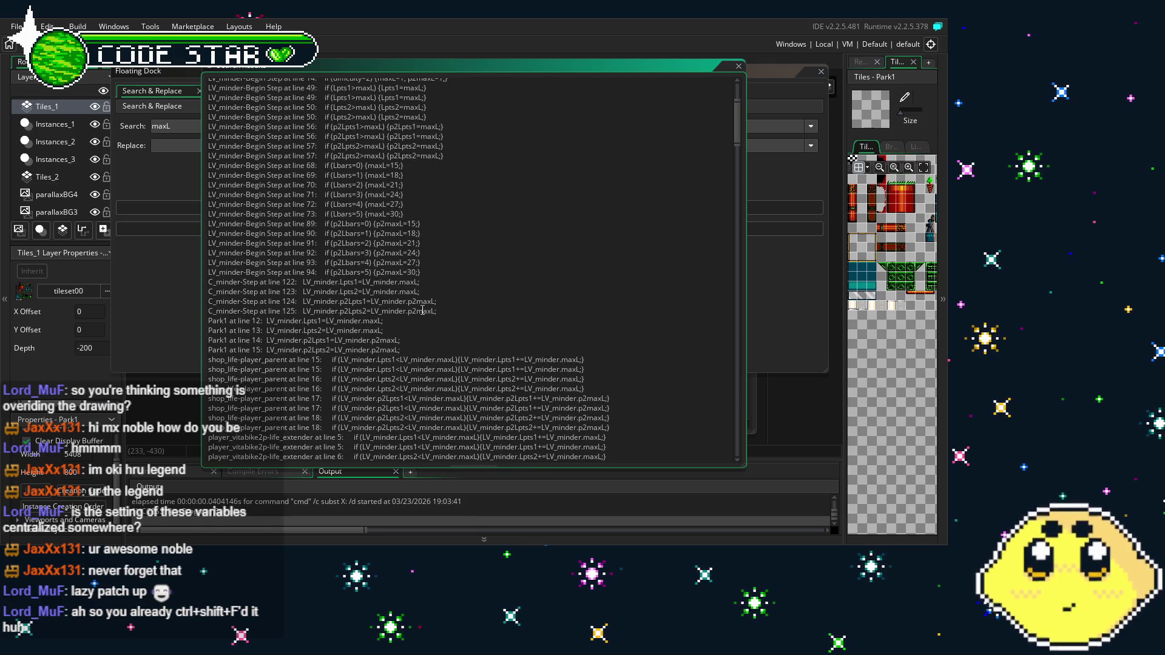
scroll(423, 310, "down", 2)
scroll(423, 310, "down", 1)
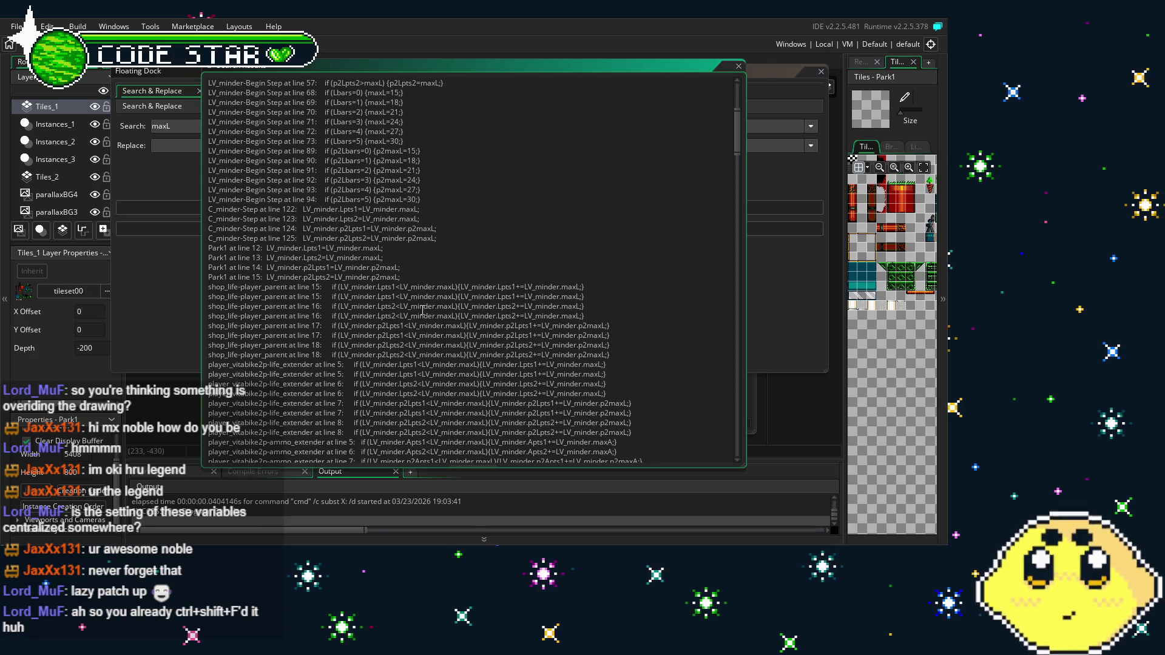
left_click(210, 257)
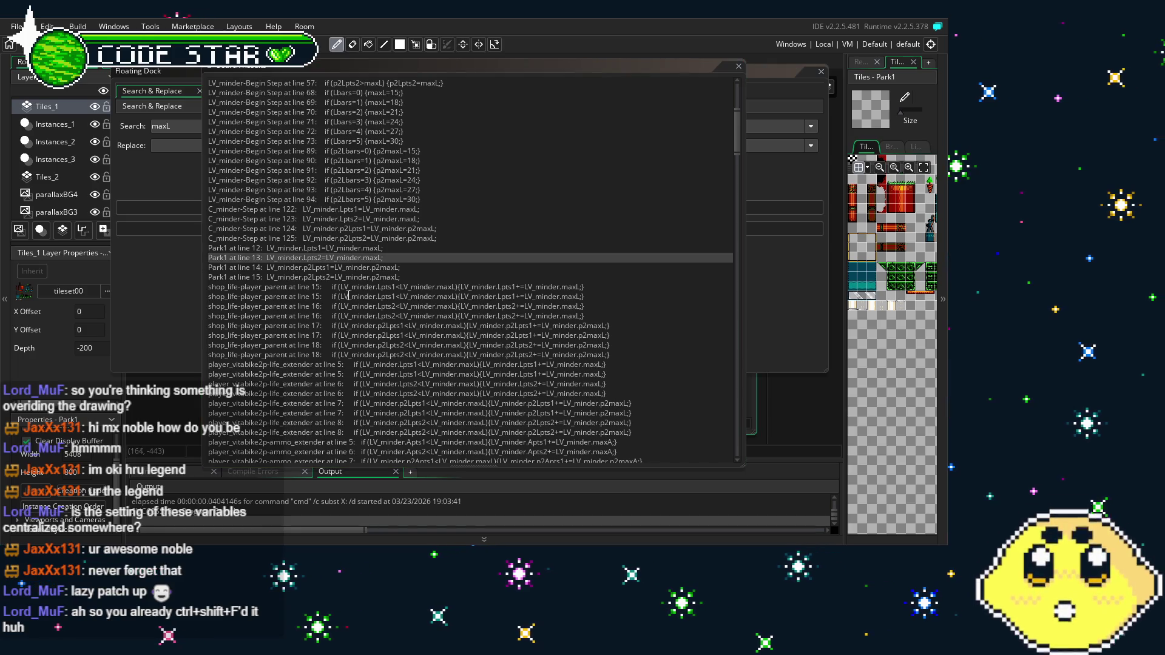
Browse further results, select player_vitabike2p's life_extender line 6 match, then close the list
scroll(348, 296, "down", 1)
scroll(349, 296, "down", 2)
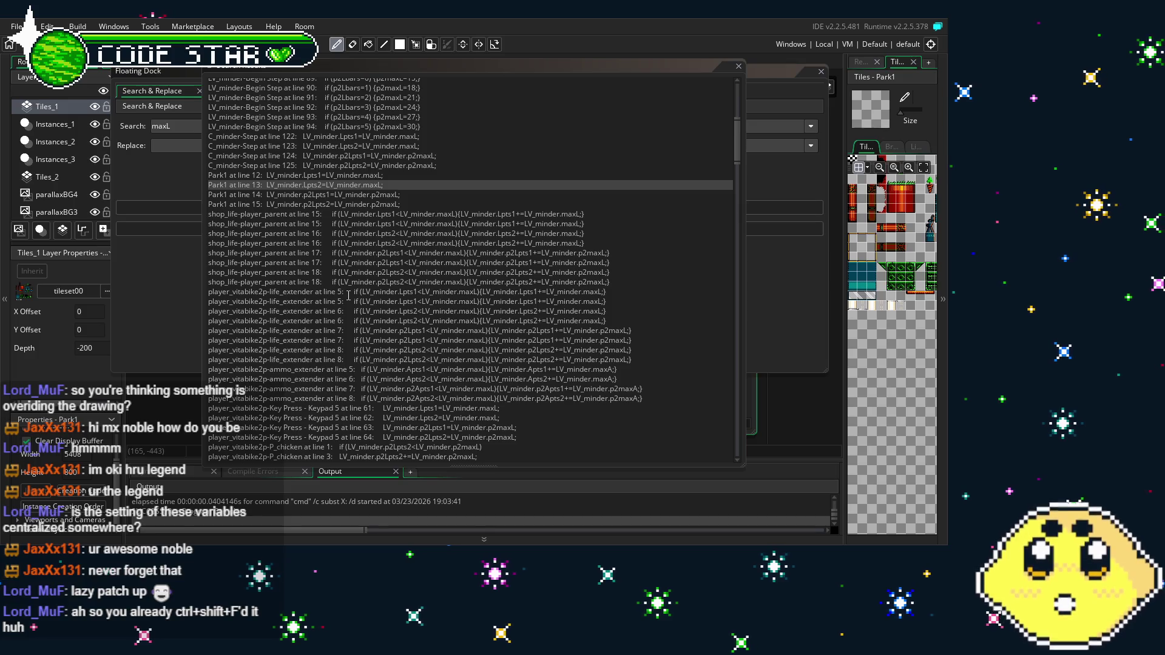
scroll(349, 295, "down", 1)
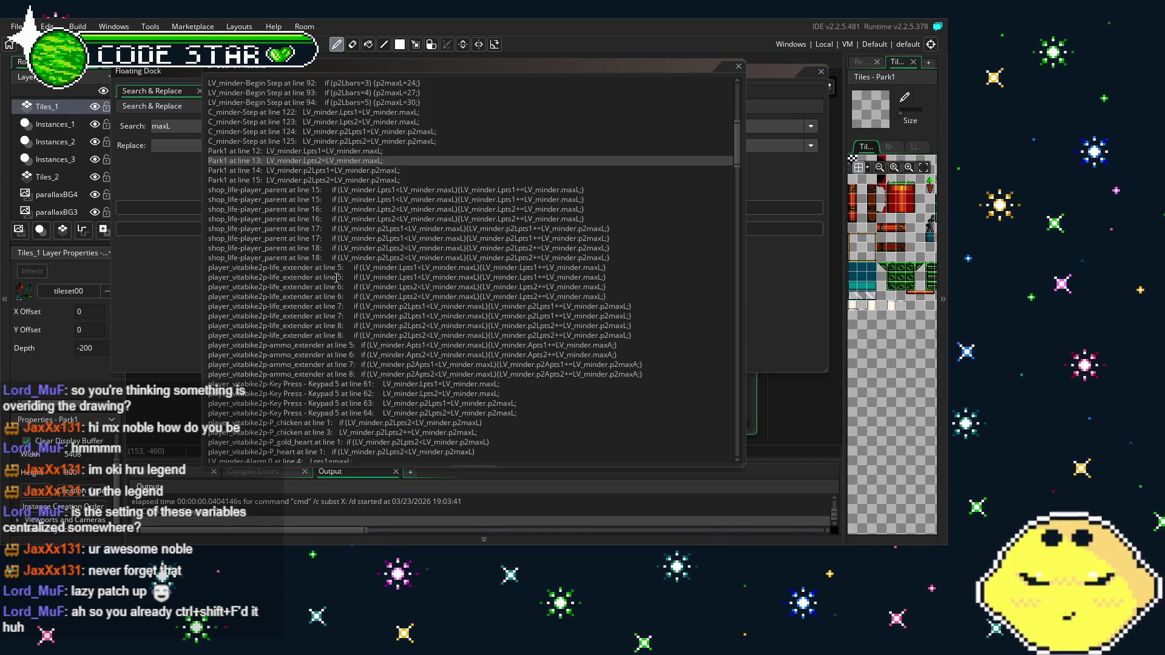
scroll(336, 277, "down", 2)
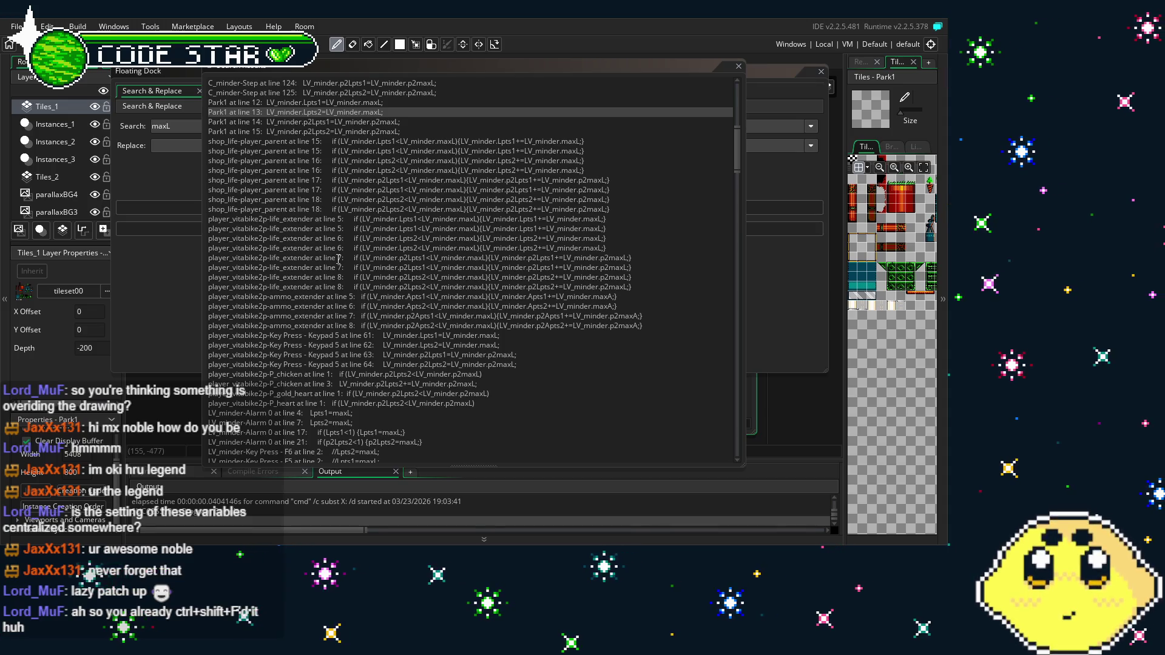
scroll(338, 259, "down", 1)
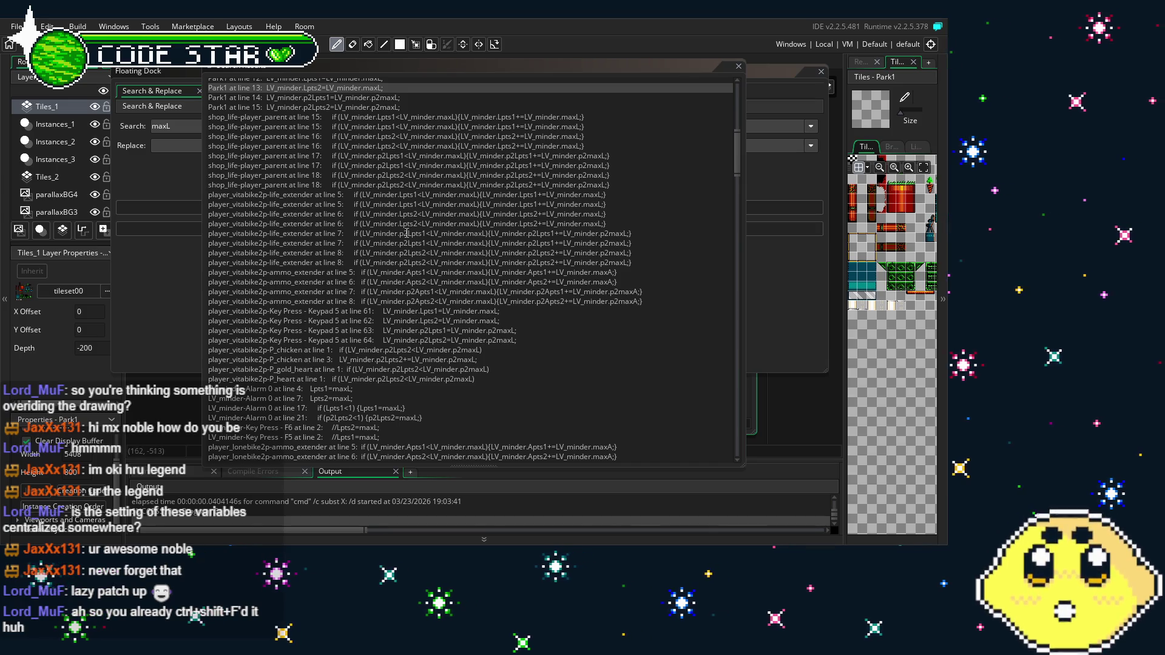
scroll(379, 267, "down", 2)
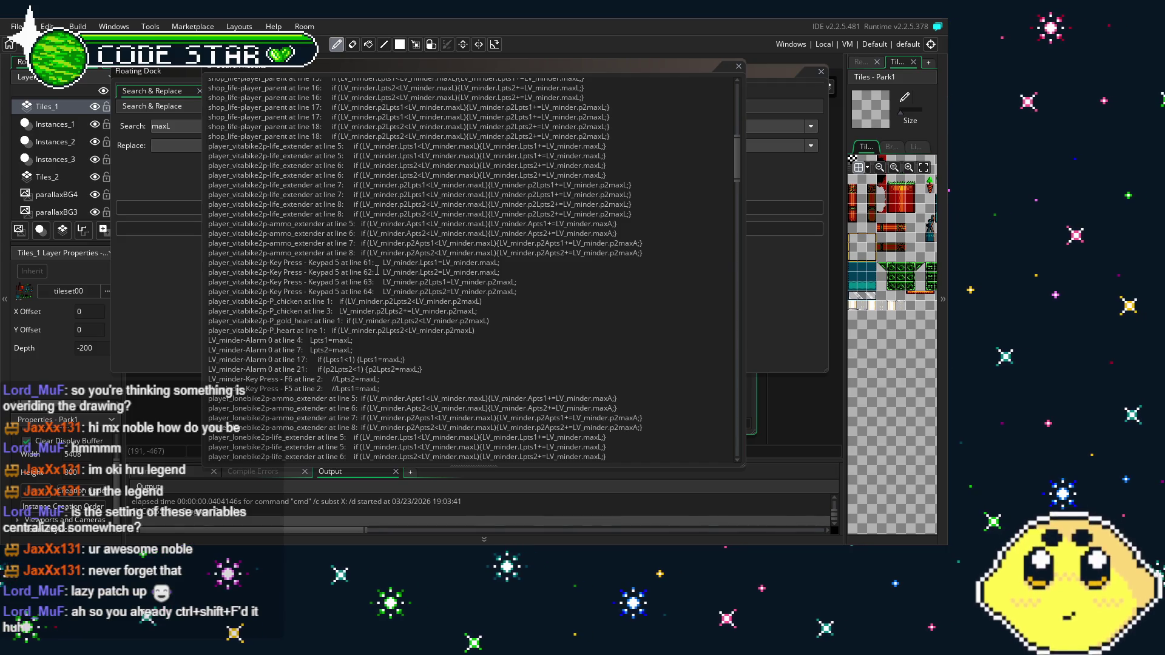
left_click(295, 174)
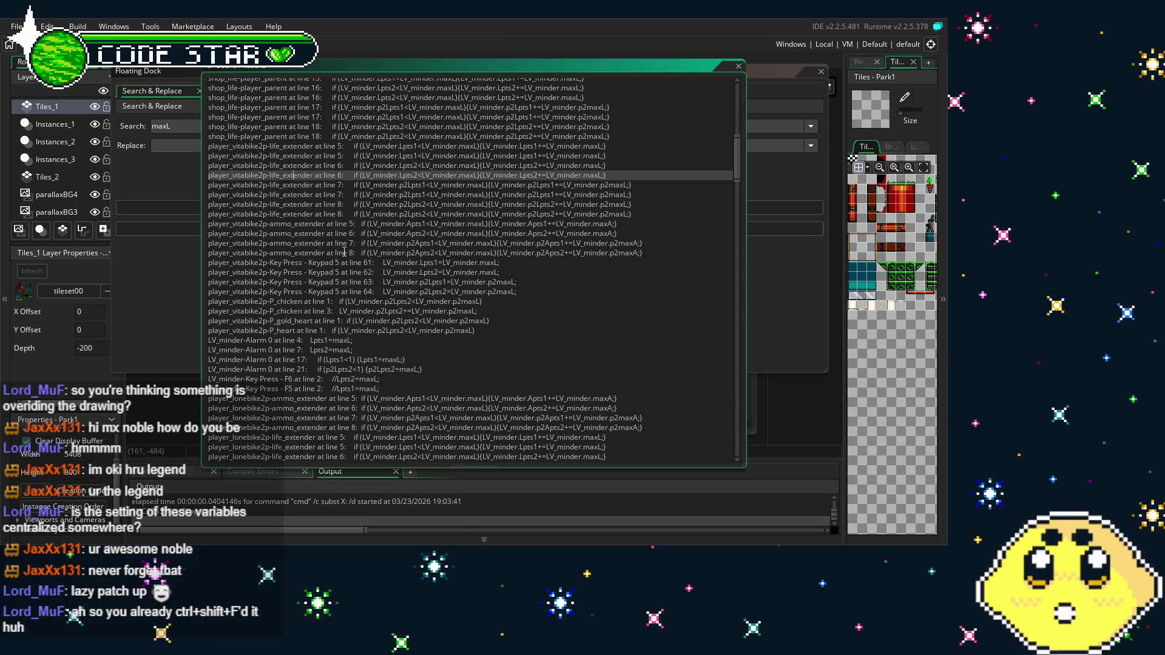
scroll(344, 251, "down", 3)
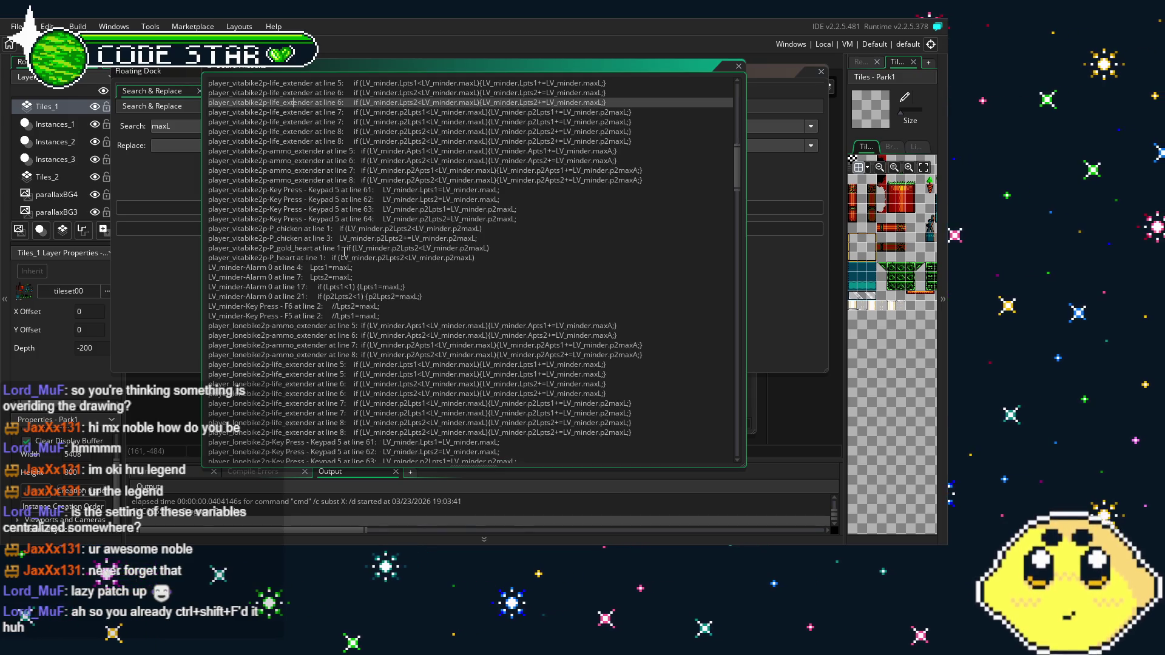
scroll(344, 251, "up", 3)
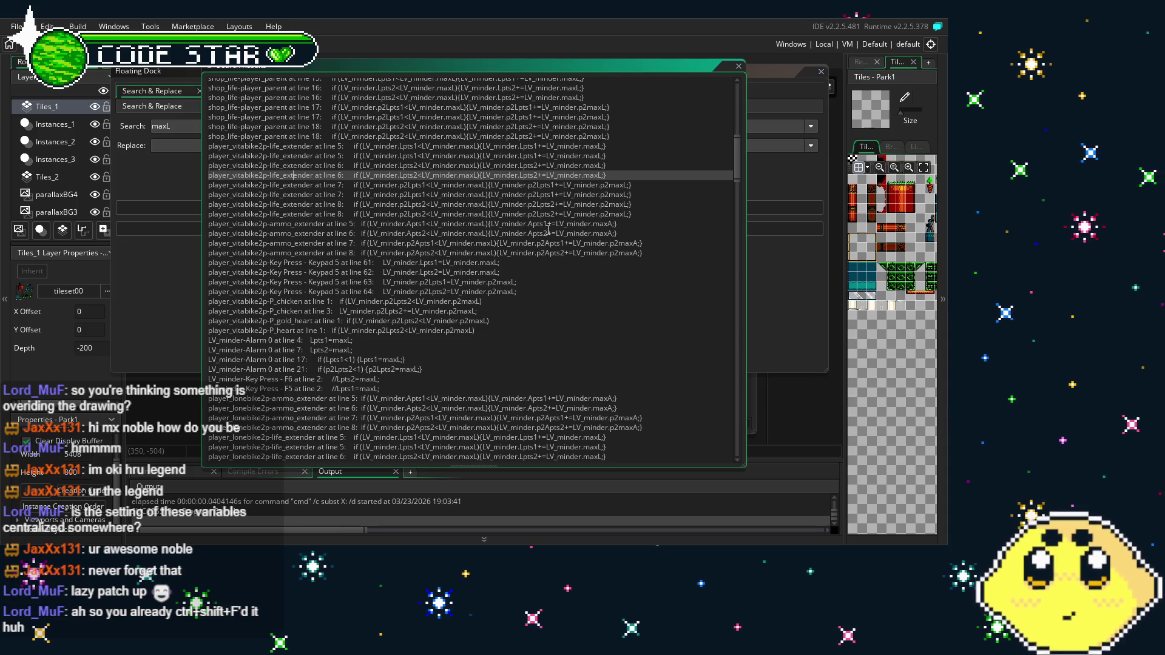
scroll(486, 274, "down", 6)
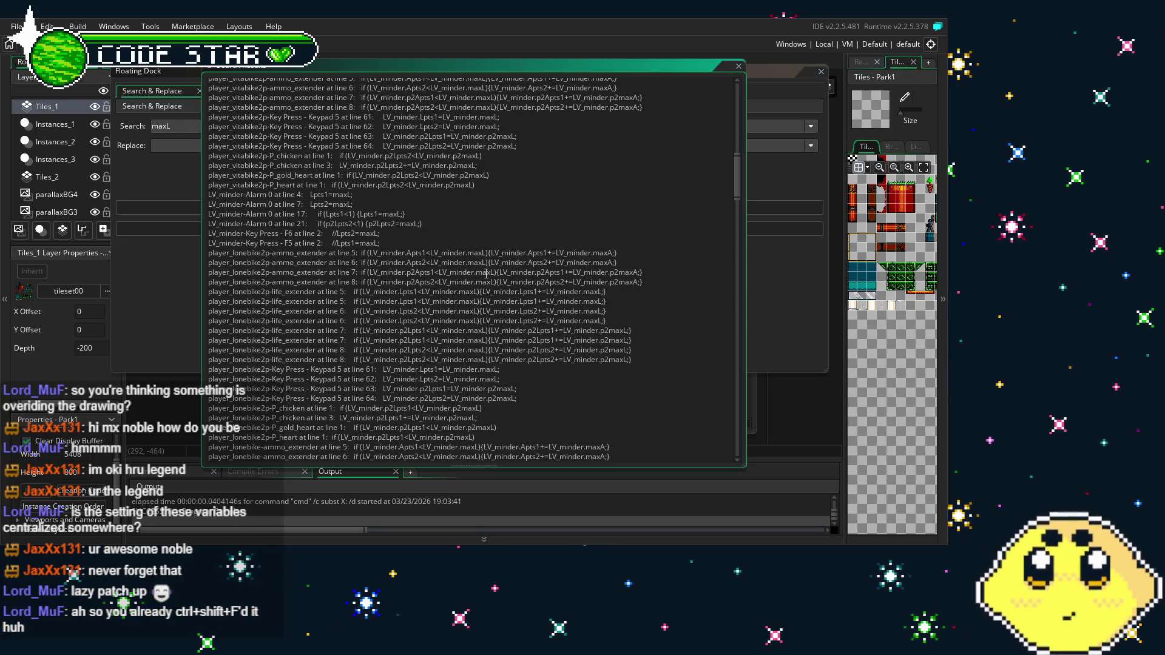
scroll(486, 274, "up", 3)
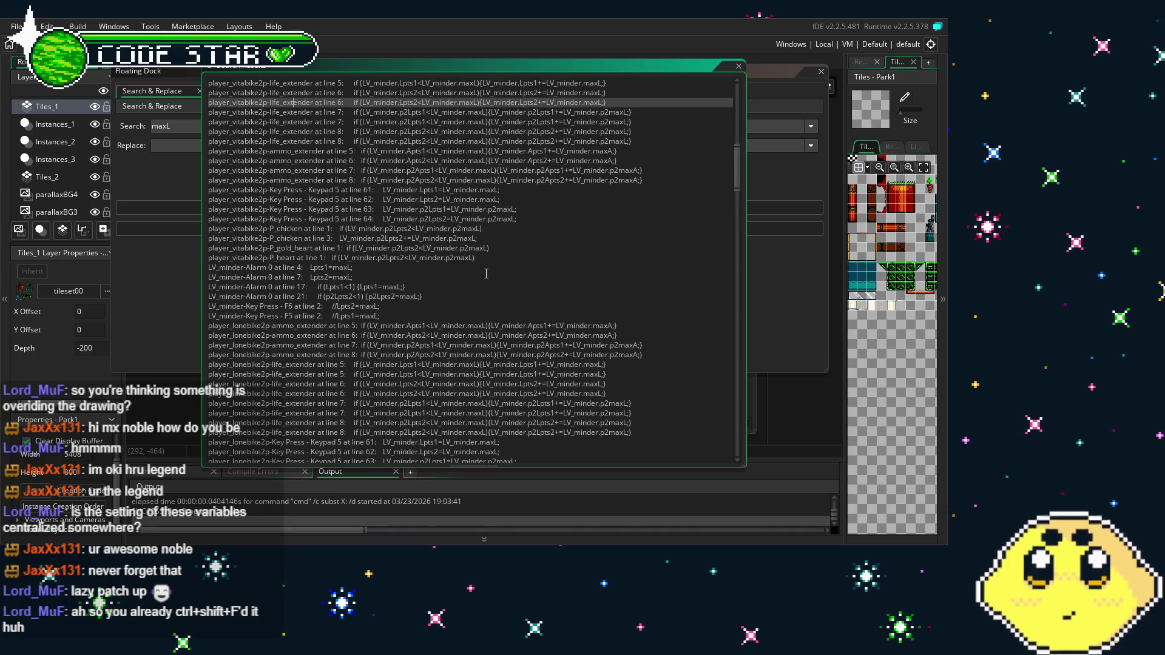
scroll(486, 346, "up", 3)
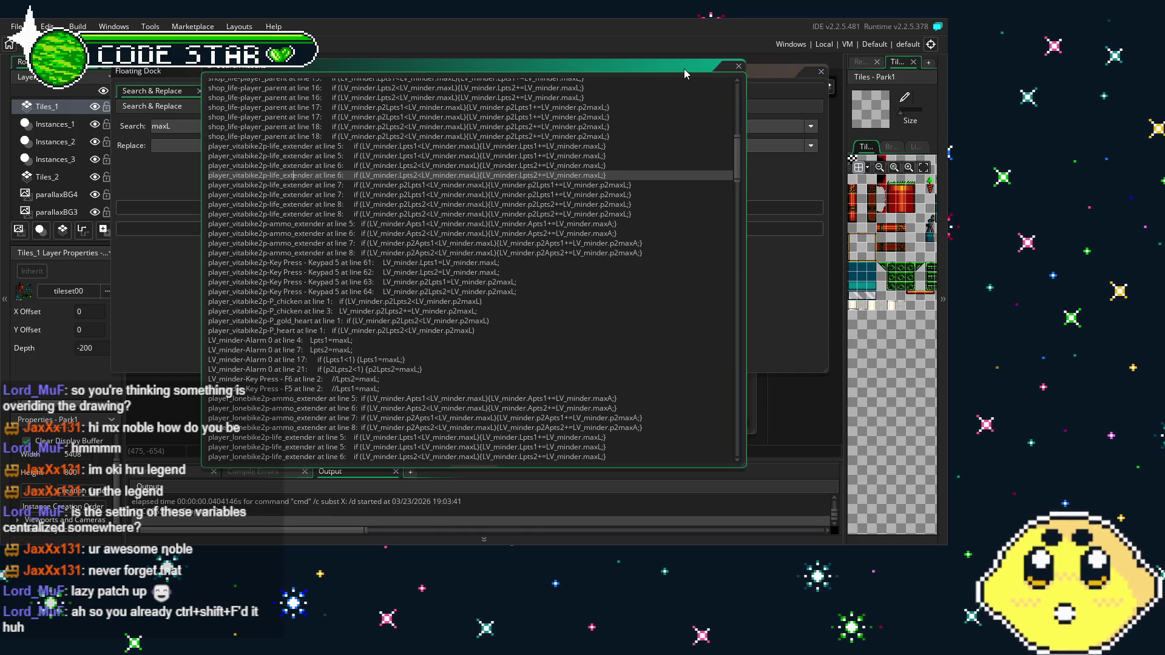
left_click(739, 66)
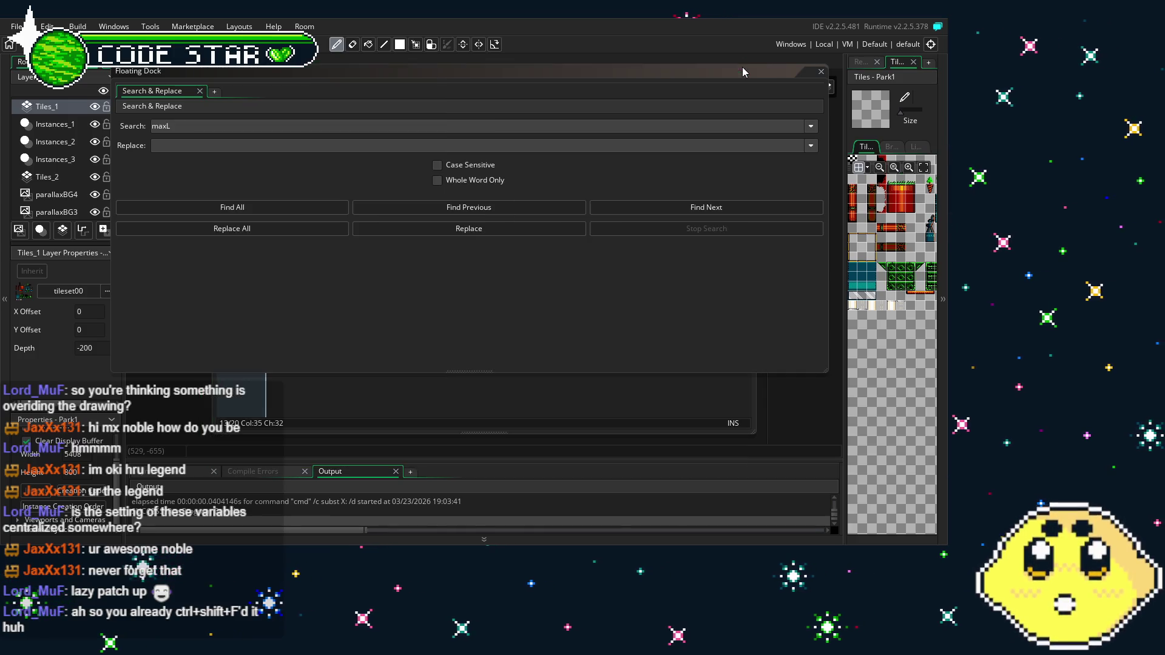
Close Search & Replace and open player_lone from the Player objects group
left_click(820, 72)
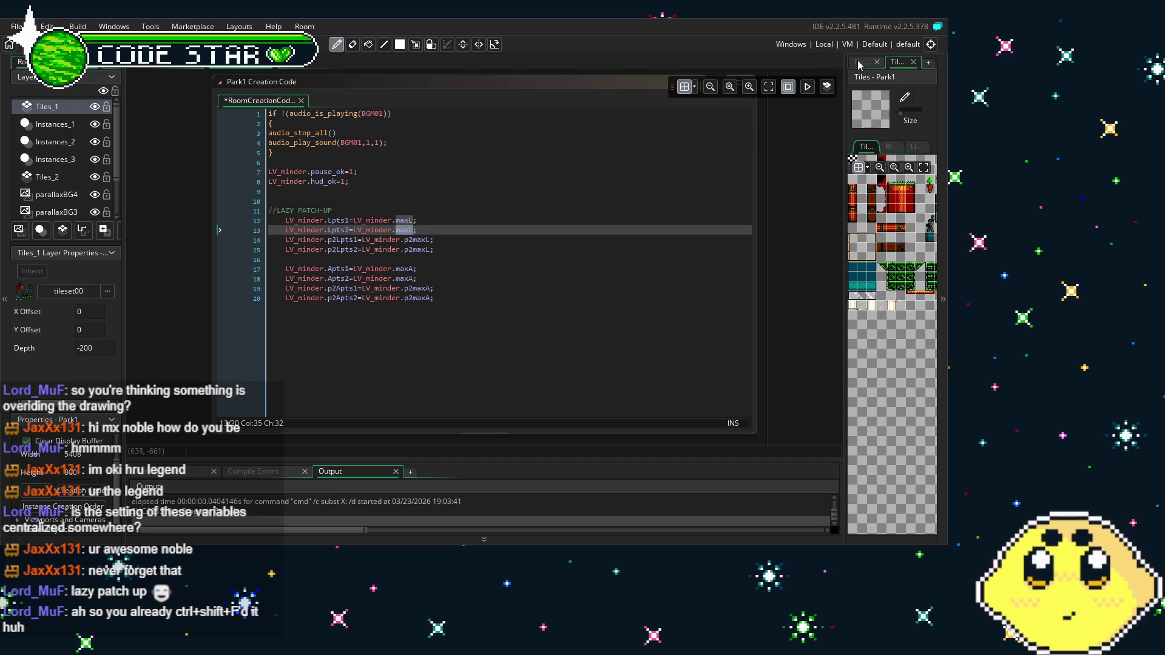
left_click(861, 63)
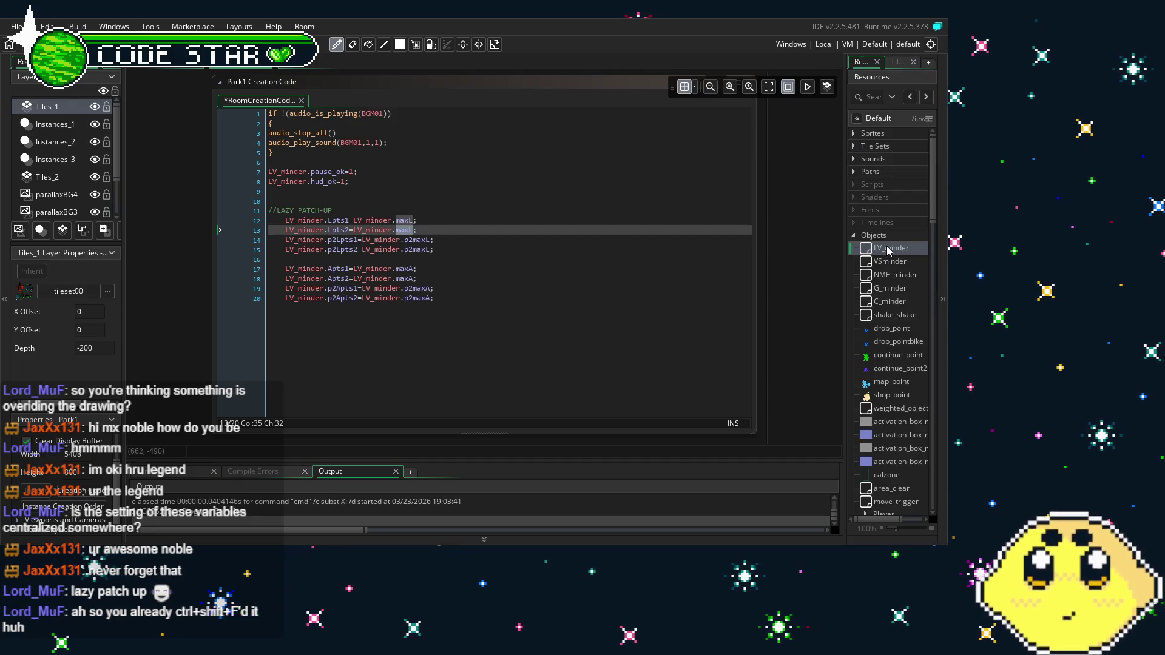
scroll(891, 369, "down", 8)
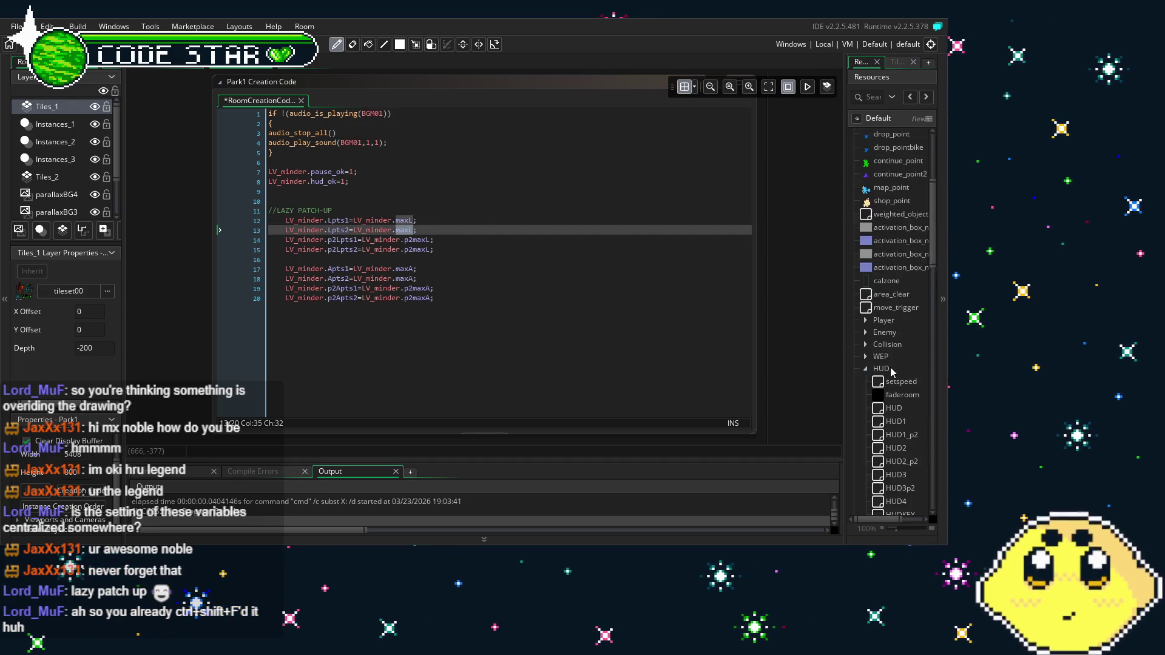
left_click(867, 248)
left_click(866, 200)
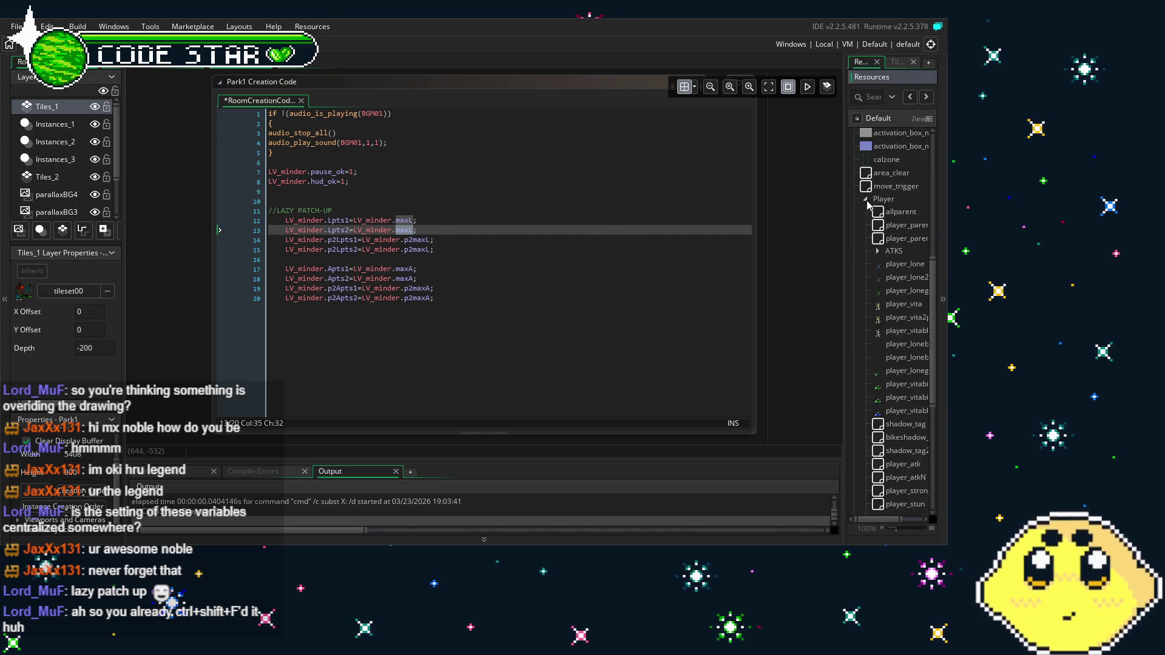
double_click(904, 265)
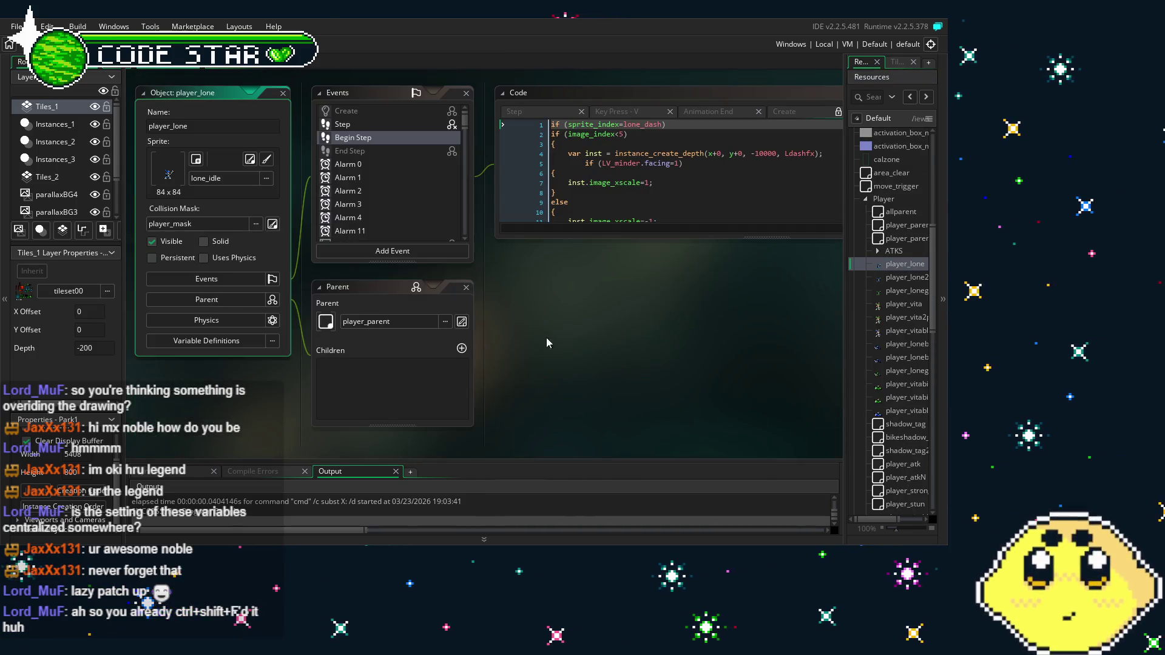
Open player_lone's life_extender collision event code in an enlarged panel
left_click_drag(604, 240, 616, 423)
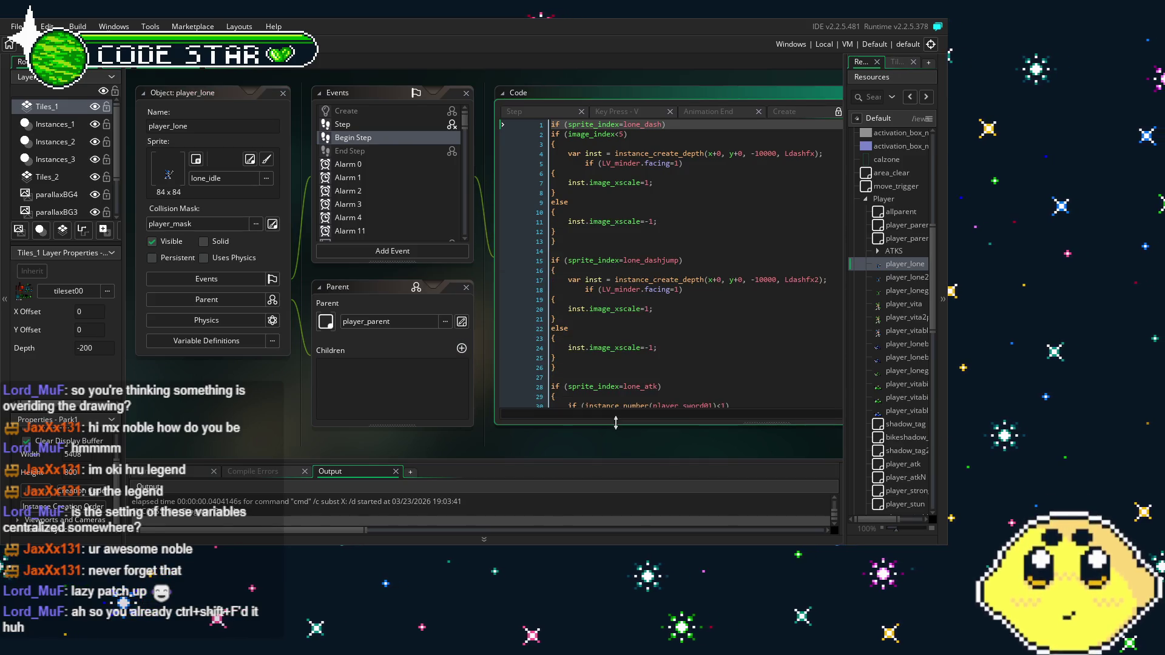
scroll(383, 176, "down", 10)
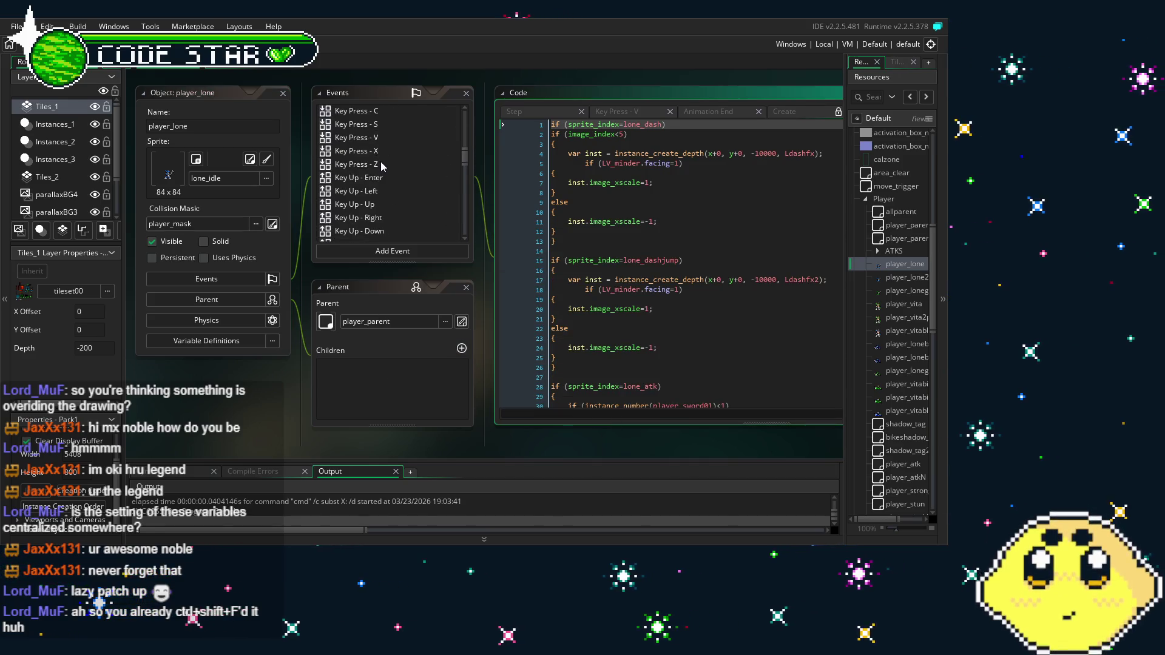
scroll(383, 170, "down", 5)
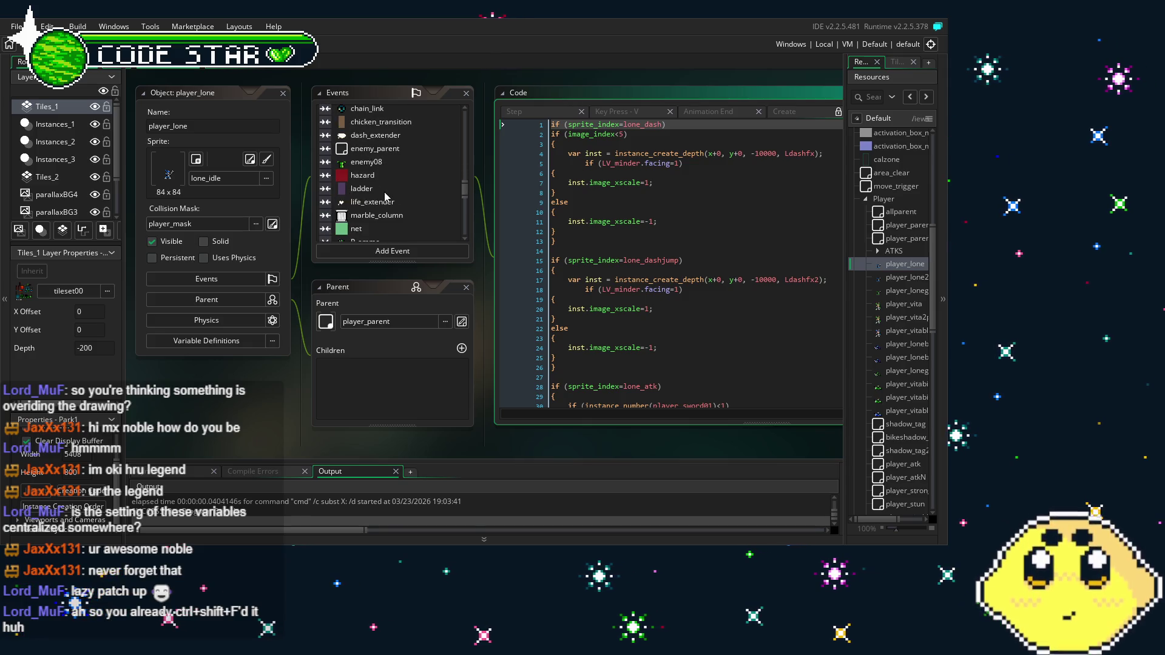
double_click(381, 153)
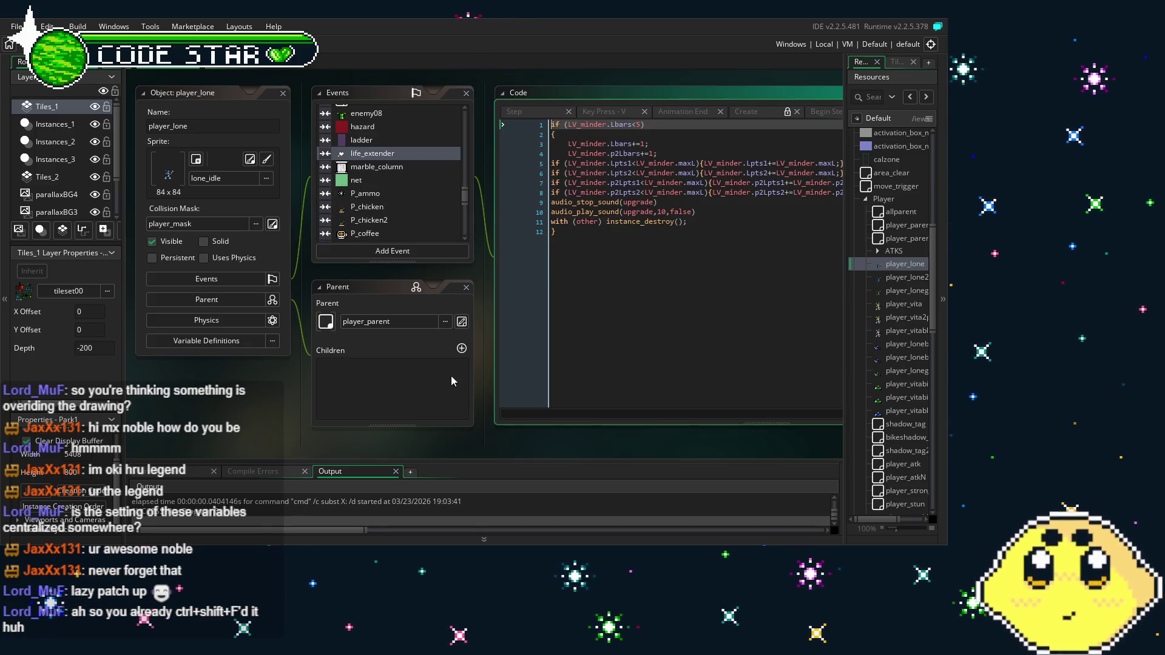
mouse_move(448, 414)
left_mouse_down()
mouse_move(300, 401)
mouse_move(363, 415)
left_mouse_up()
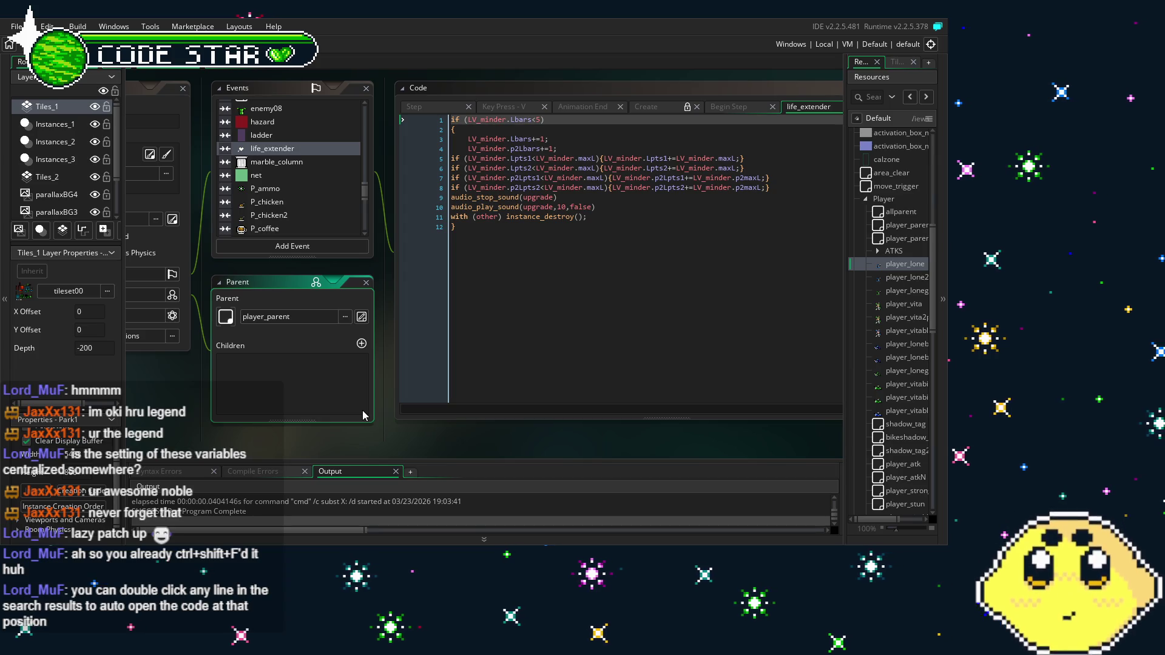
Open the player_vita and player_vita2p objects
left_click(902, 306)
double_click(902, 306)
double_click(906, 319)
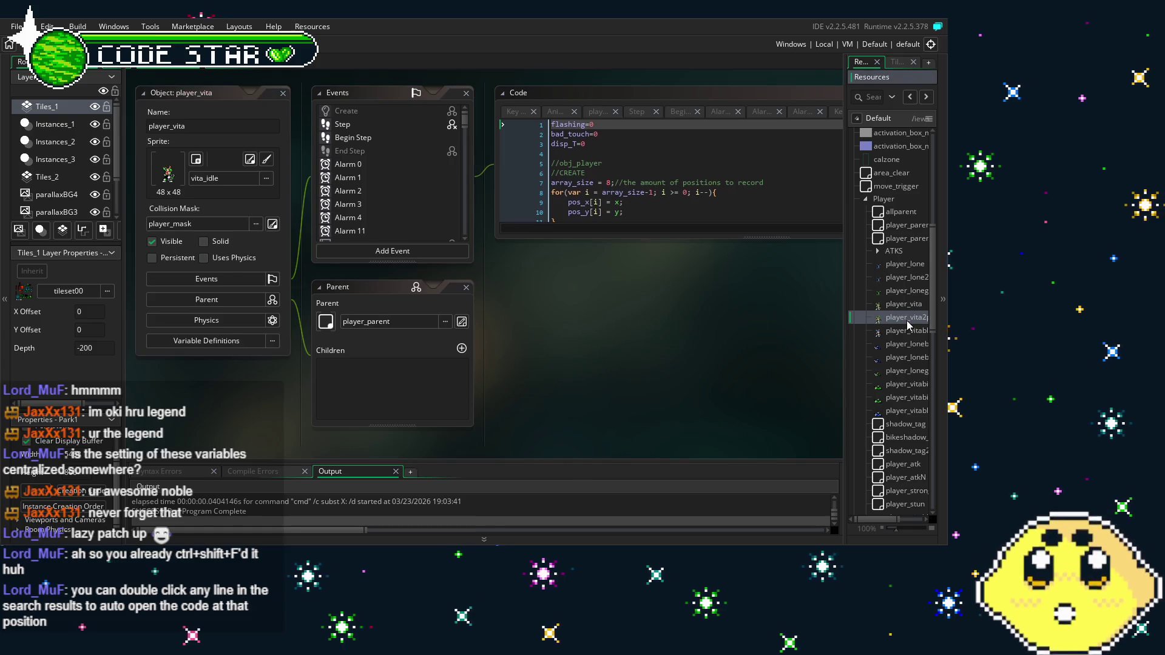
View player_vita2p's life_extender code in full, then open its ammo_extender event
scroll(406, 227, "down", 15)
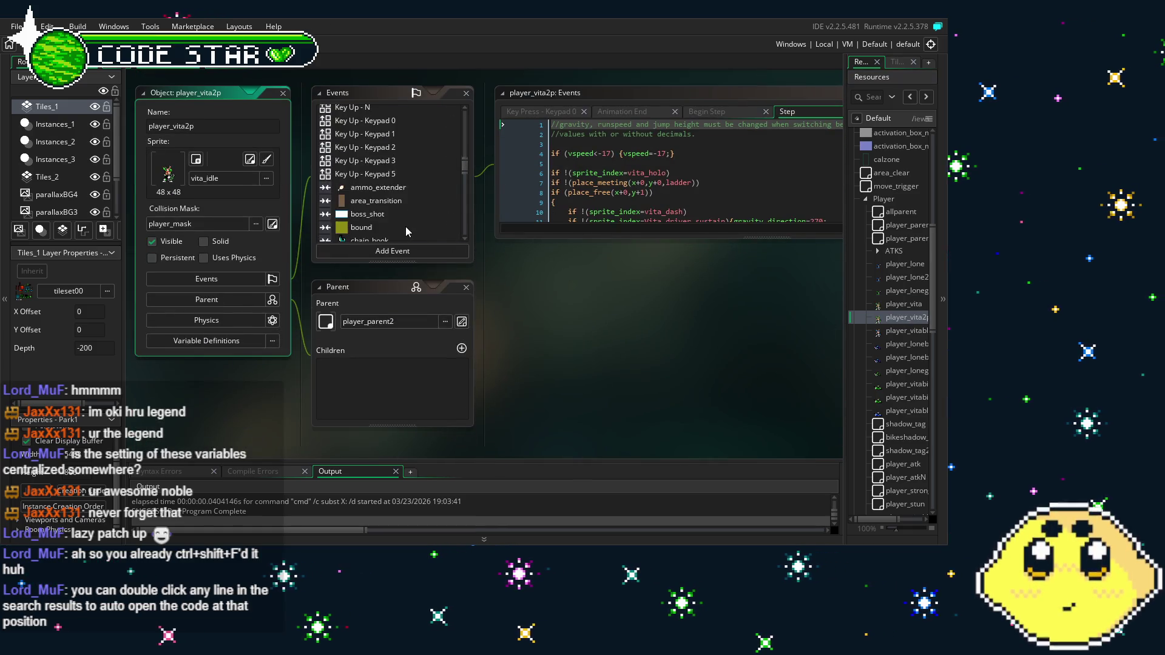
scroll(405, 227, "down", 3)
left_click(380, 169)
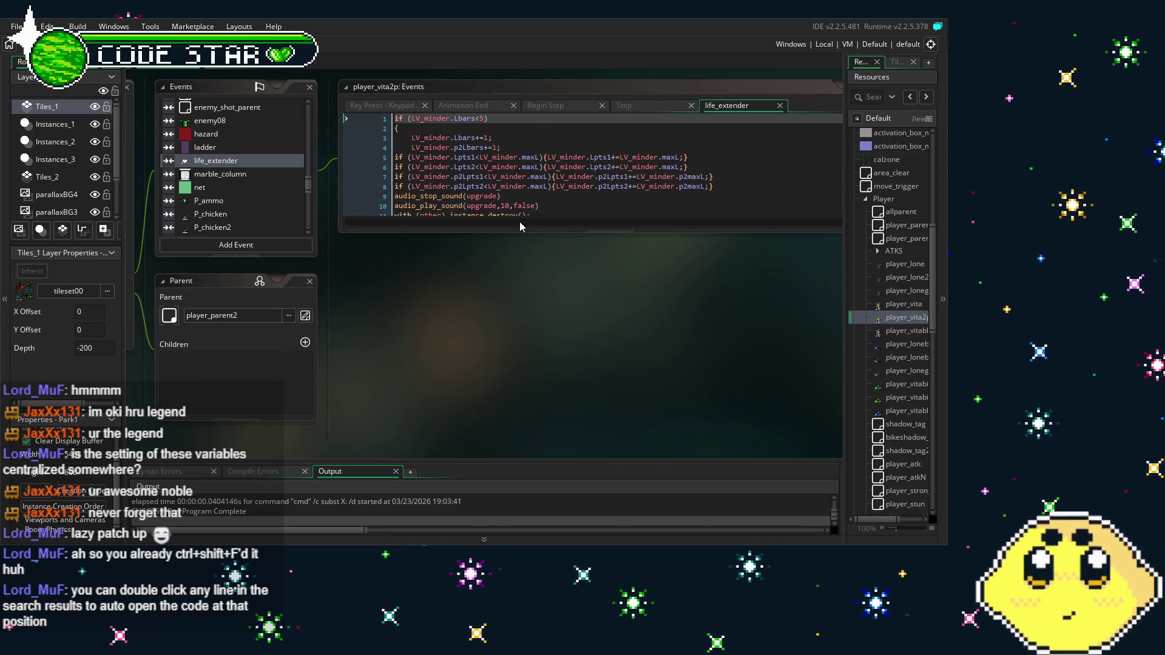
left_click_drag(521, 236, 520, 437)
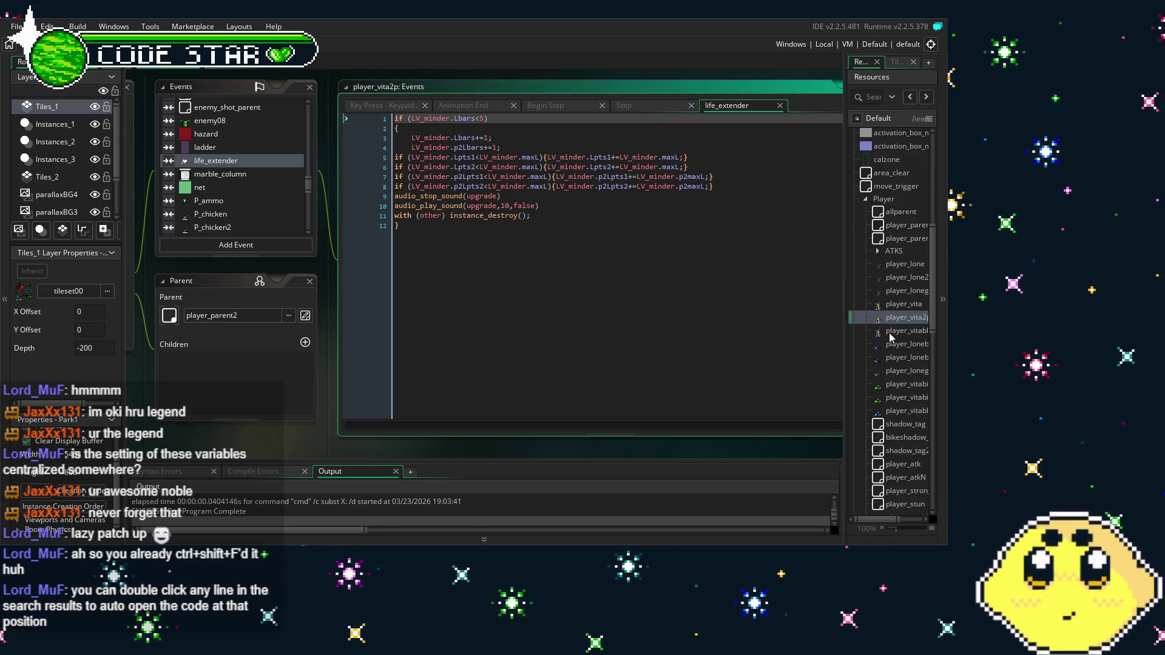
scroll(255, 201, "up", 3)
scroll(256, 200, "up", 3)
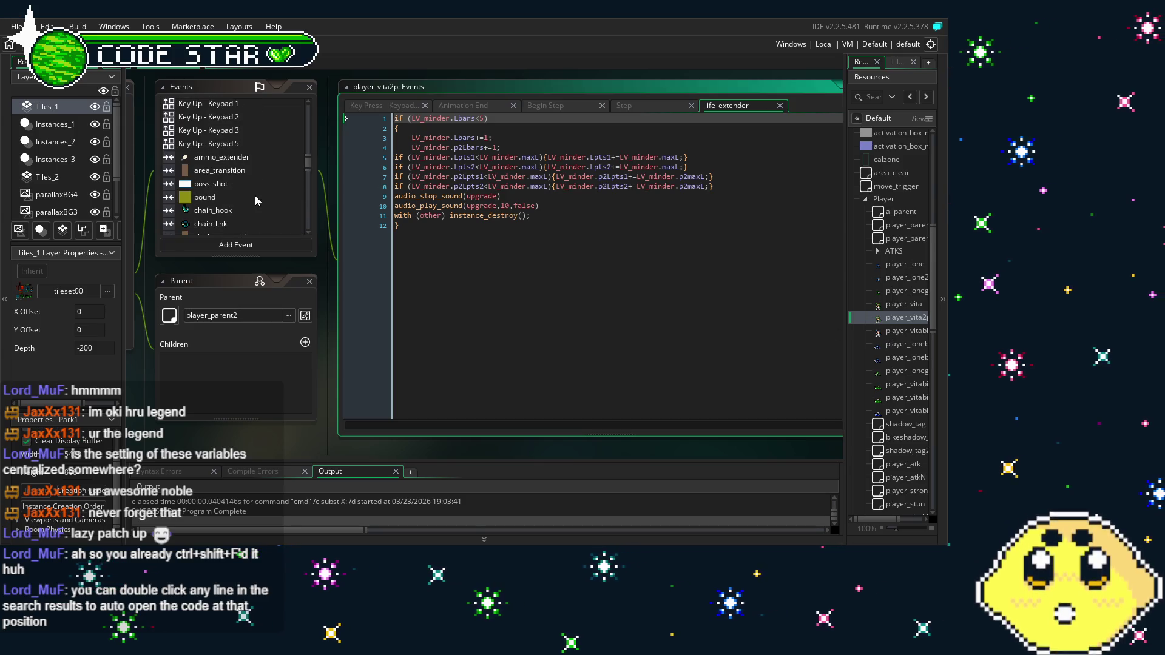
left_click(242, 157)
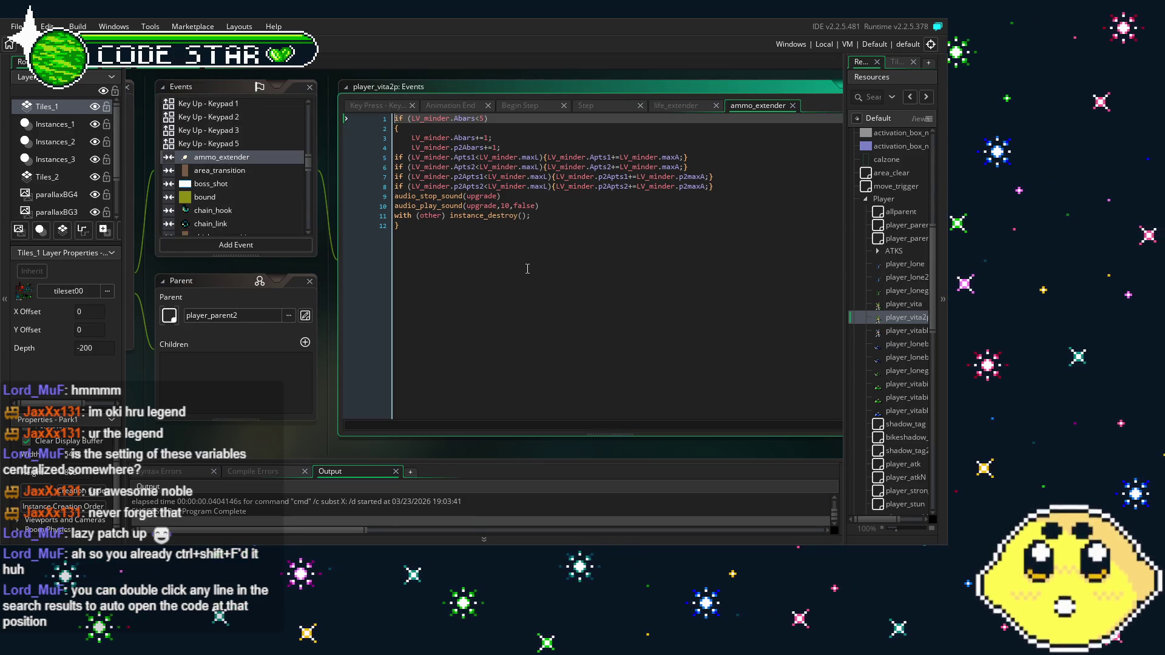
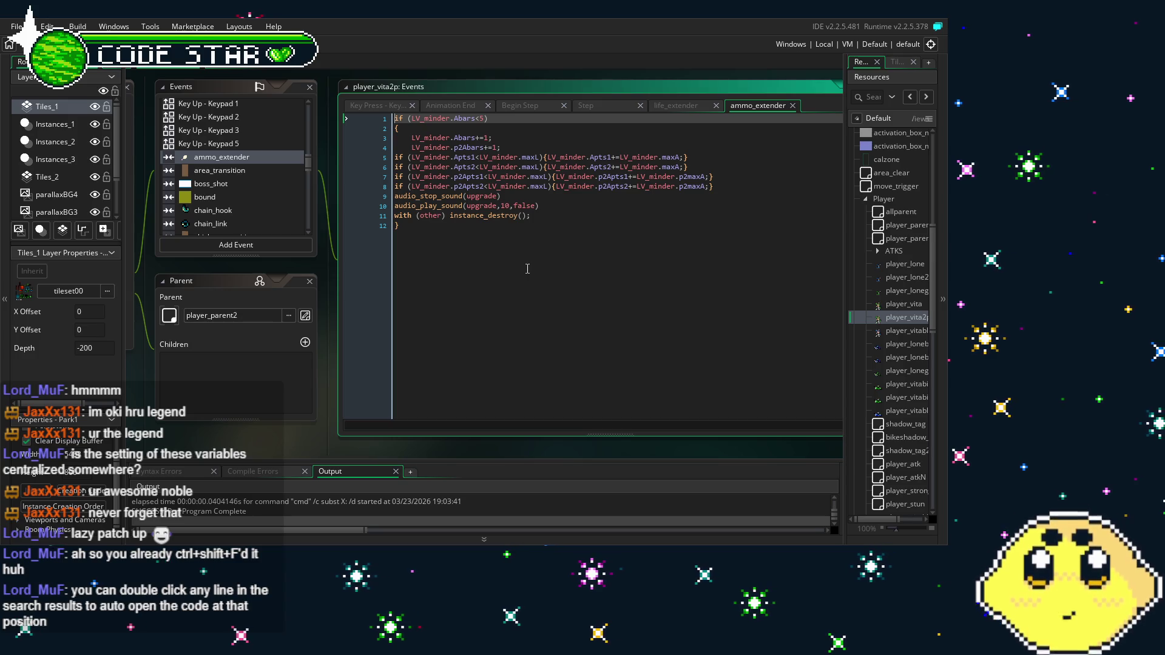
Change the ammo lines' += to = so ammo is set to the maximum, then save and run with F5
left_click(606, 159)
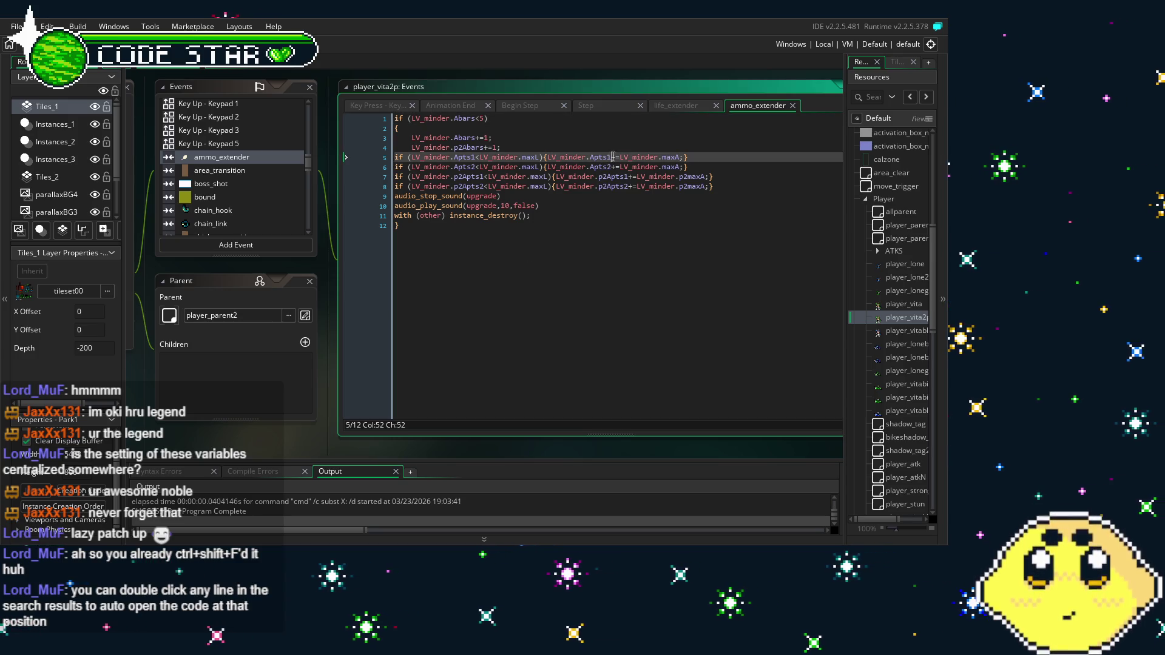
left_click(610, 226)
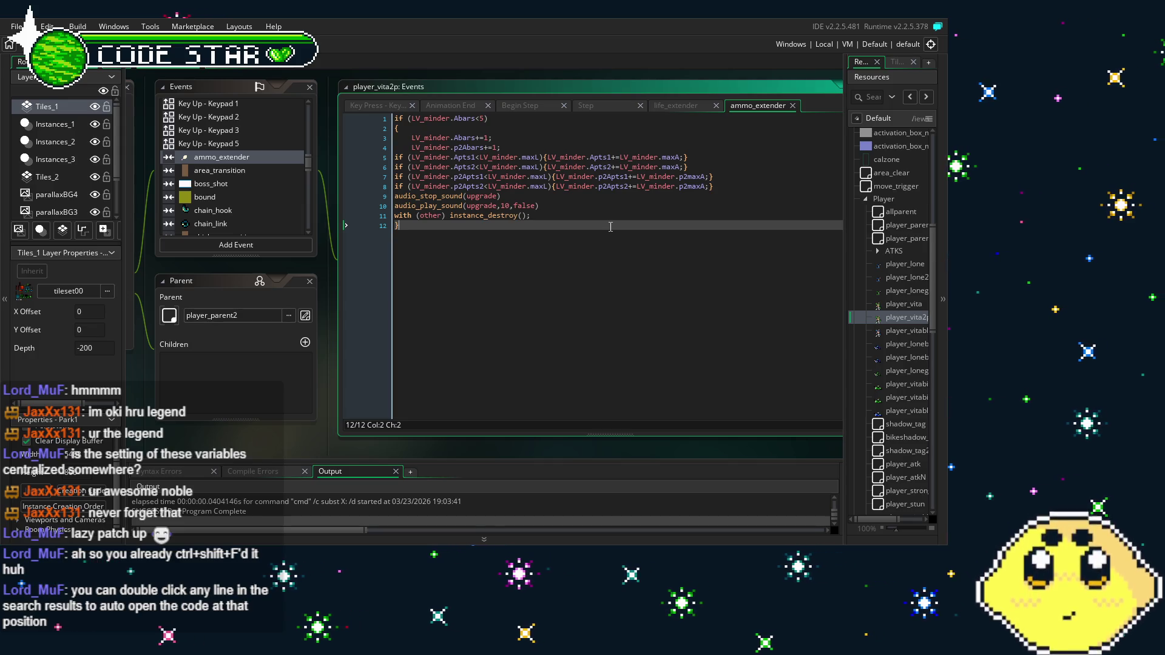
left_click(616, 157)
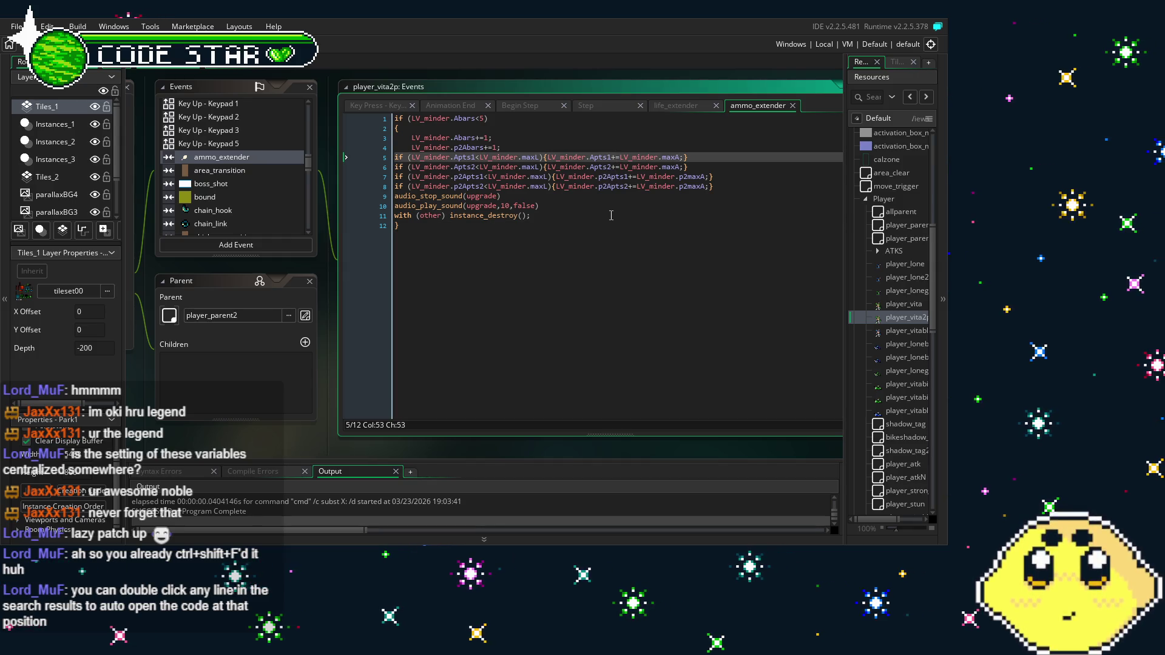
key("BackSpace")
key("Down")
key("Delete")
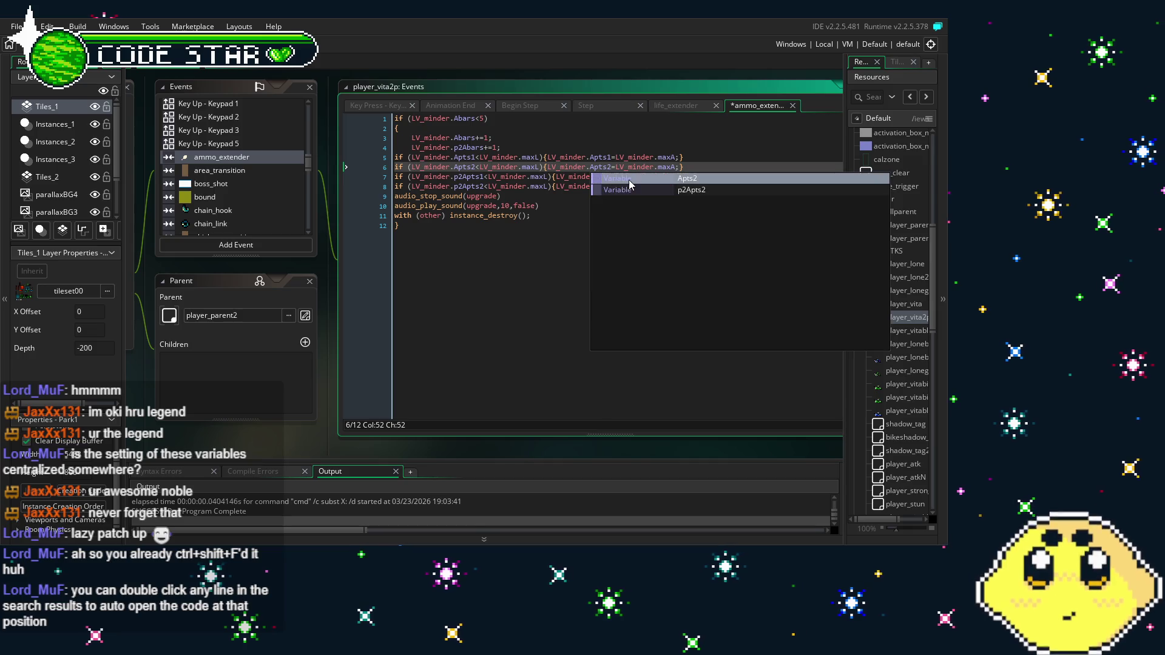
key("Escape")
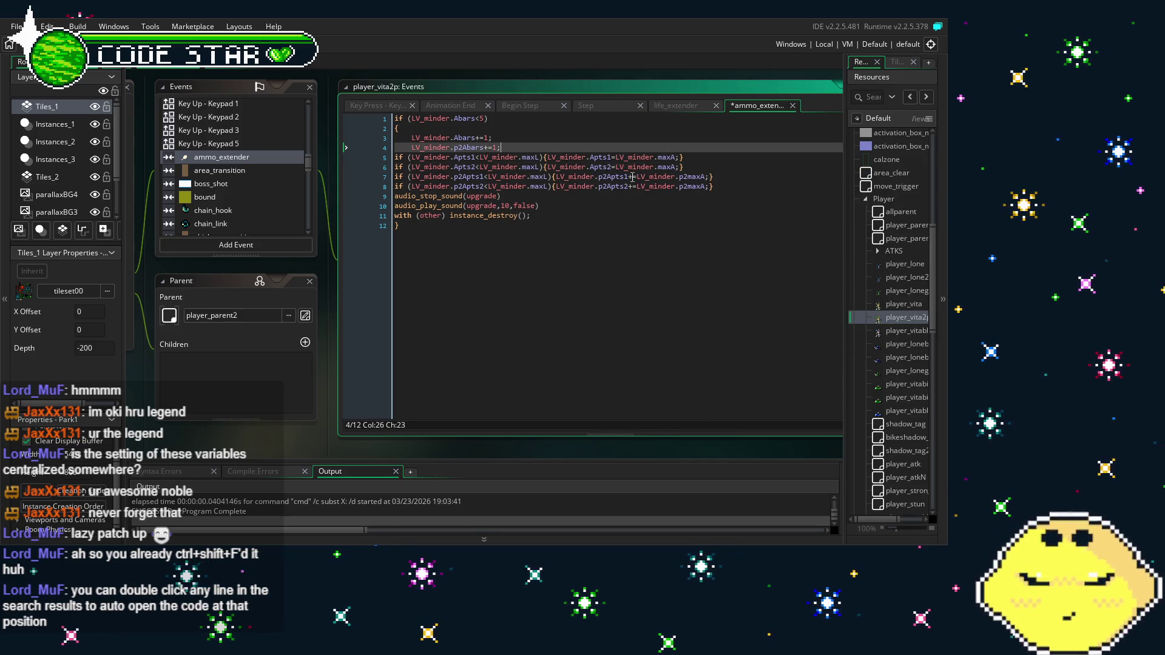
left_click(633, 177)
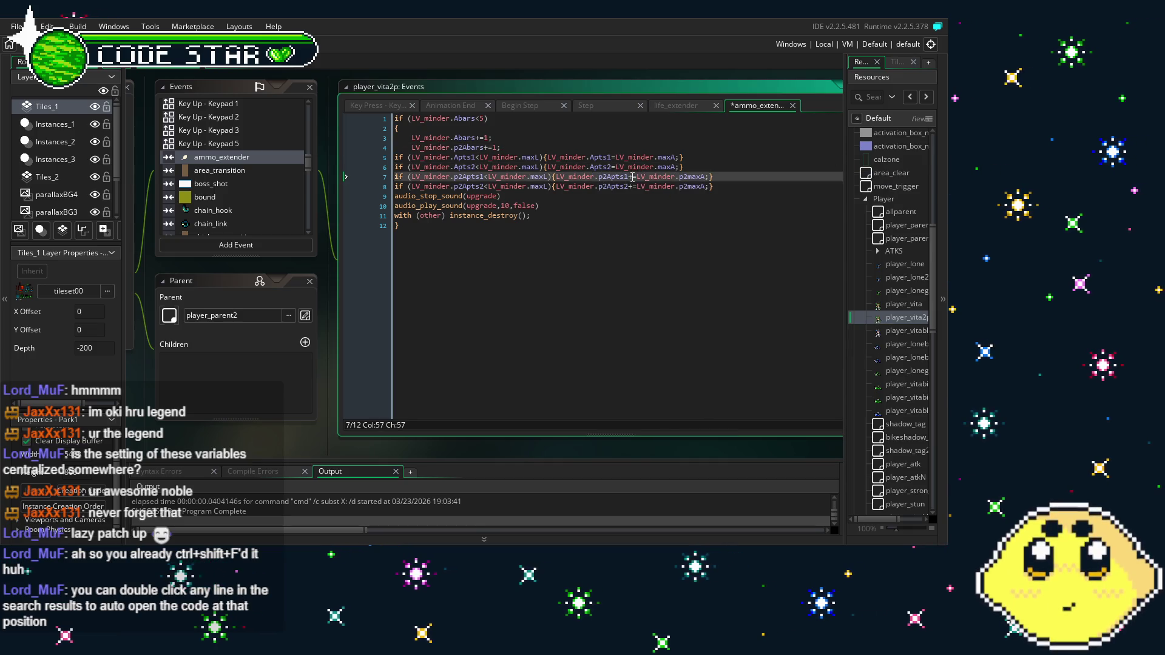
left_click(589, 265)
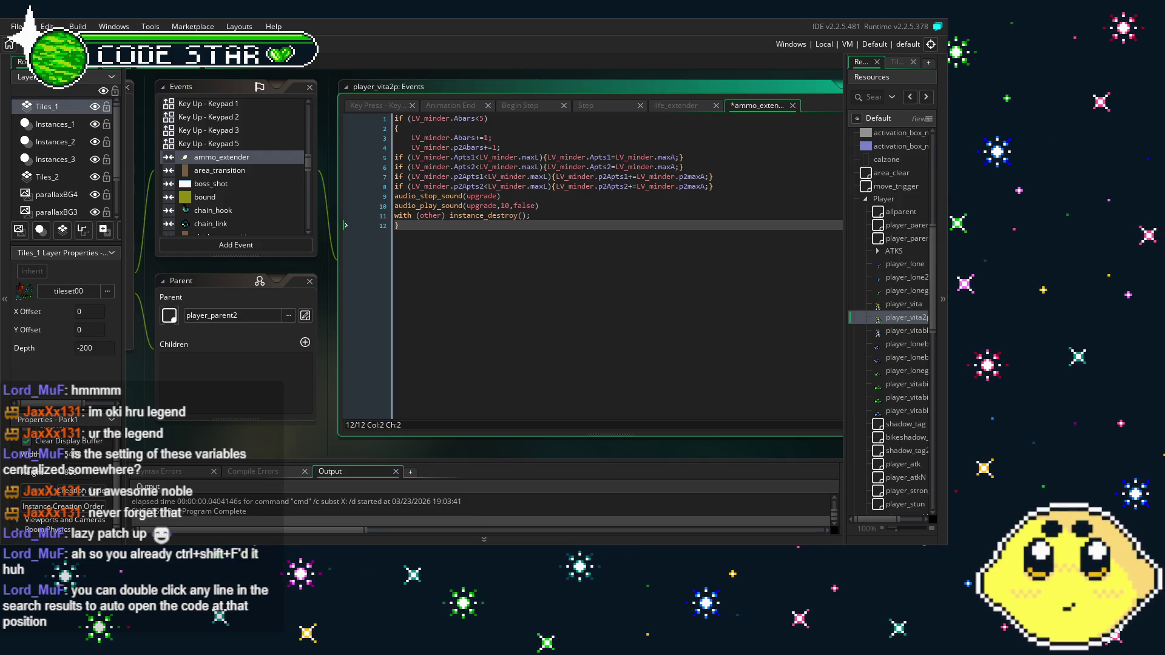
key("F5")
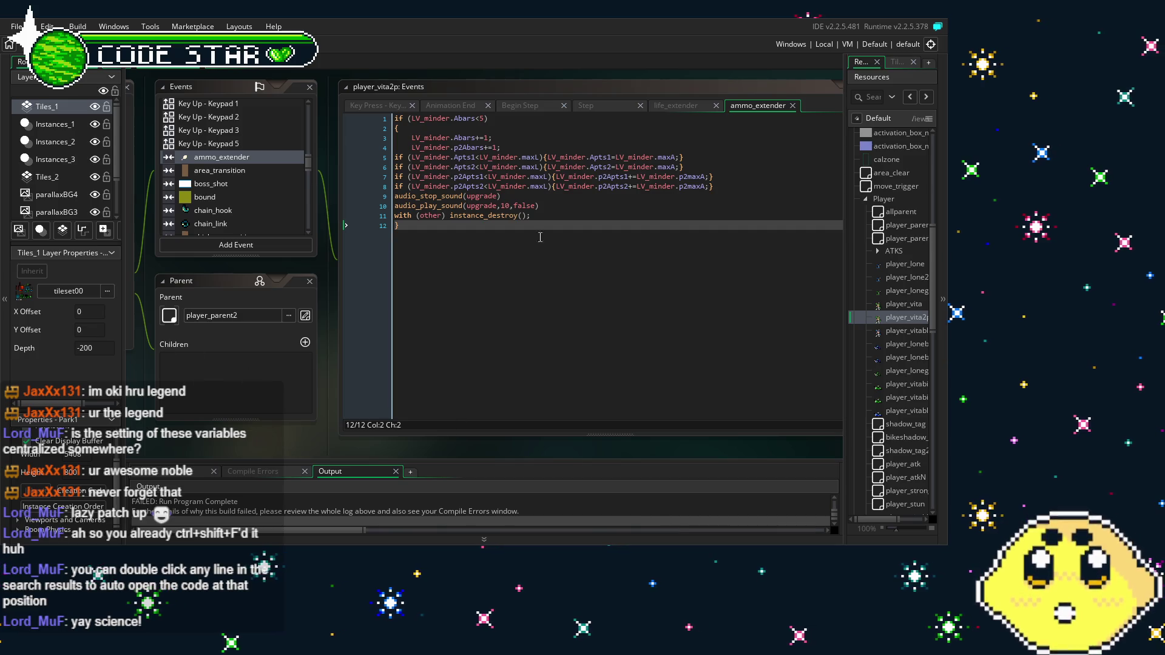
Open LV_minder's Create code and set player one's Lbars, Abars and Dbars to 0
scroll(892, 242, "up", 5)
scroll(892, 243, "up", 5)
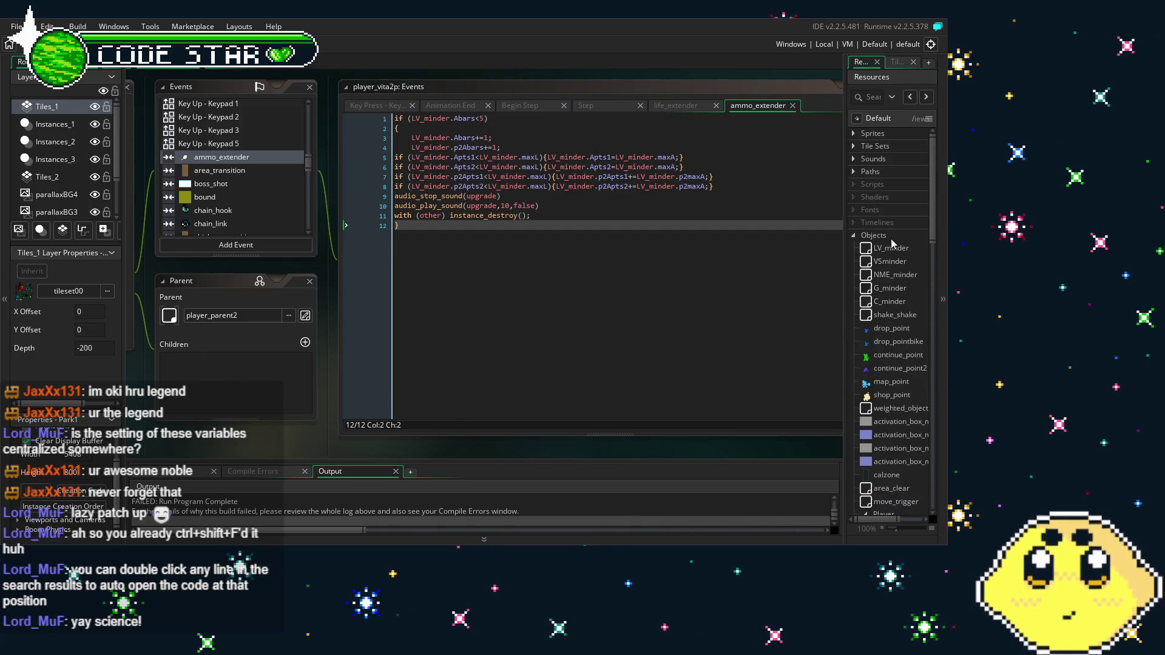
double_click(895, 249)
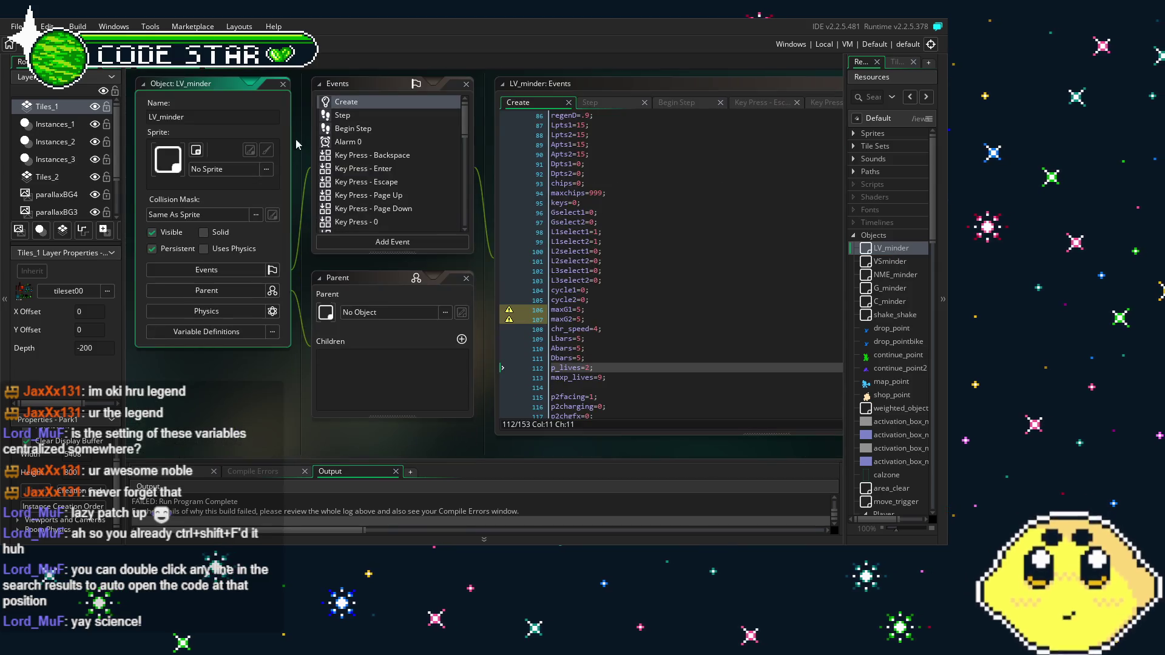
scroll(653, 337, "down", 1)
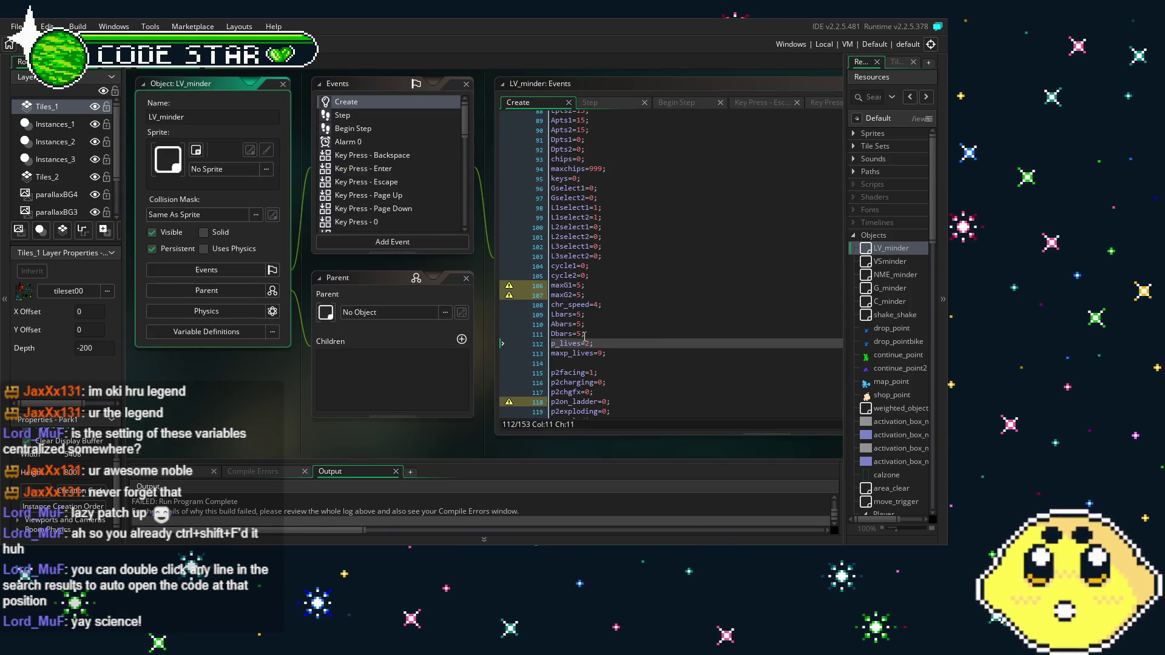
left_click(616, 336)
key("BackSpace")
type("0")
key("Up")
key("BackSpace")
key("Up")
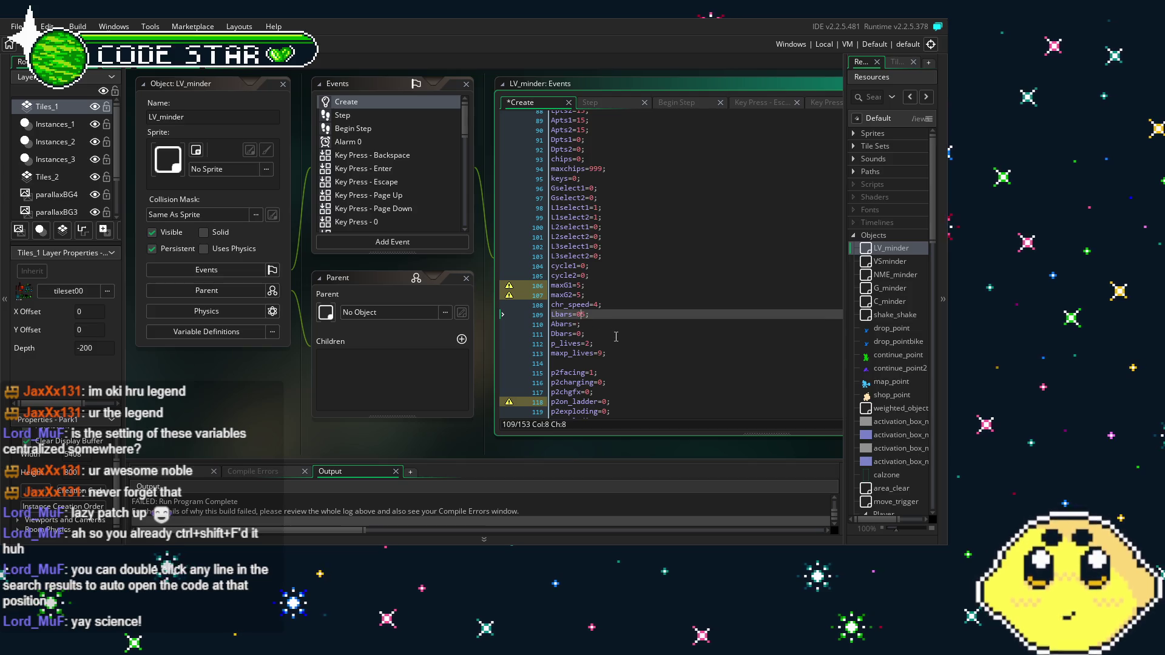
type("0")
key("Down")
type("0")
key("Up")
key("Delete")
key("Down")
scroll(616, 336, "up", 1)
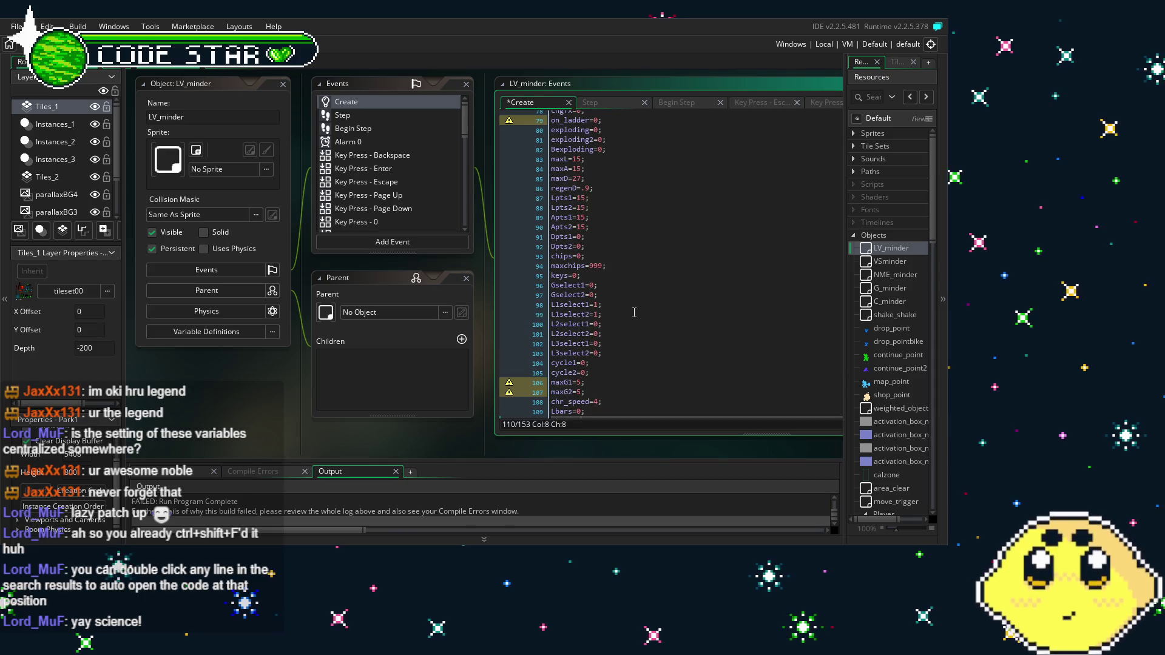
scroll(630, 305, "up", 5)
scroll(631, 305, "down", 17)
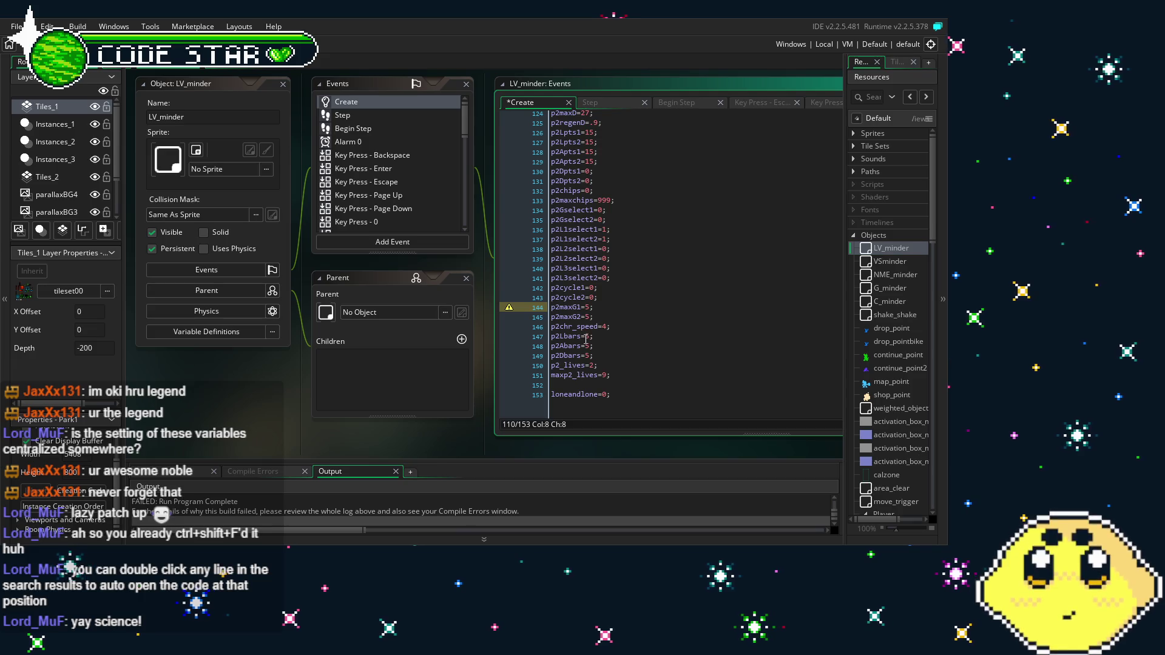
Set p2Lbars, p2Abars and p2Dbars to 0 and rebuild the game with F5
left_click(594, 336)
key("Down")
key("Left")
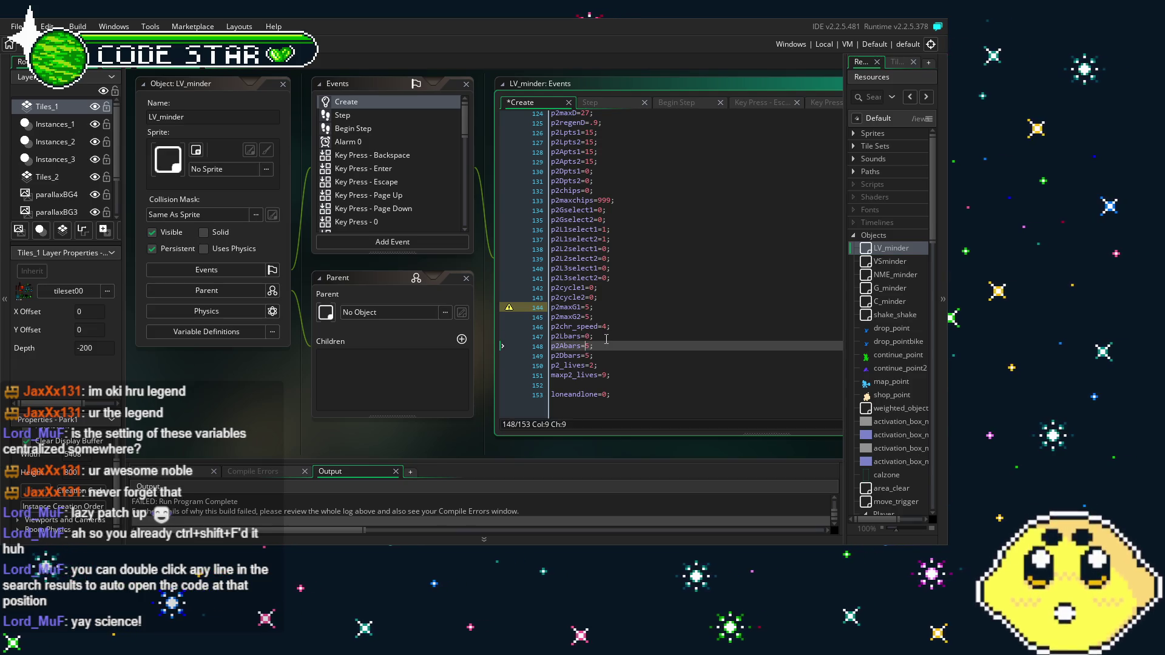
type("0")
key("Down")
key("Left")
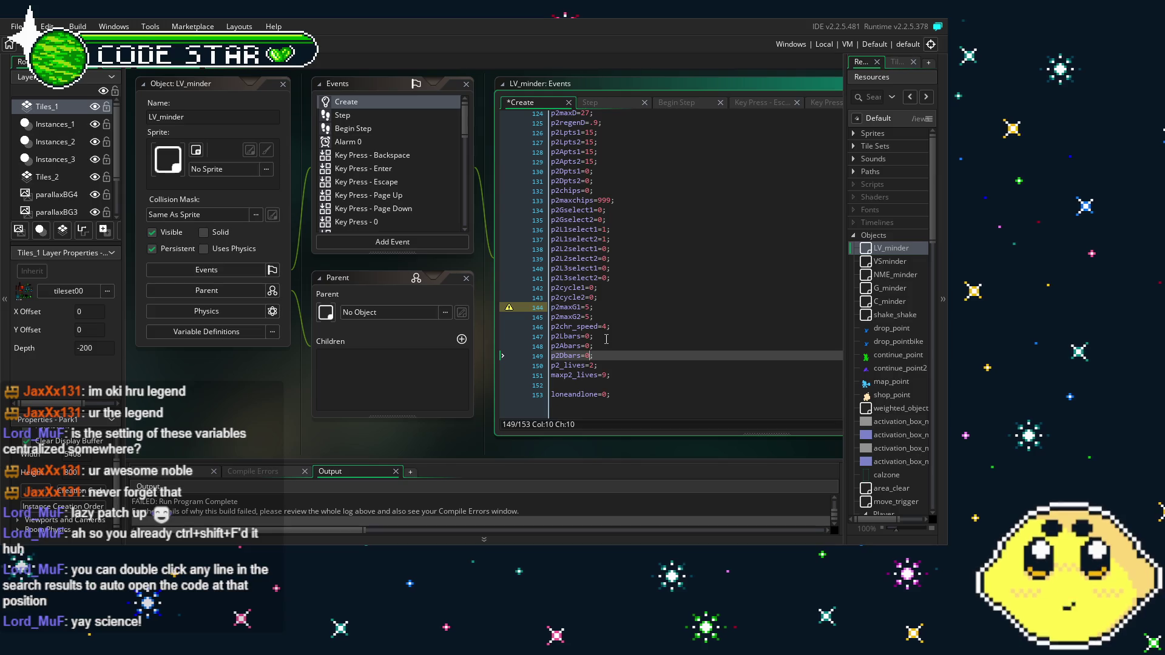
key("F5")
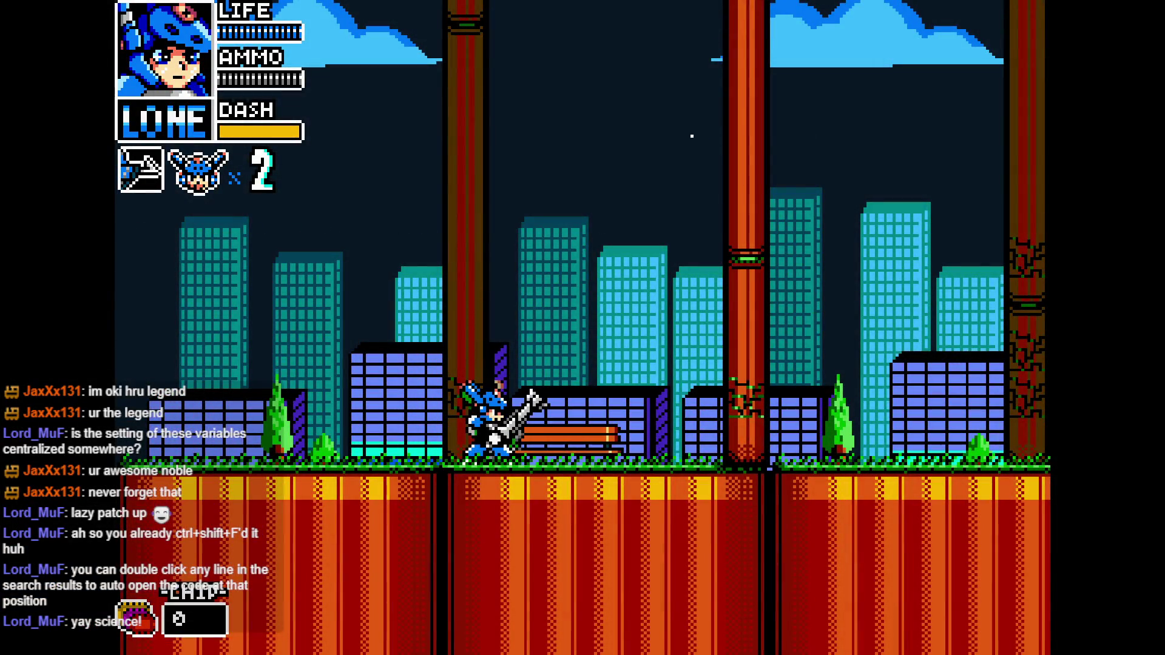
Skip to Mode Select, start a CO-OP game, and move player two beside player one
key("r")
key("Down")
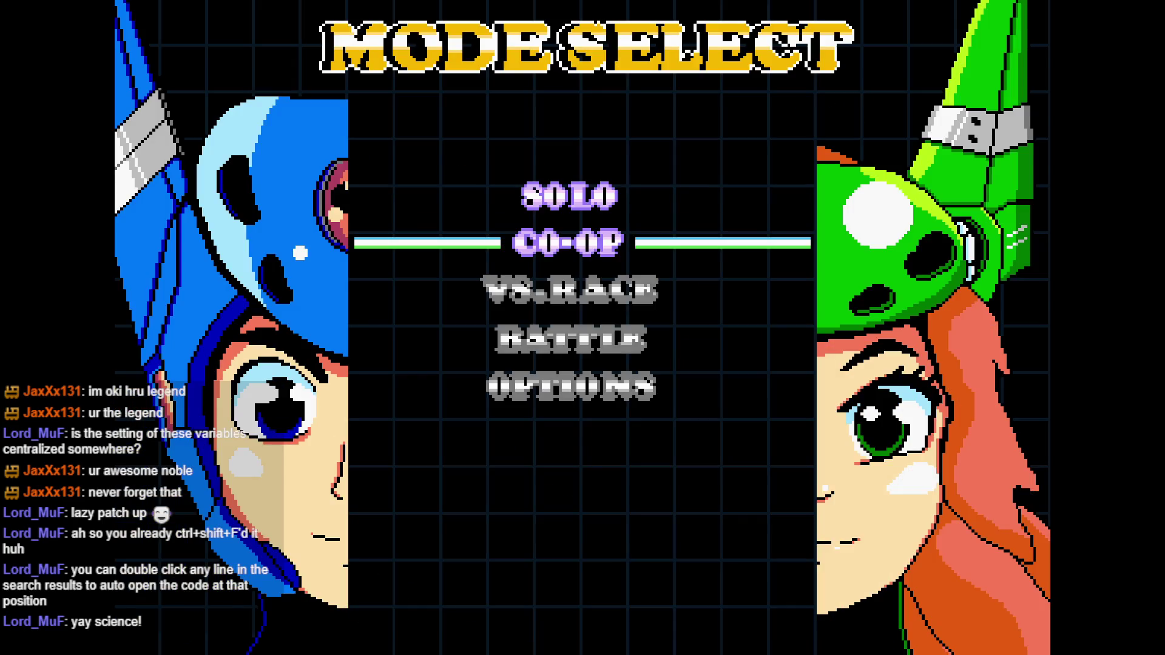
key("Return")
key("Right")
key("Left")
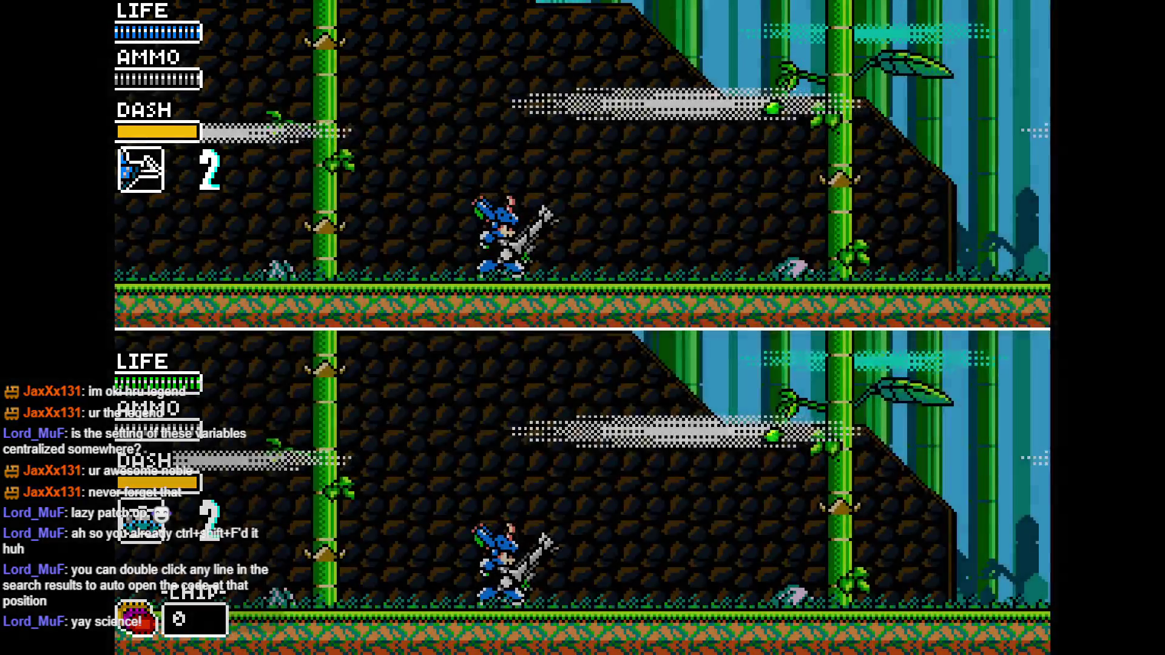
Have player two jump, fire shots, run along the rings and fight the bat and enemies
key("Right")
key("space")
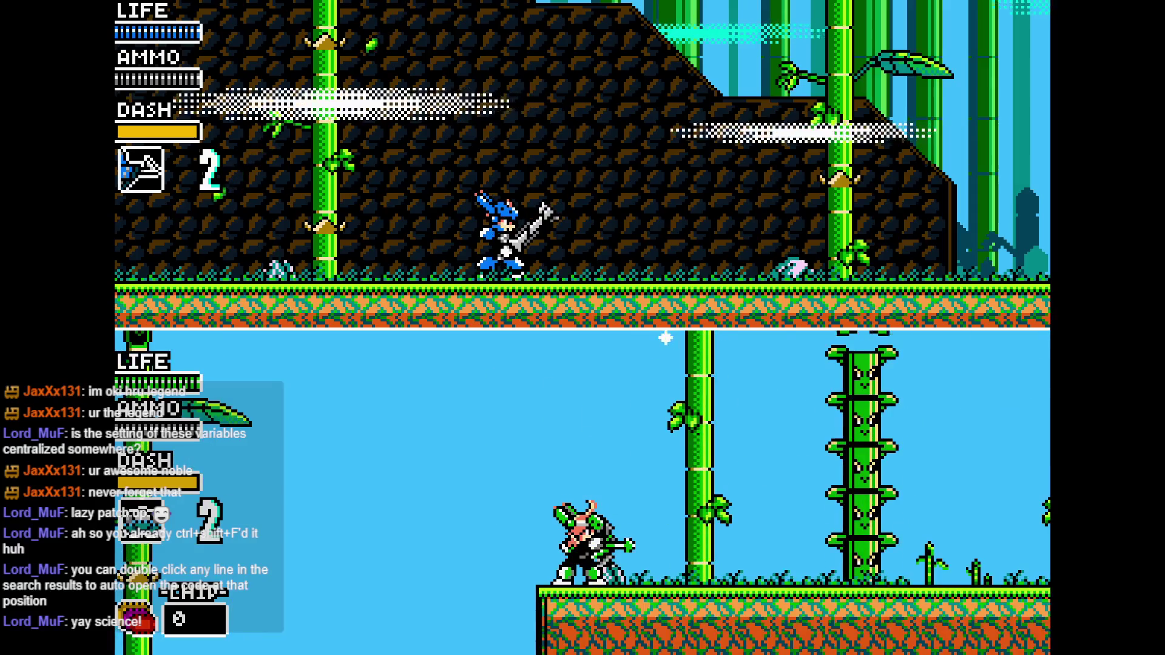
key("x")
key("space")
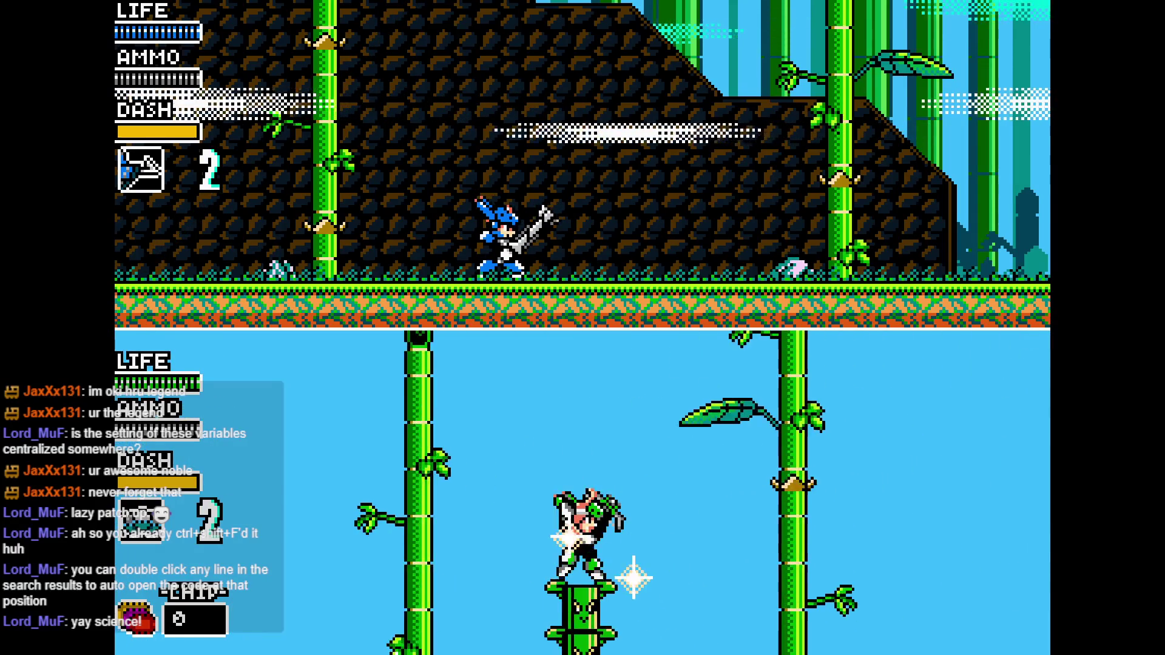
key("Left")
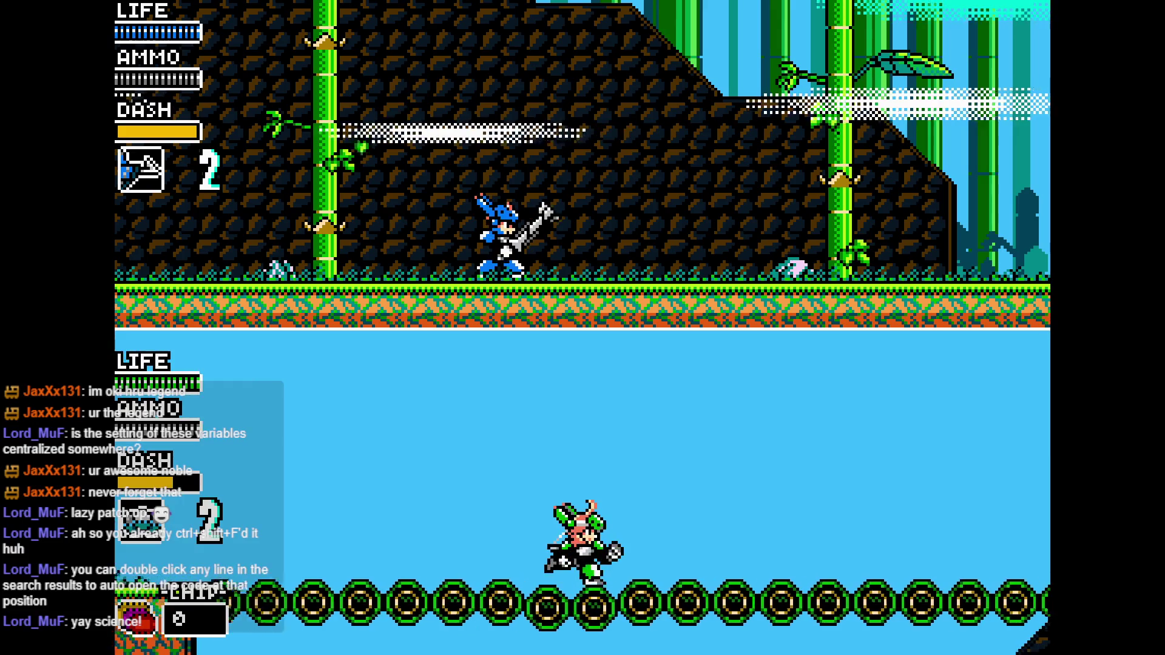
key("Right")
key("Right")
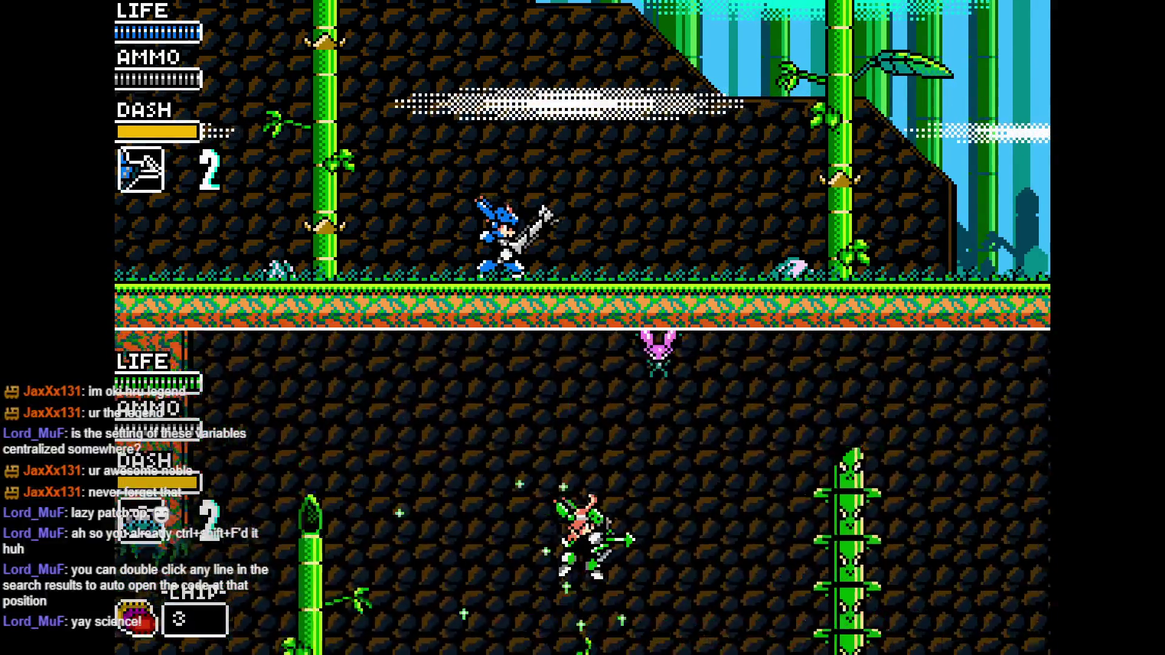
key("Left")
key("Left")
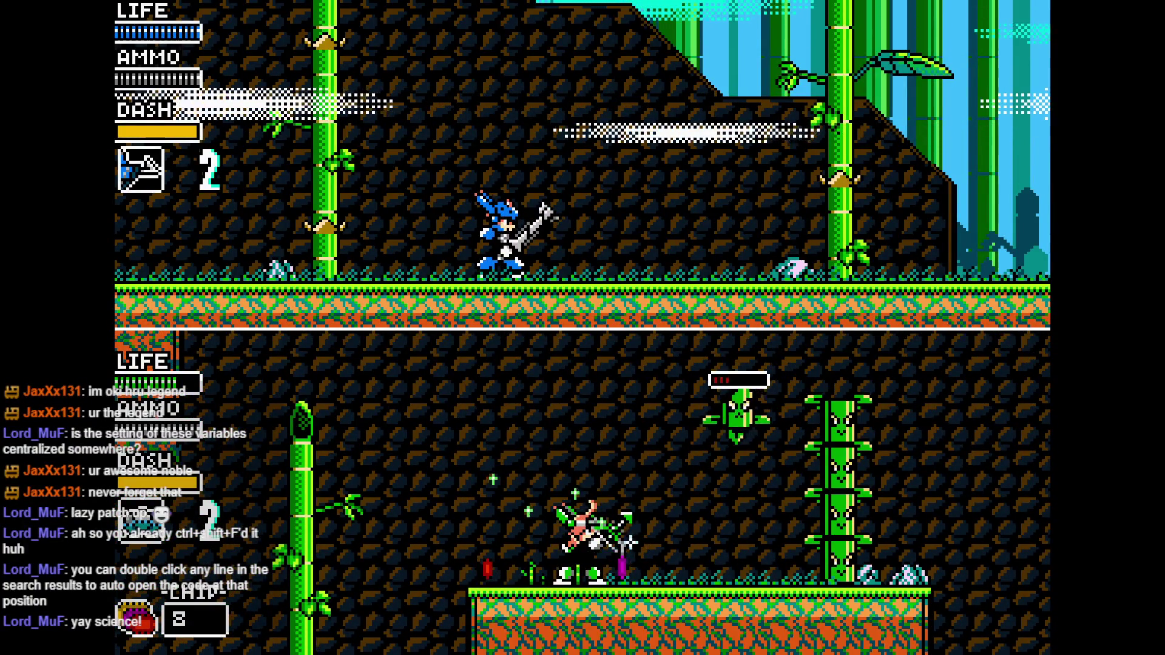
key("Right")
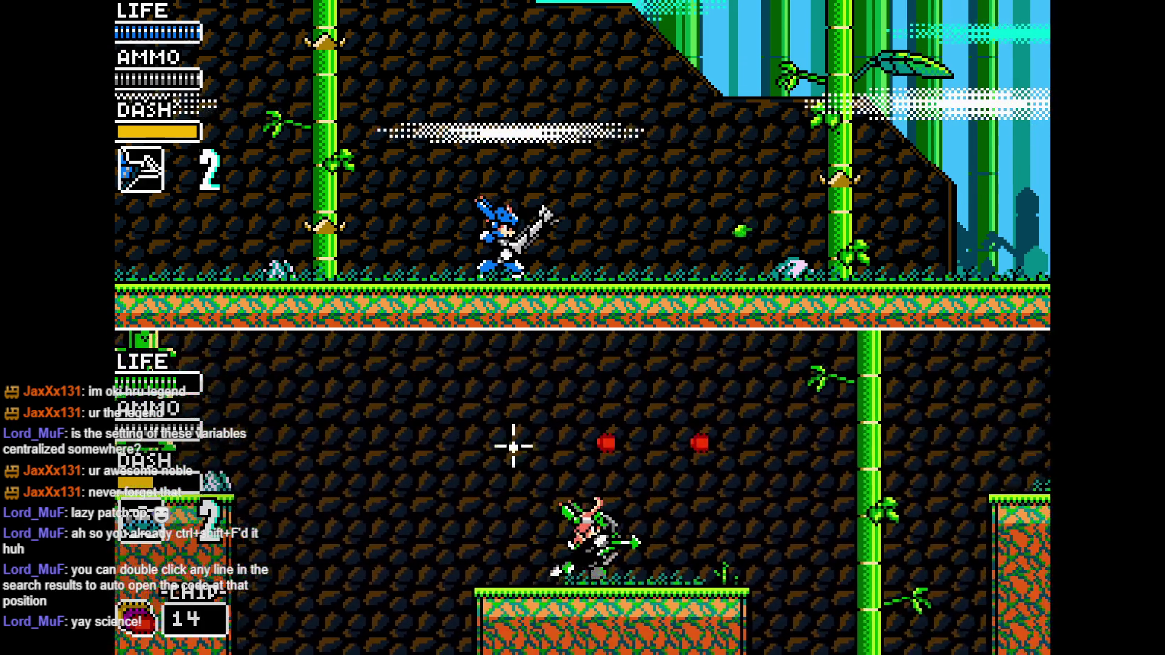
key("Right")
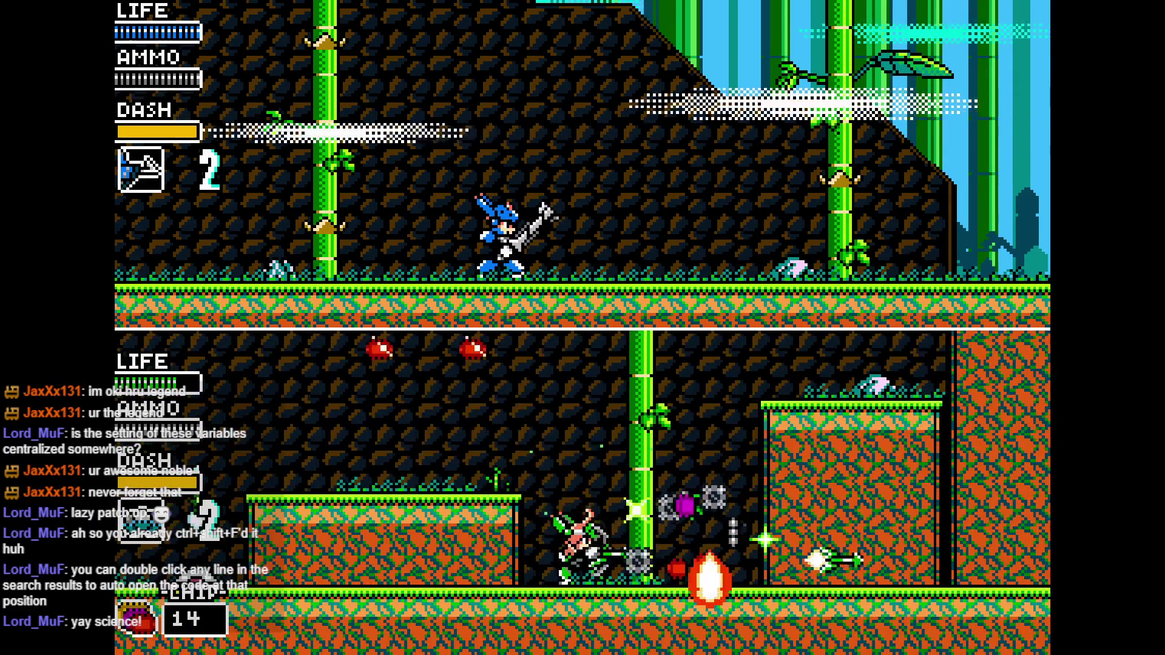
key("Right")
key("Right")
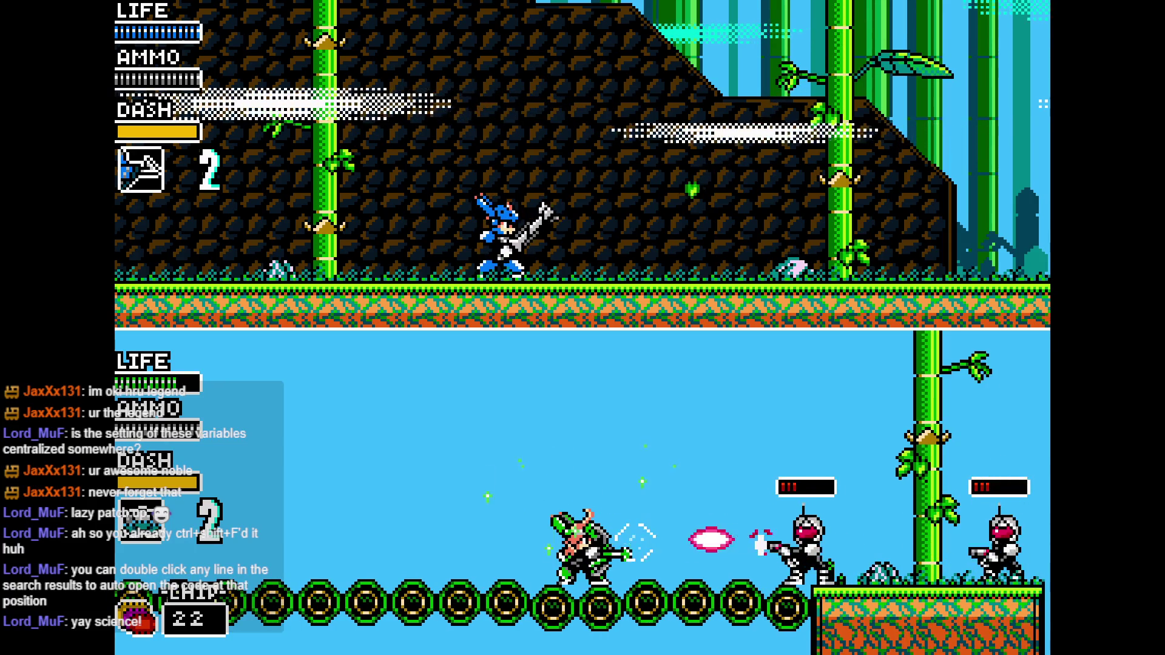
Move player two further right, climbing bamboo, collecting chips, jumping and firing
key("Right")
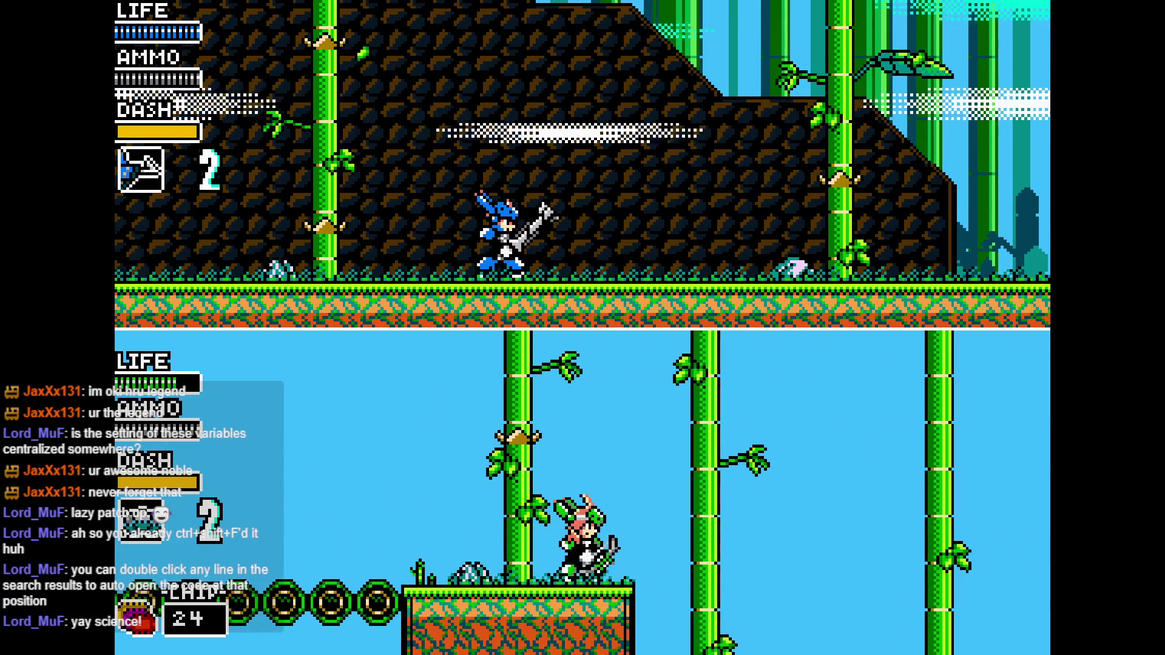
key("Up")
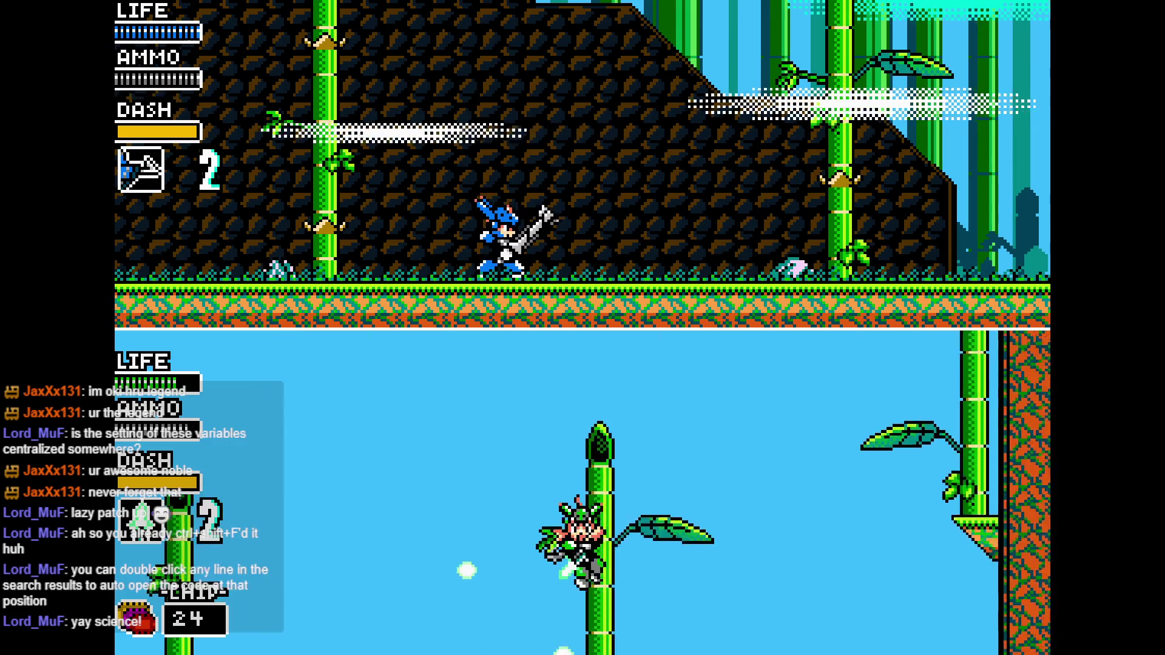
key("Right")
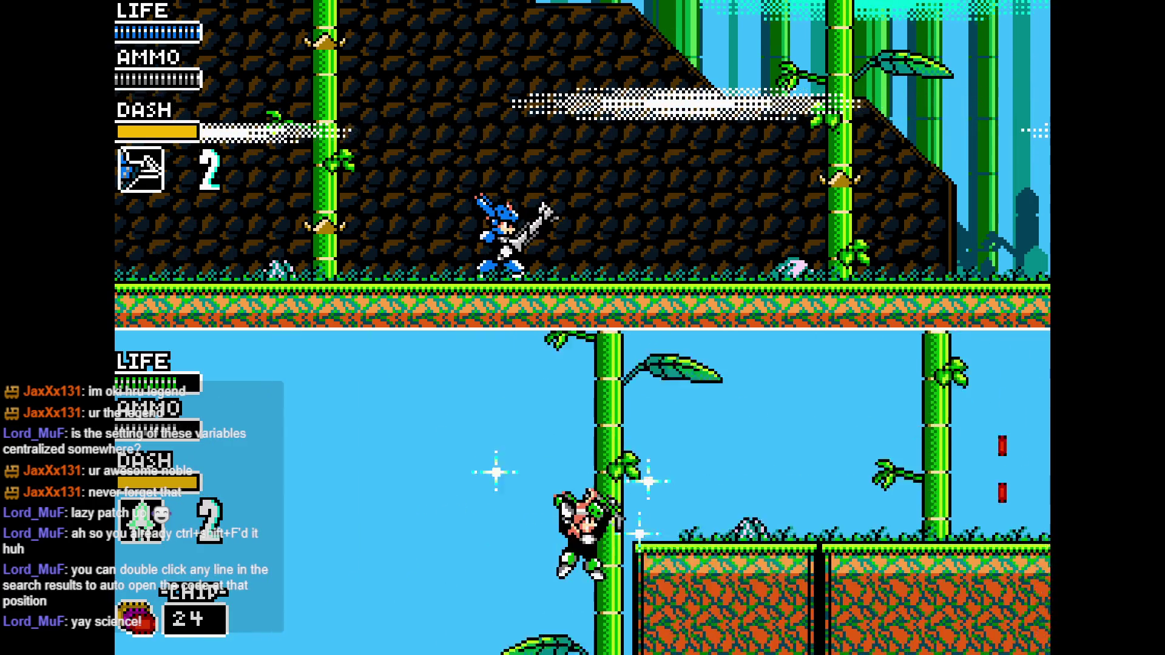
key("Right")
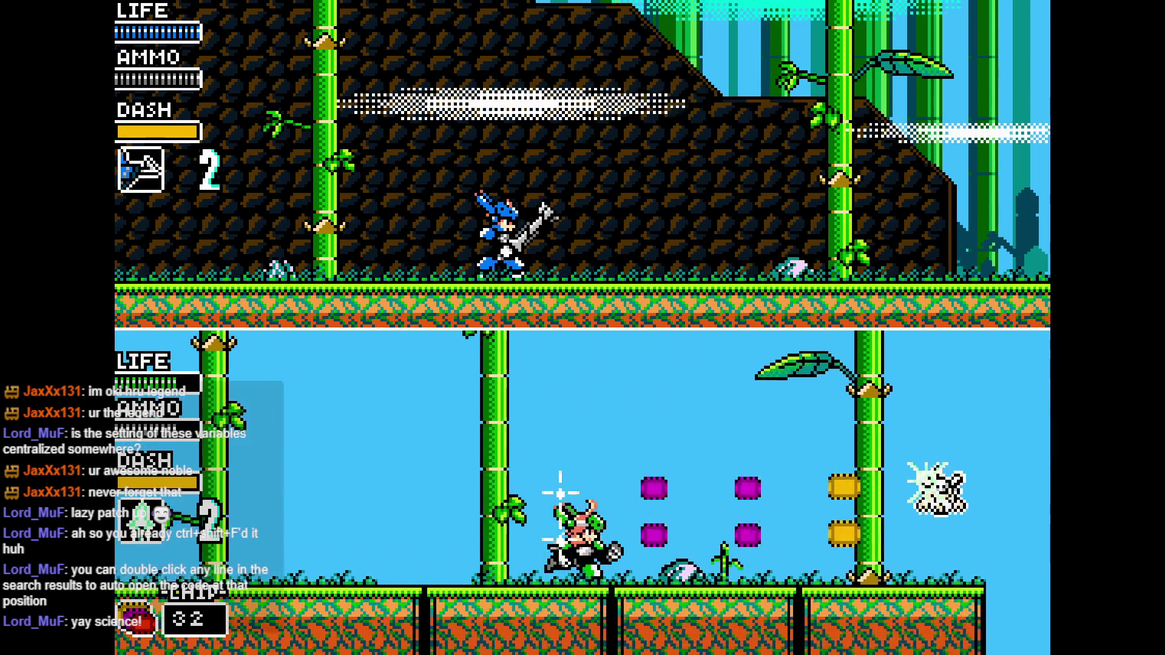
key("Up")
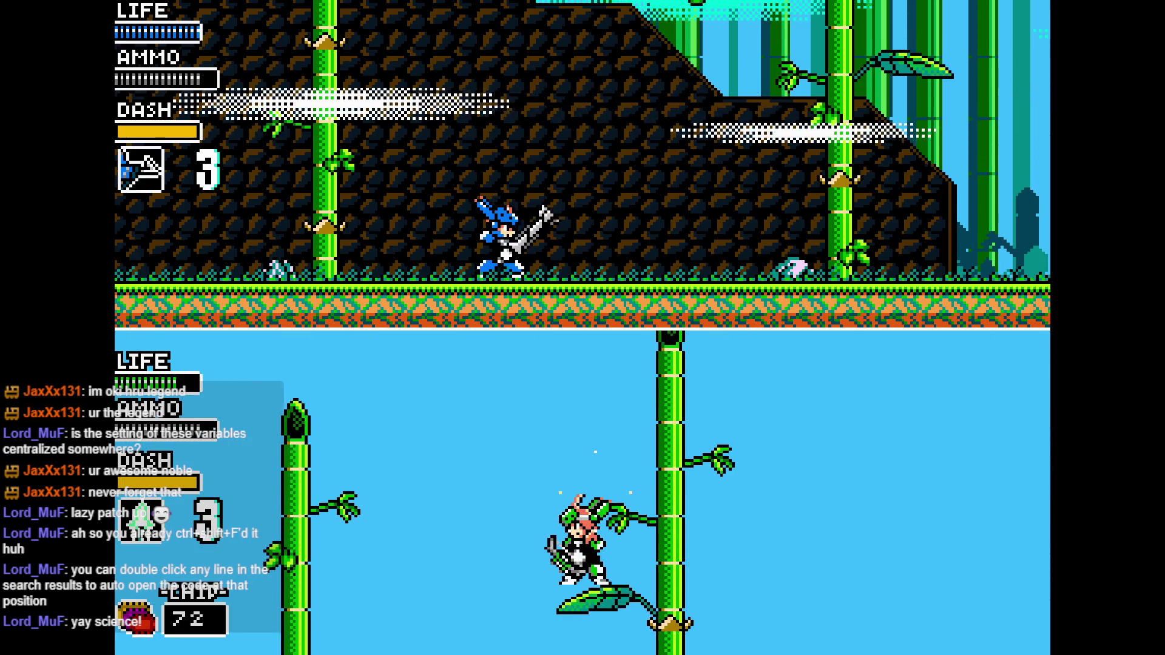
key("Left")
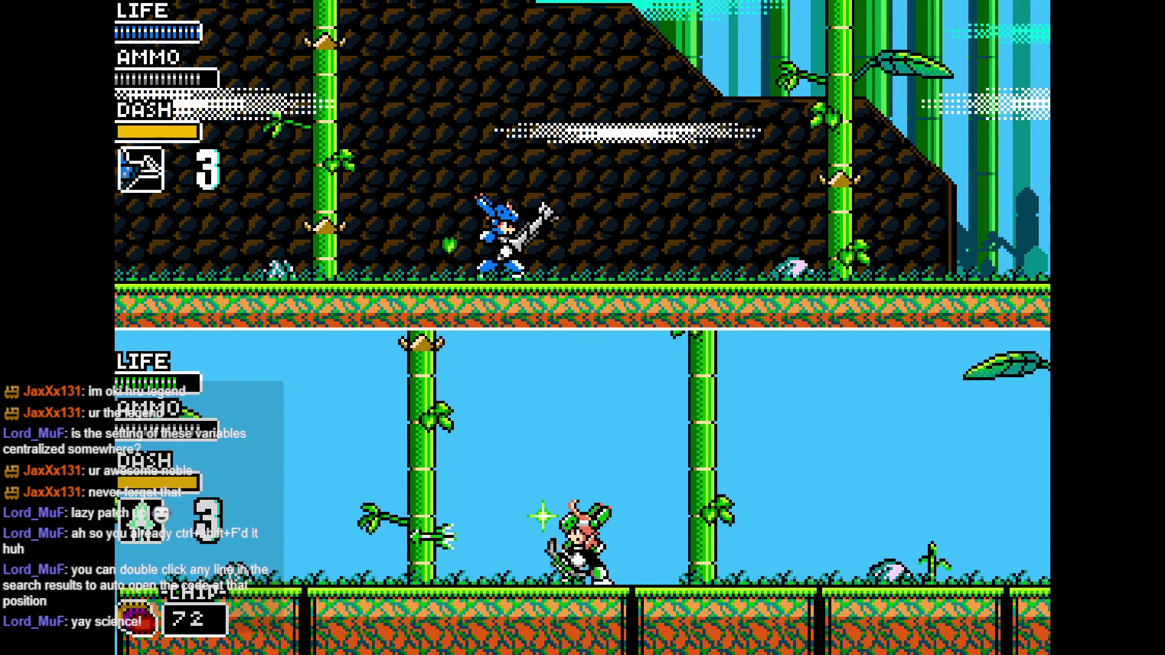
key("Right")
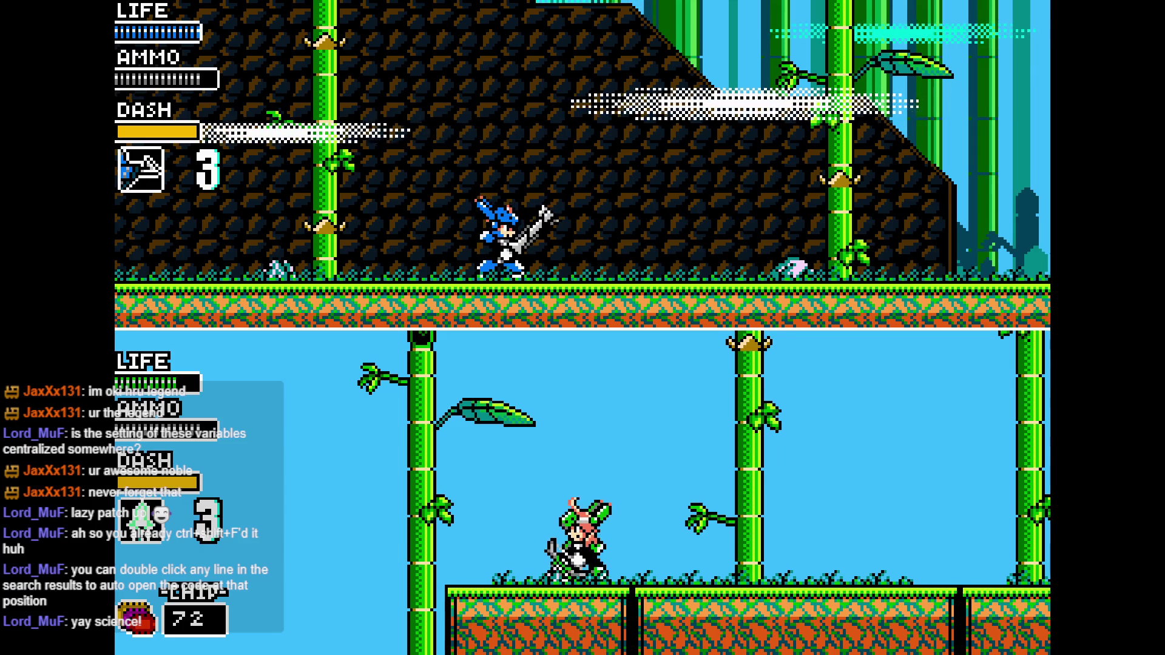
key("Up")
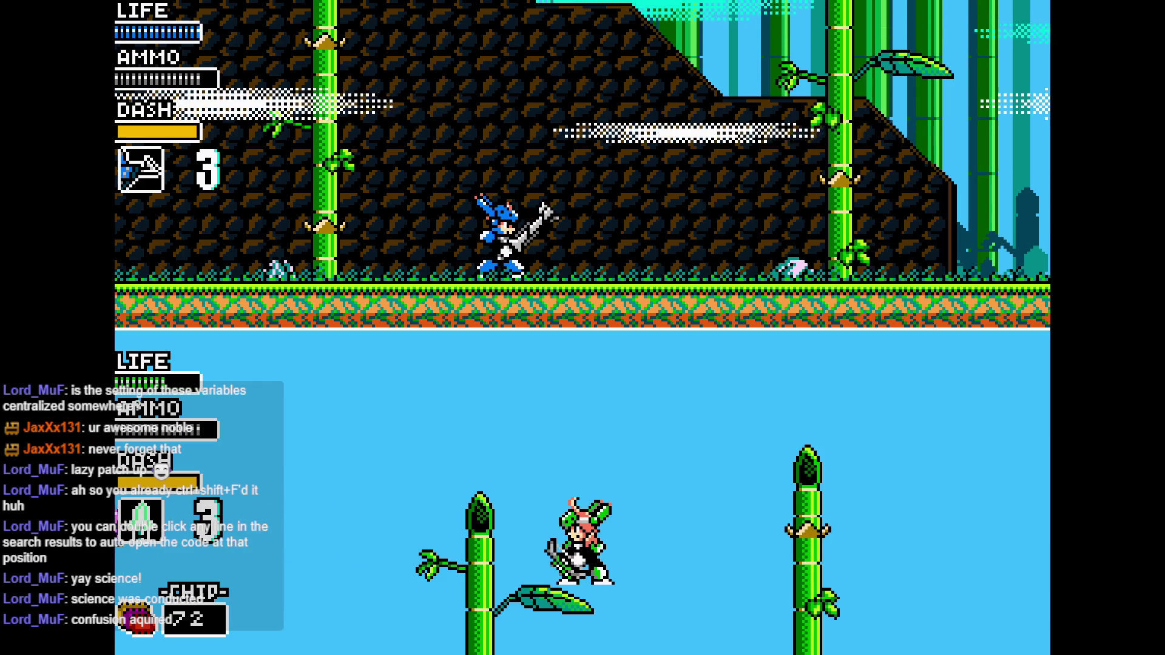
Quit the game with Alt+F4 and return to the ammo_extender code
key("alt+F4")
left_click(492, 330)
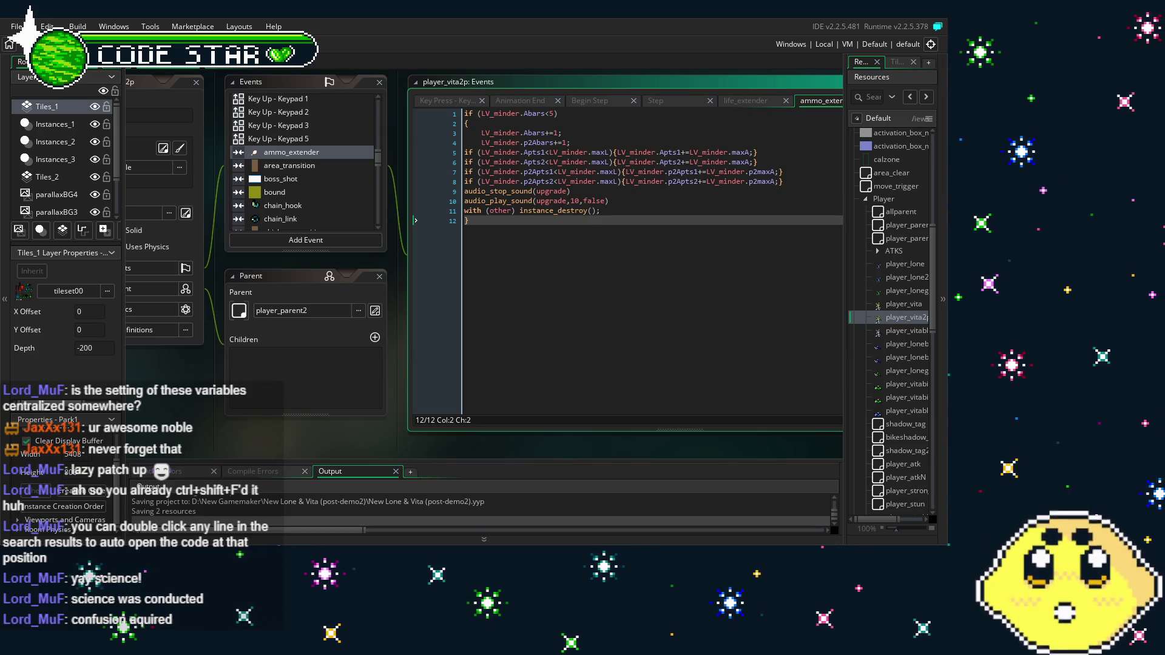
left_click_drag(665, 256, 515, 259)
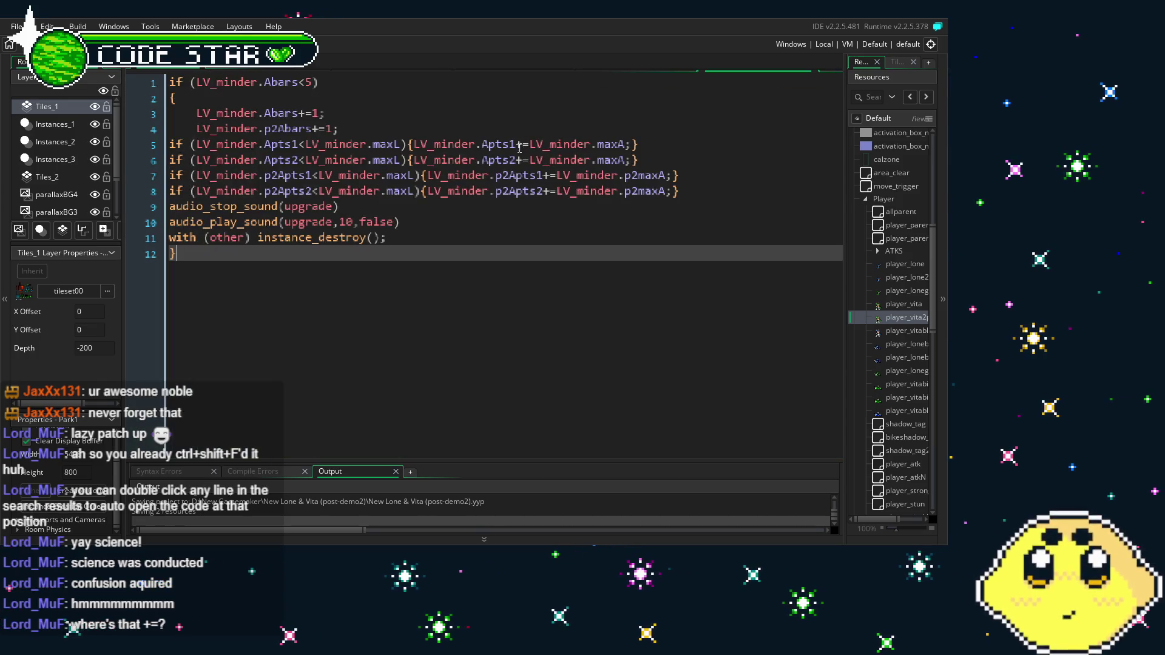
left_click(517, 144)
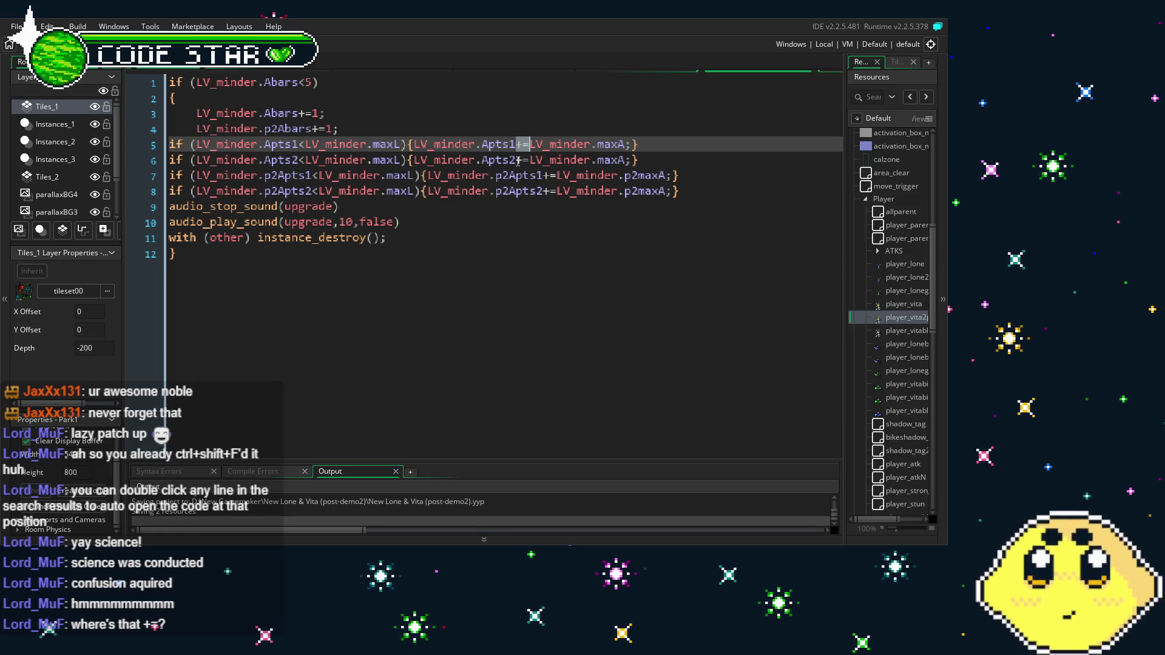
left_click_drag(515, 160, 531, 161)
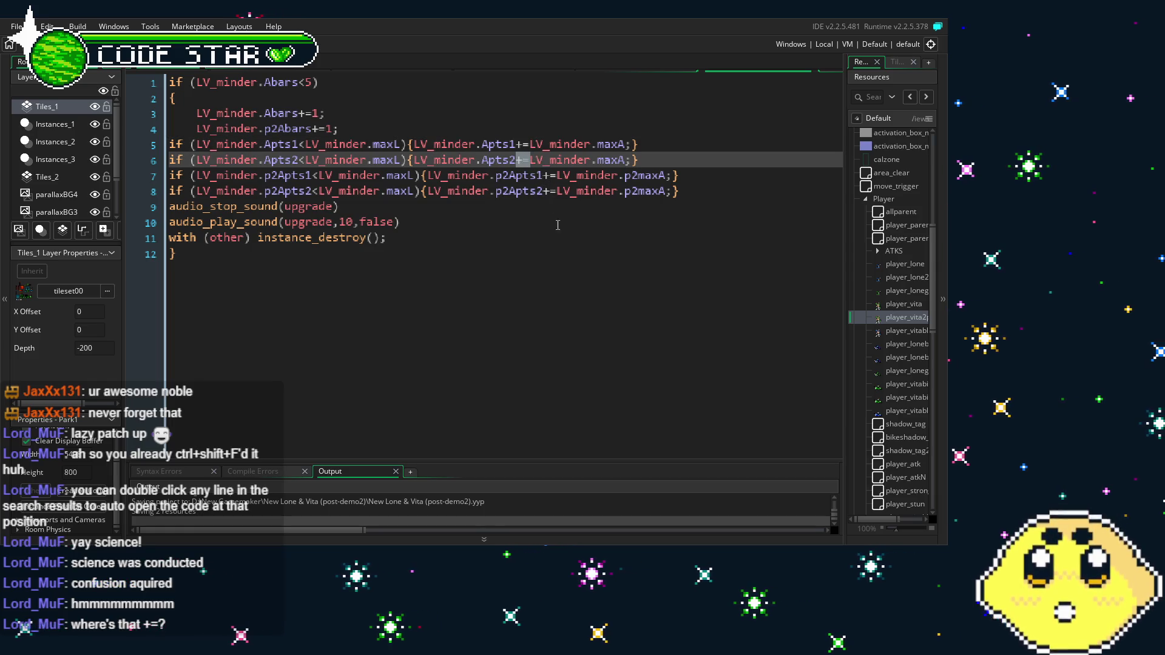
left_click(522, 233)
left_click(467, 276)
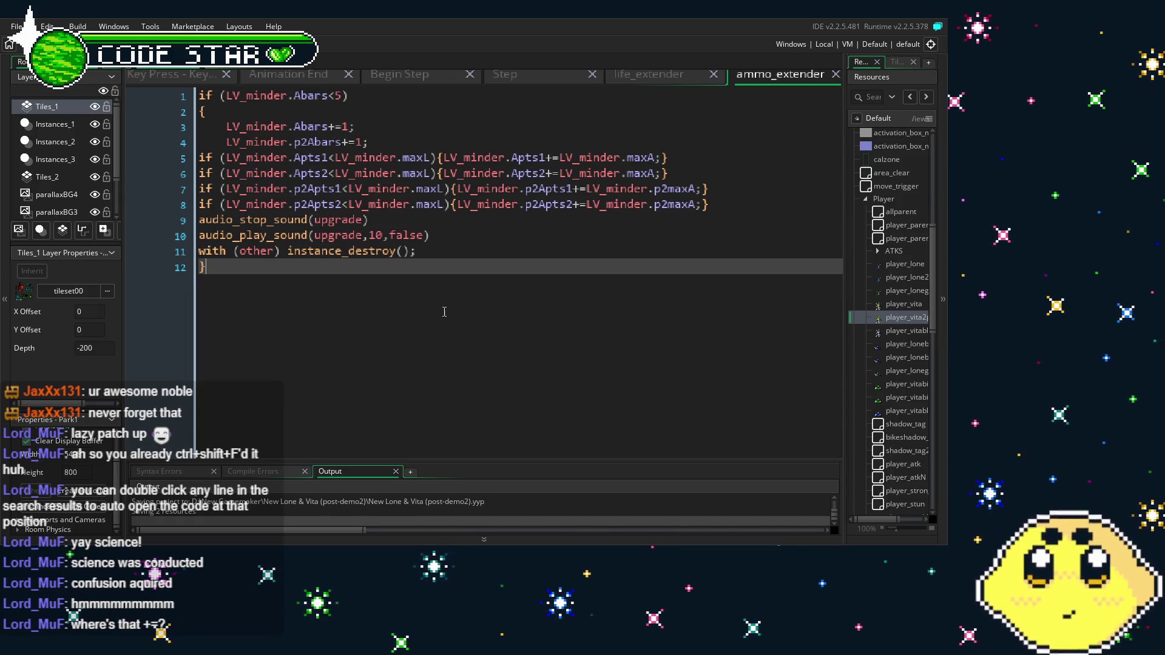
Change maxL to maxA in the ammo checks on lines 5 and 6
left_click(432, 159)
key("BackSpace")
type("A")
key("Down")
key("BackSpace")
type("A")
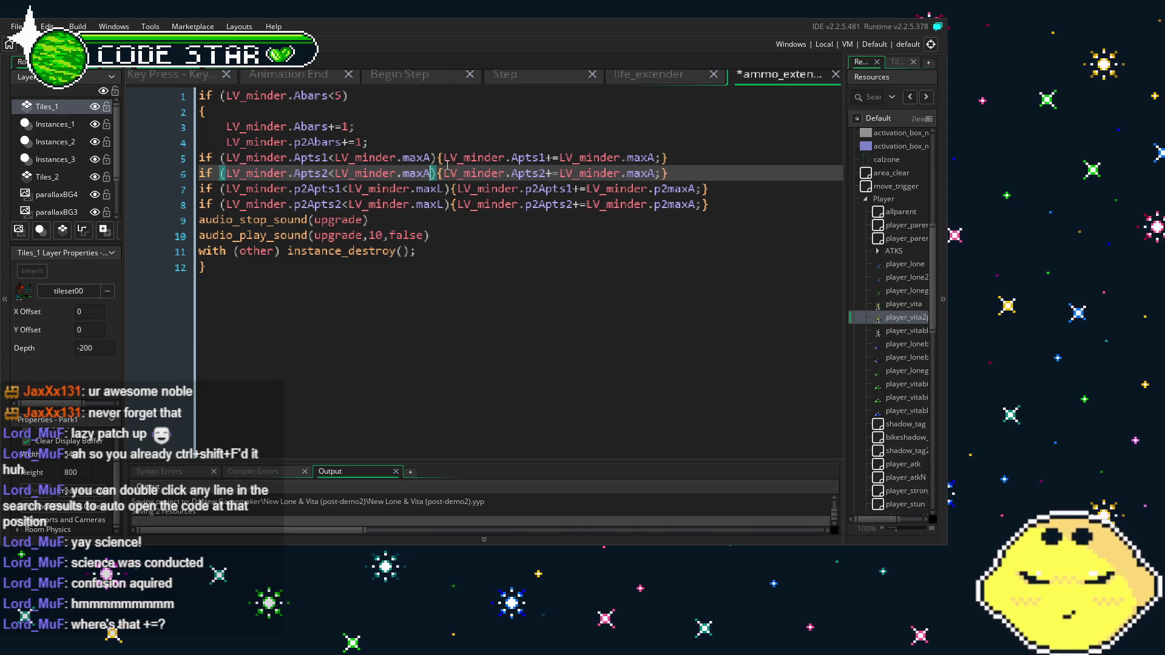
key("Down")
Change maxL to maxA on lines 7 and 8 and restore the code editor to normal size
key("Right")
key("Right")
key("BackSpace")
type("A")
key("Down")
key("BackSpace")
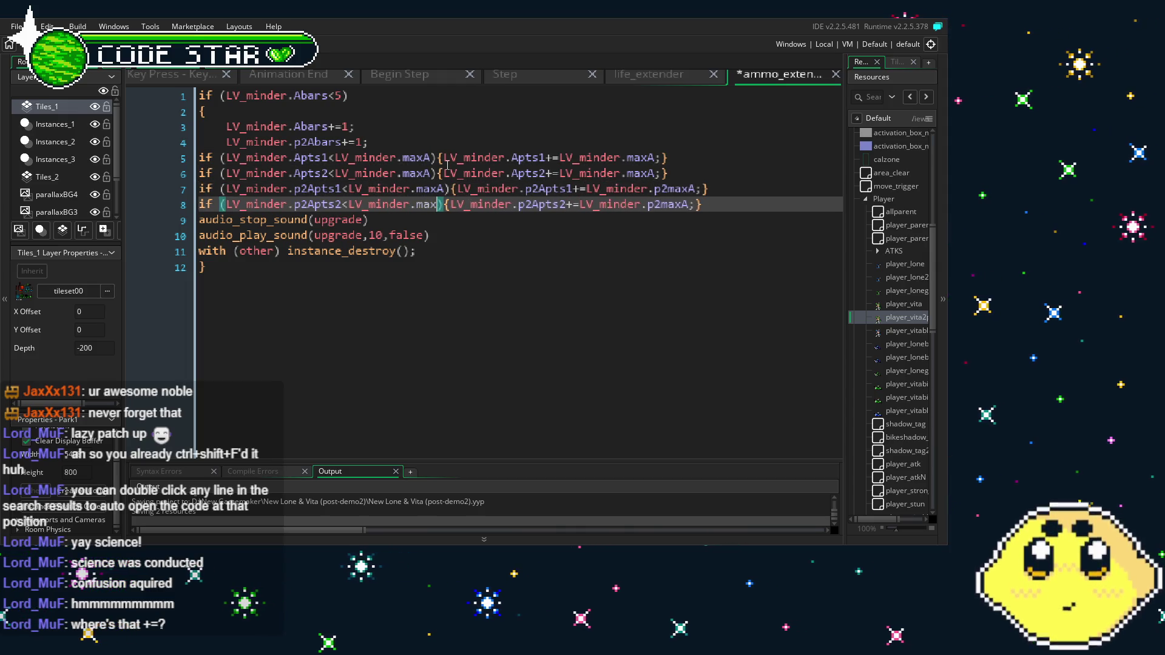
type("A")
left_click(361, 311)
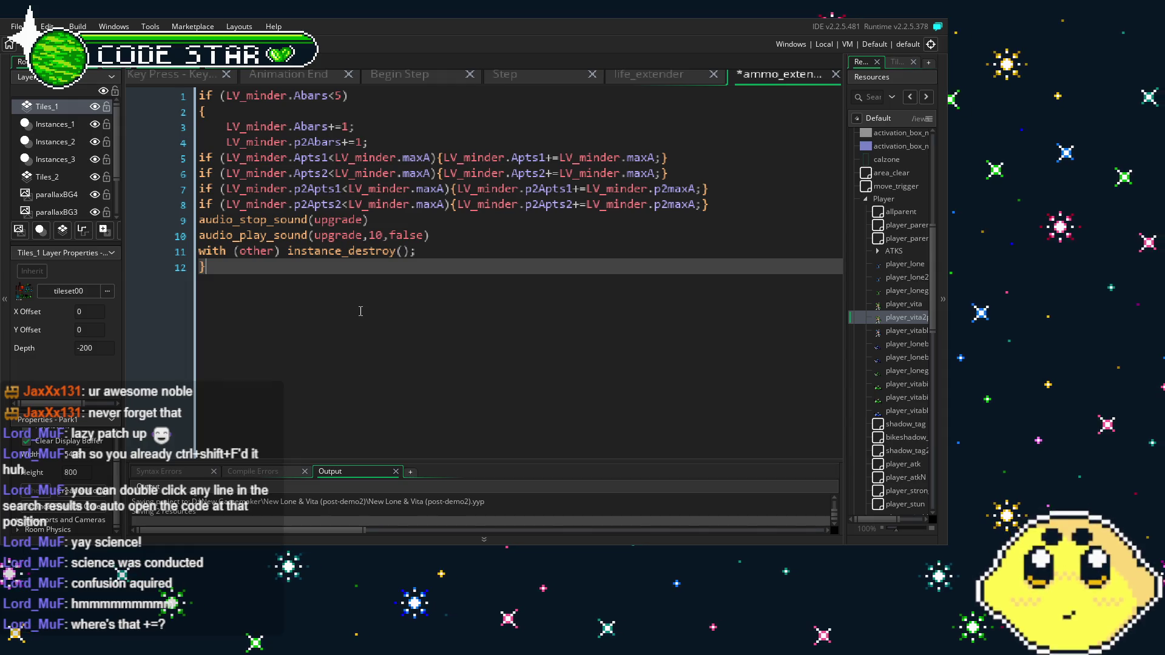
key("shift+F12")
mouse_move(361, 311)
left_mouse_down()
mouse_move(405, 223)
mouse_move(398, 265)
left_mouse_up()
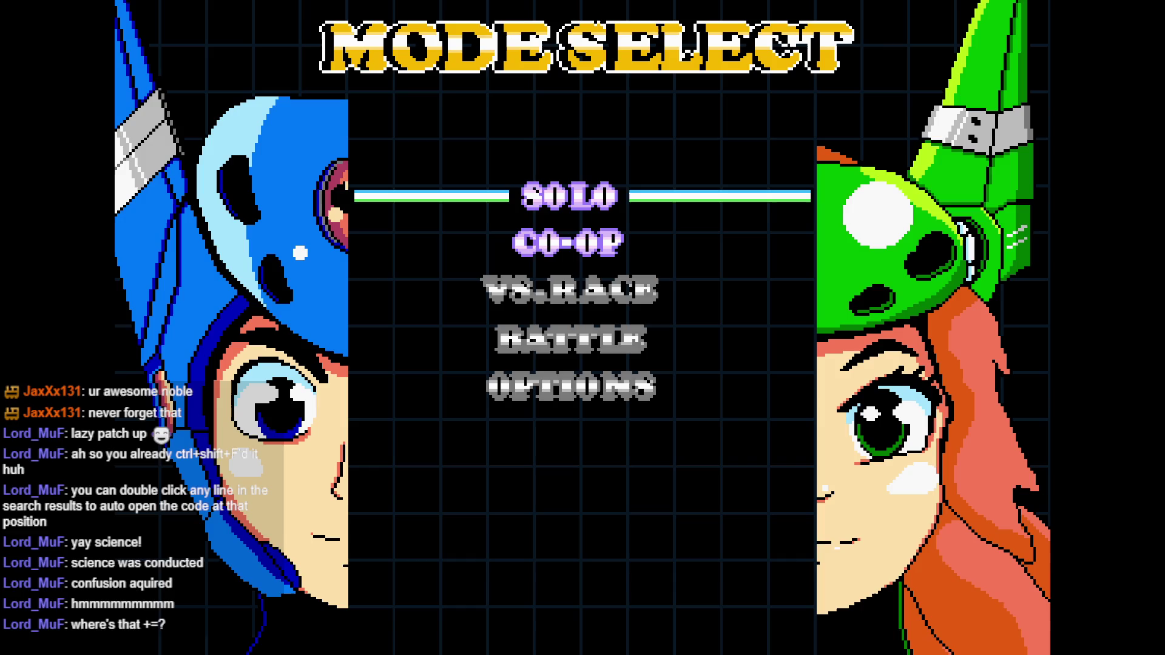
Start a CO-OP split-screen game, watch both players, then quit with Escape
key("Down")
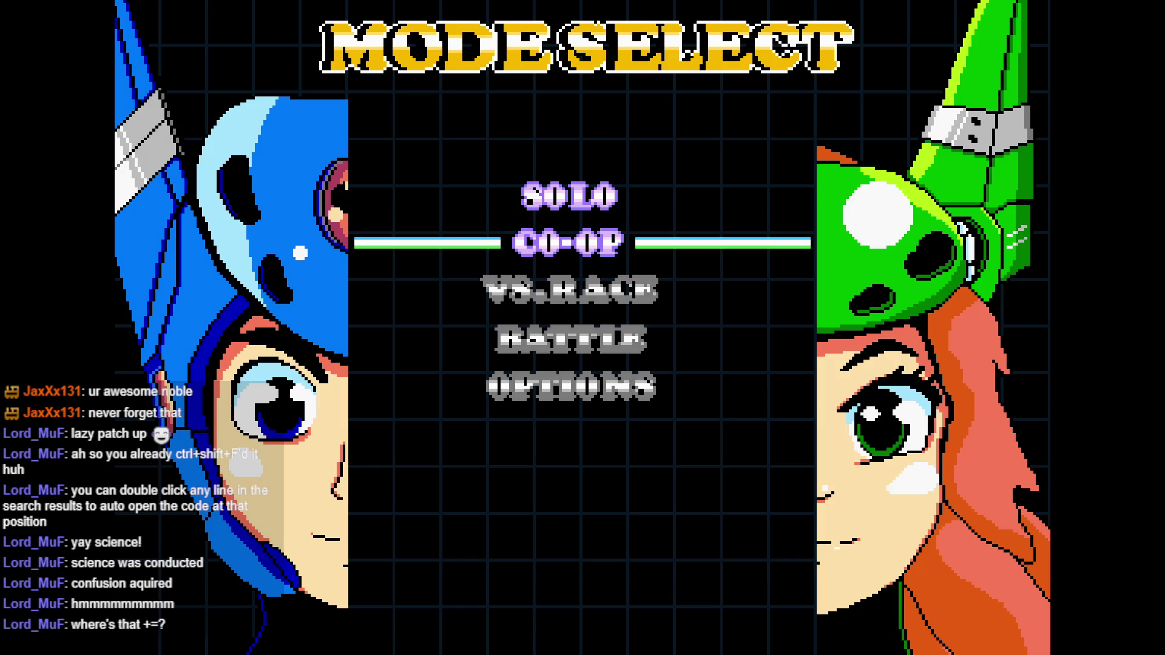
key("Return")
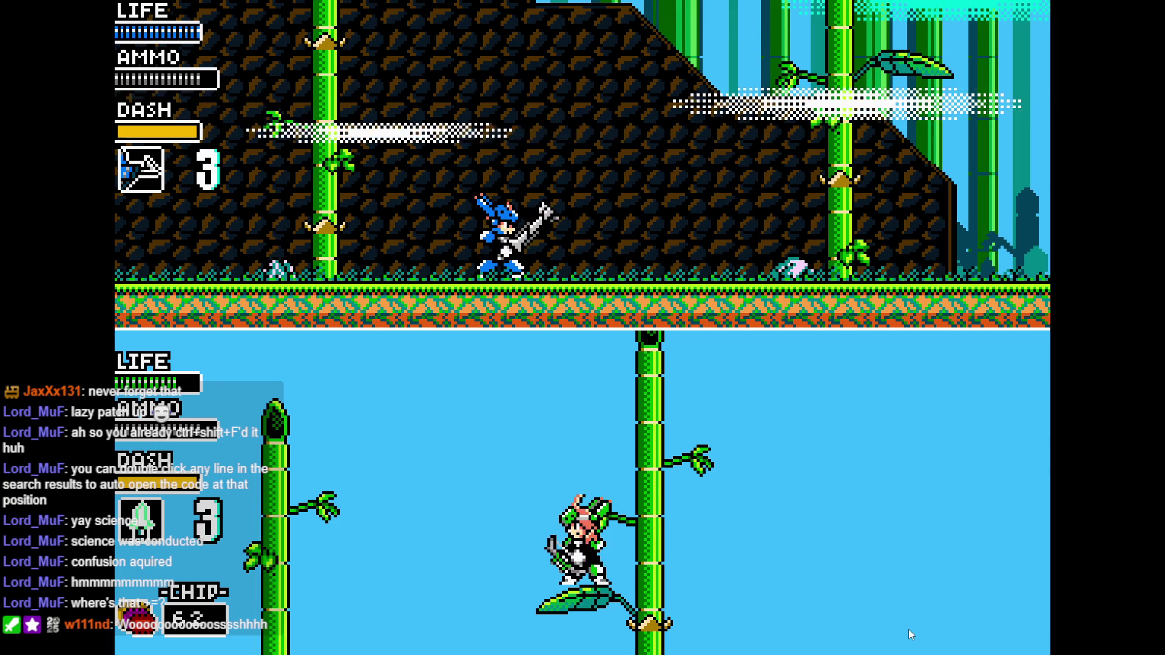
key("Escape")
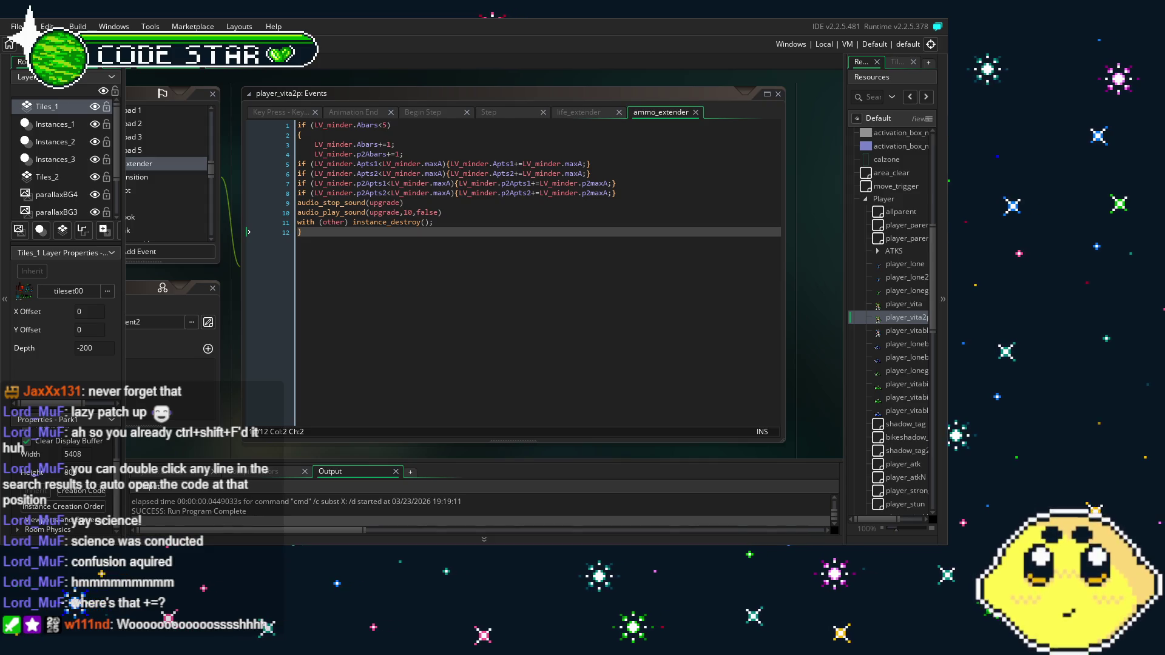
left_click(394, 250)
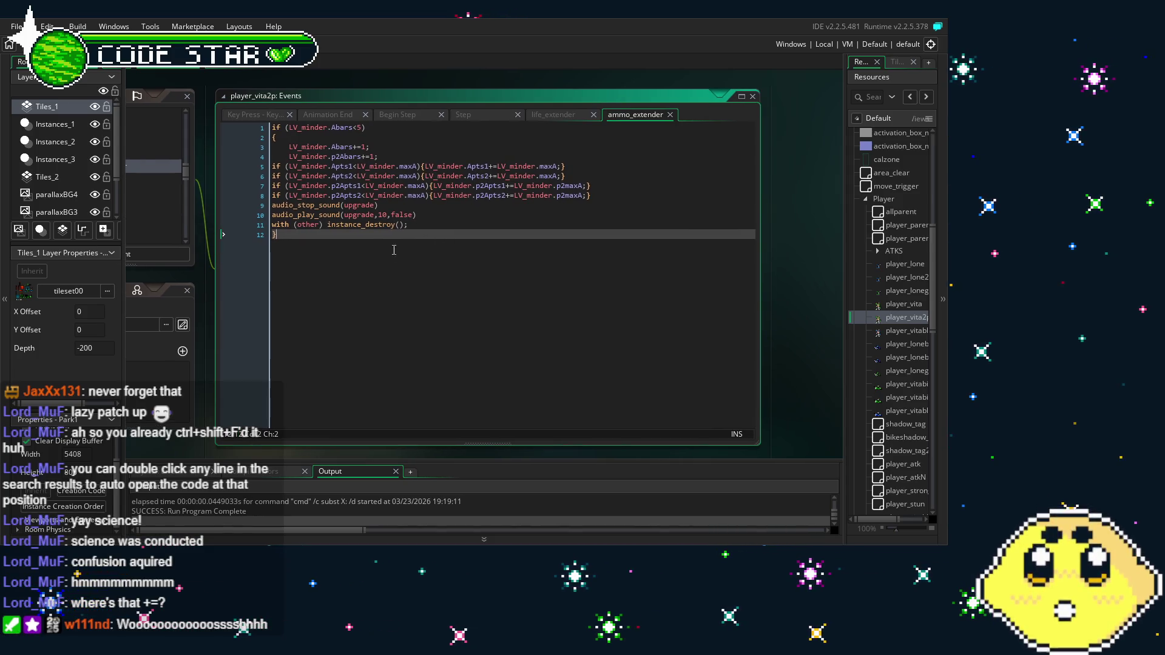
left_click(473, 206)
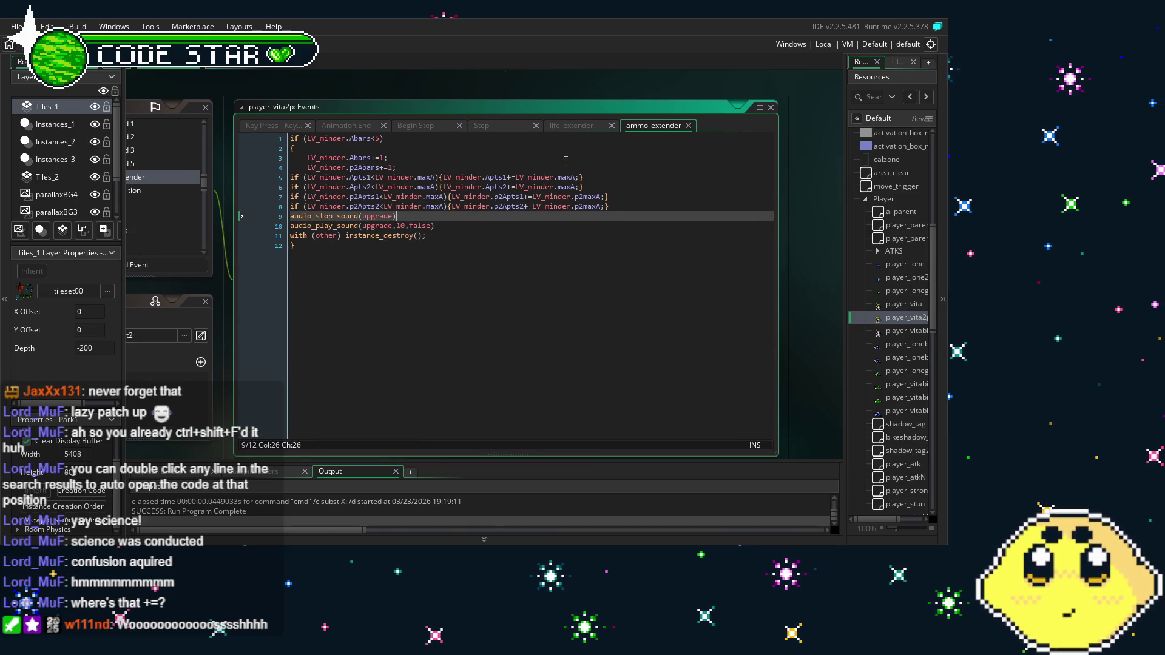
left_click(575, 177)
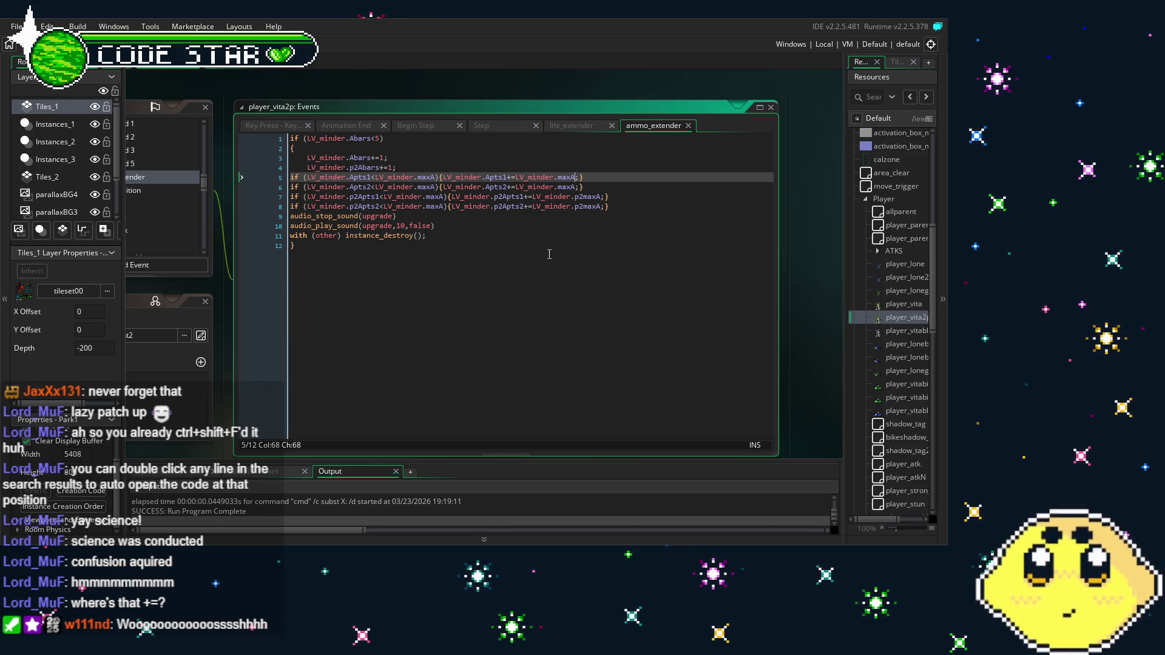
left_click(508, 187)
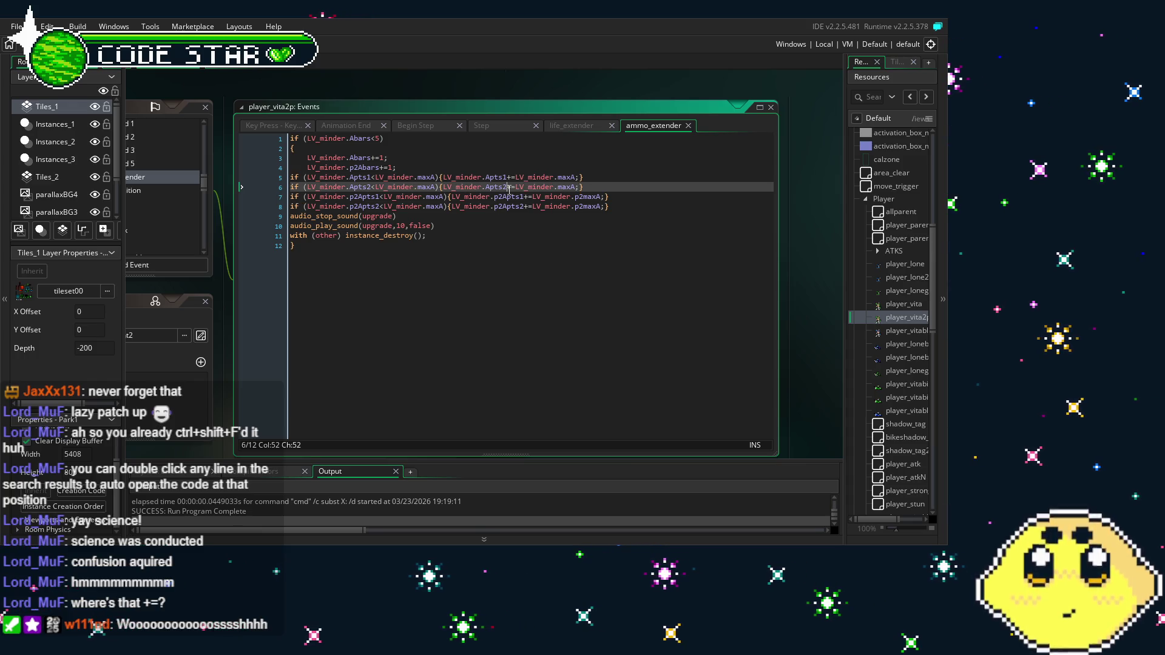
left_click_drag(508, 242, 470, 244)
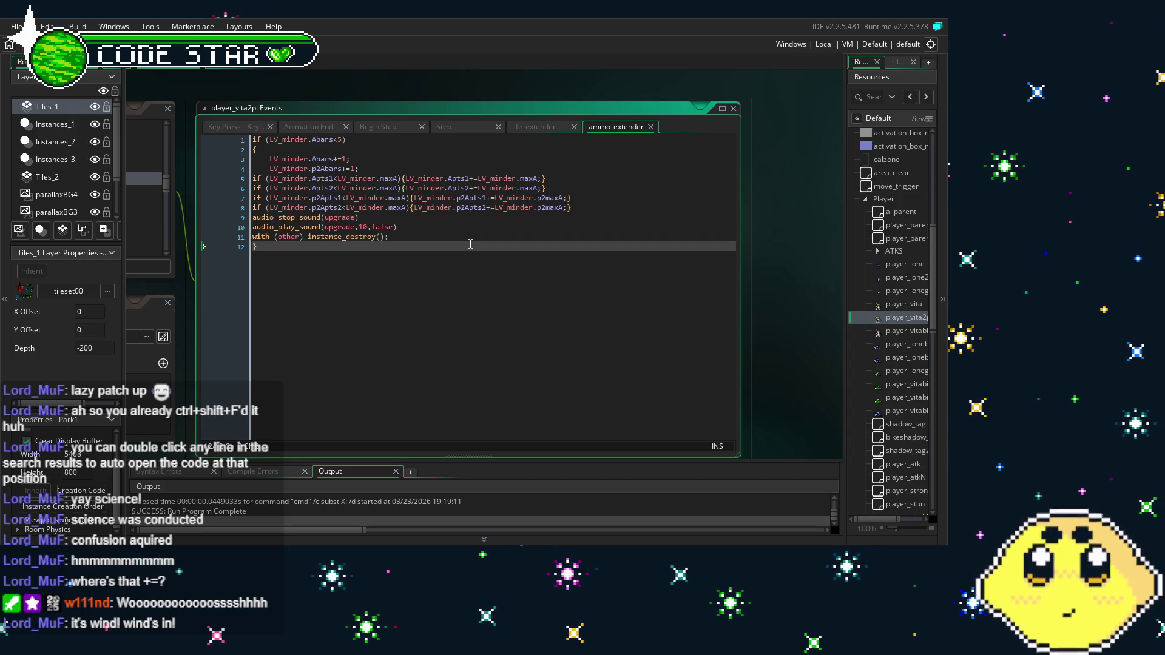
left_click(537, 178)
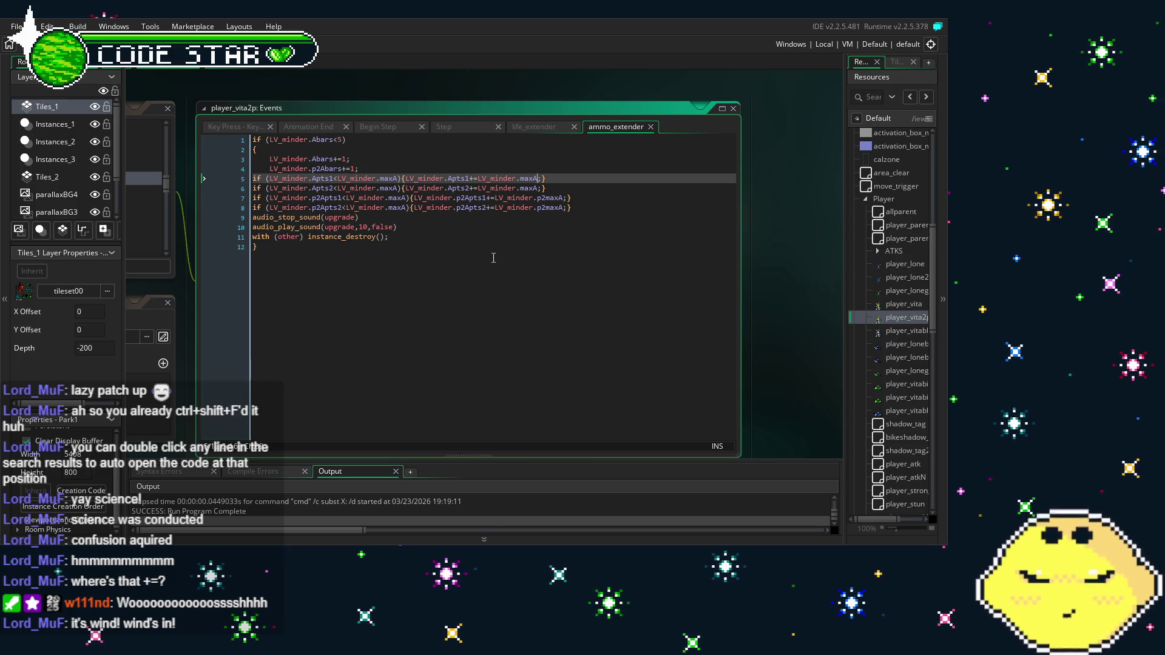
left_click(536, 188)
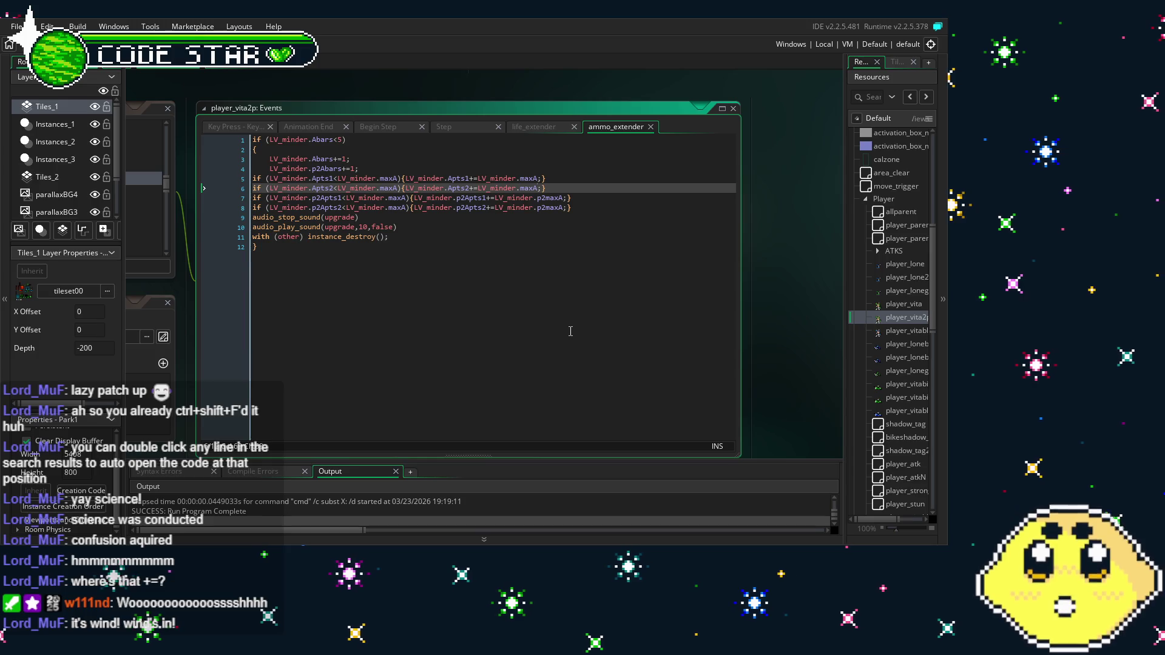
Turn each += on lines 5–8 into = so ammo is assigned LV_minder.maxA
key("BackSpace")
left_click(474, 178)
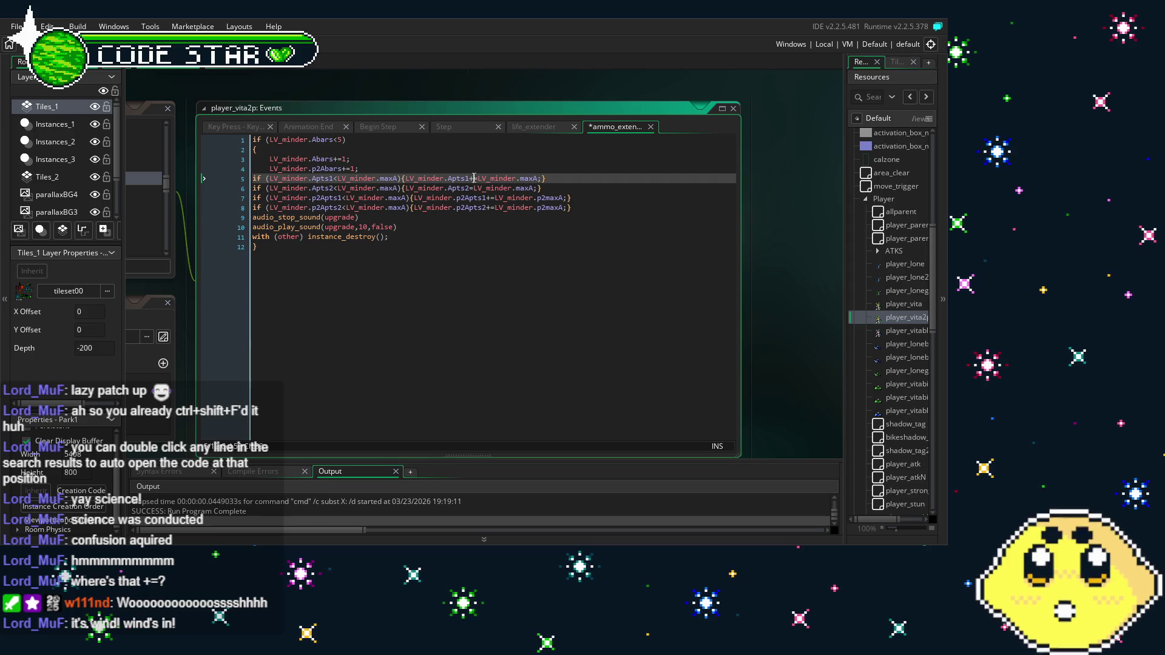
left_click(451, 225)
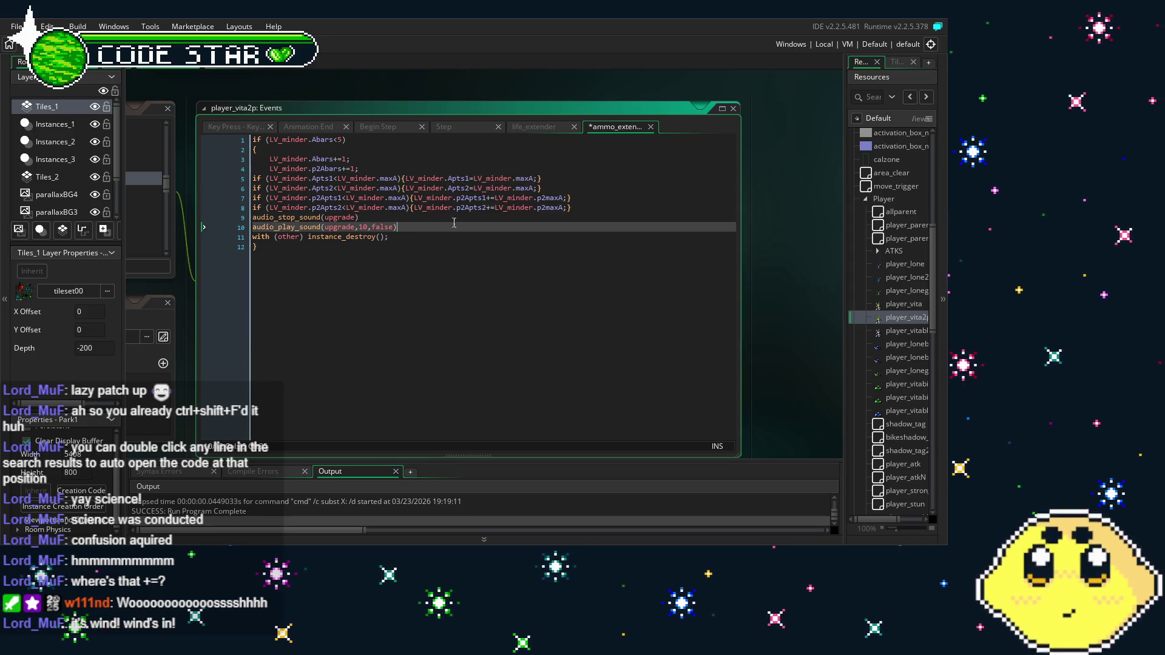
left_click(494, 197)
key("BackSpace")
left_click(492, 208)
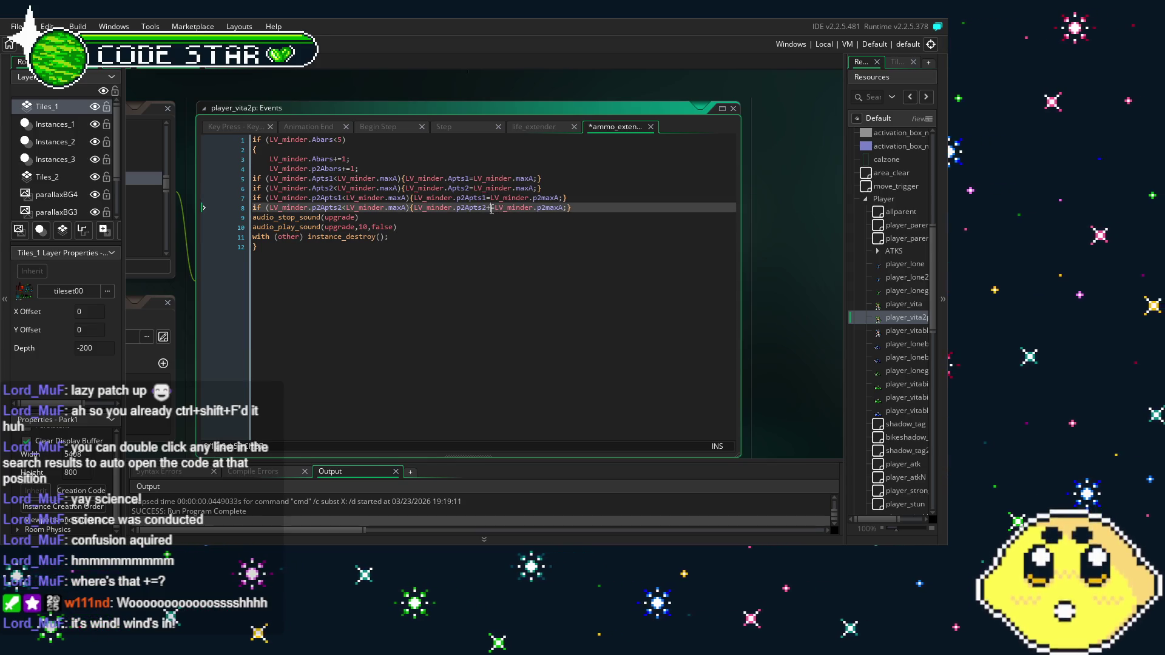
left_click(447, 267)
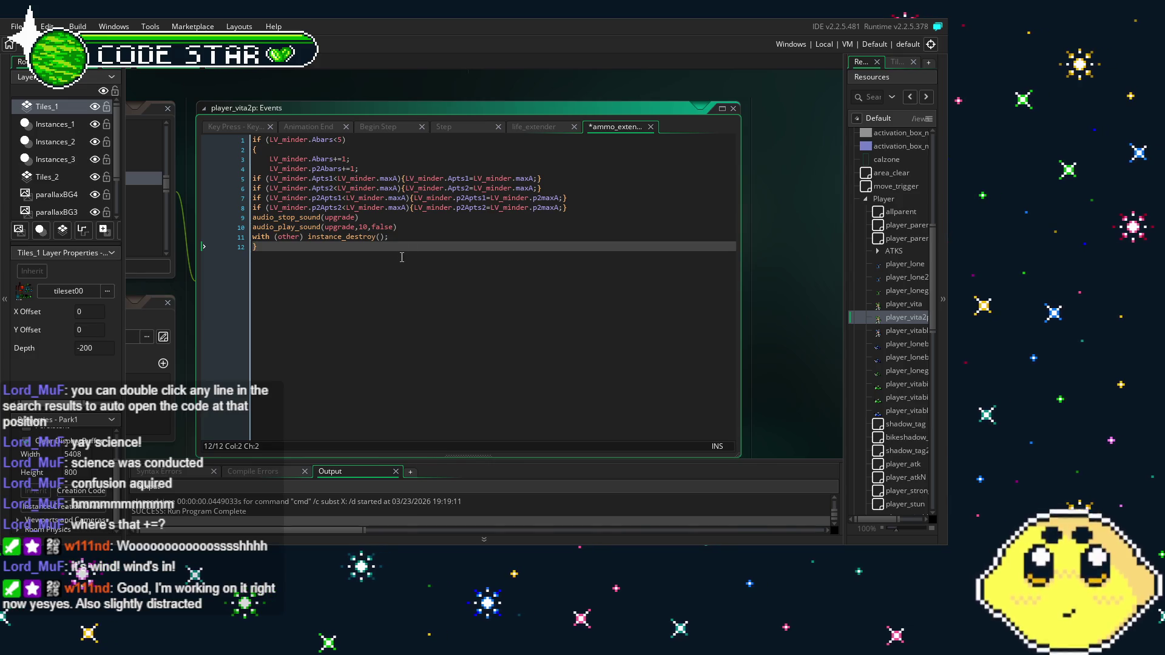
left_click_drag(399, 257, 423, 250)
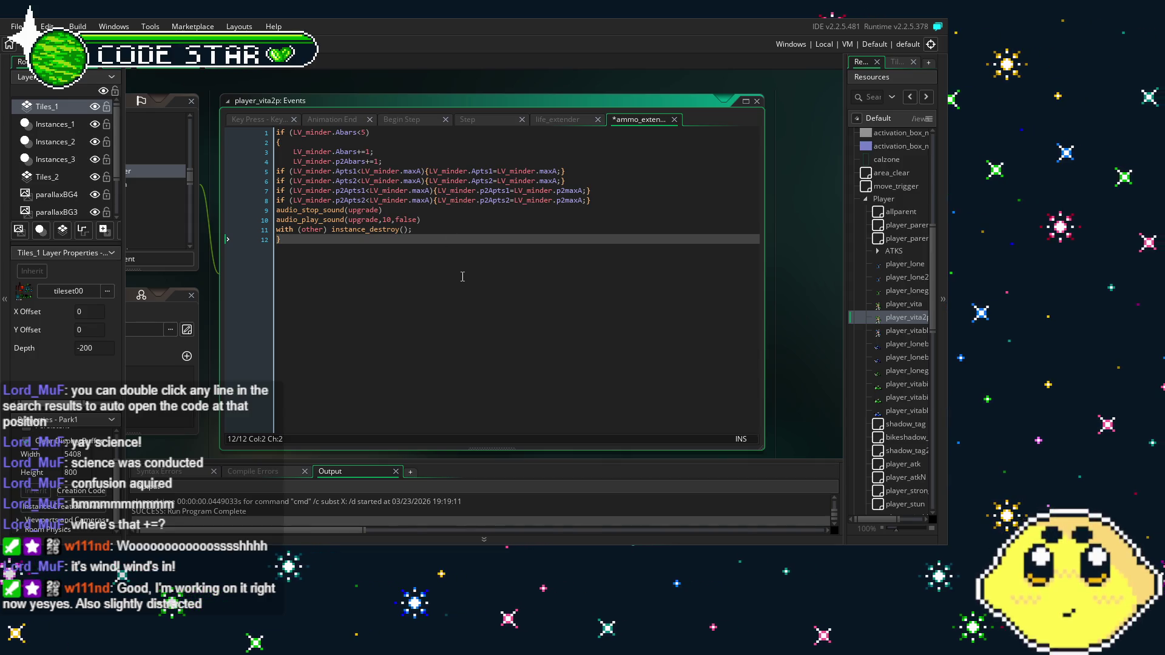
Review lines 4–9 of the ammo_extender code, then save and run with F5
left_click_drag(453, 275, 442, 272)
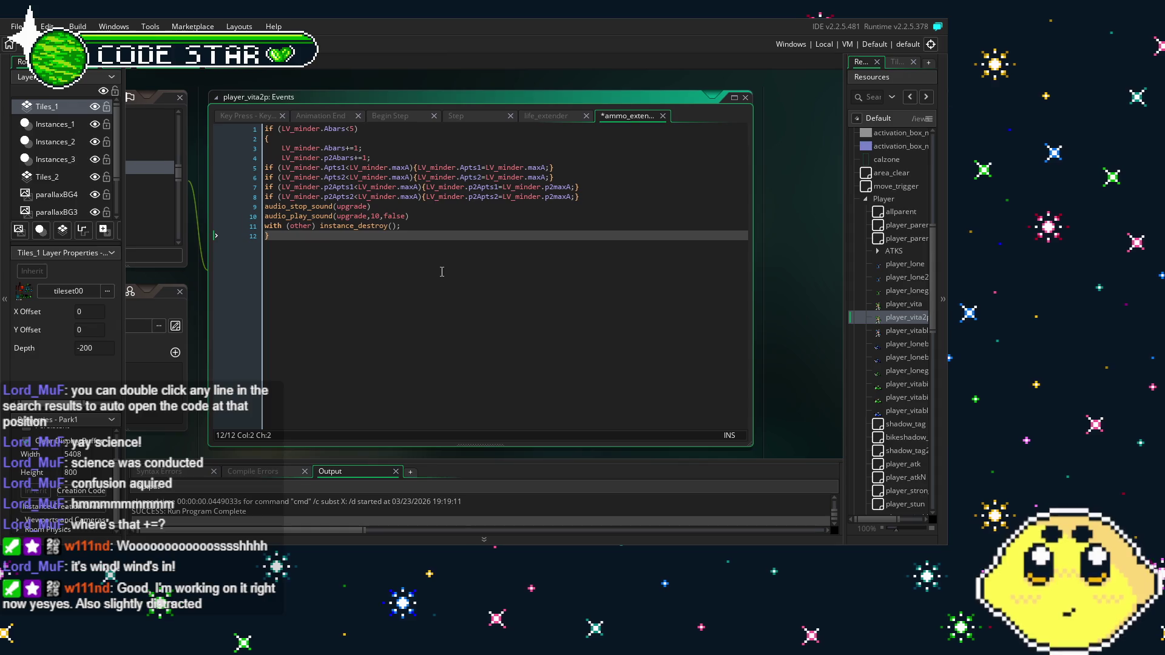
left_click(359, 148)
left_click_drag(338, 163, 476, 203)
left_click(443, 280)
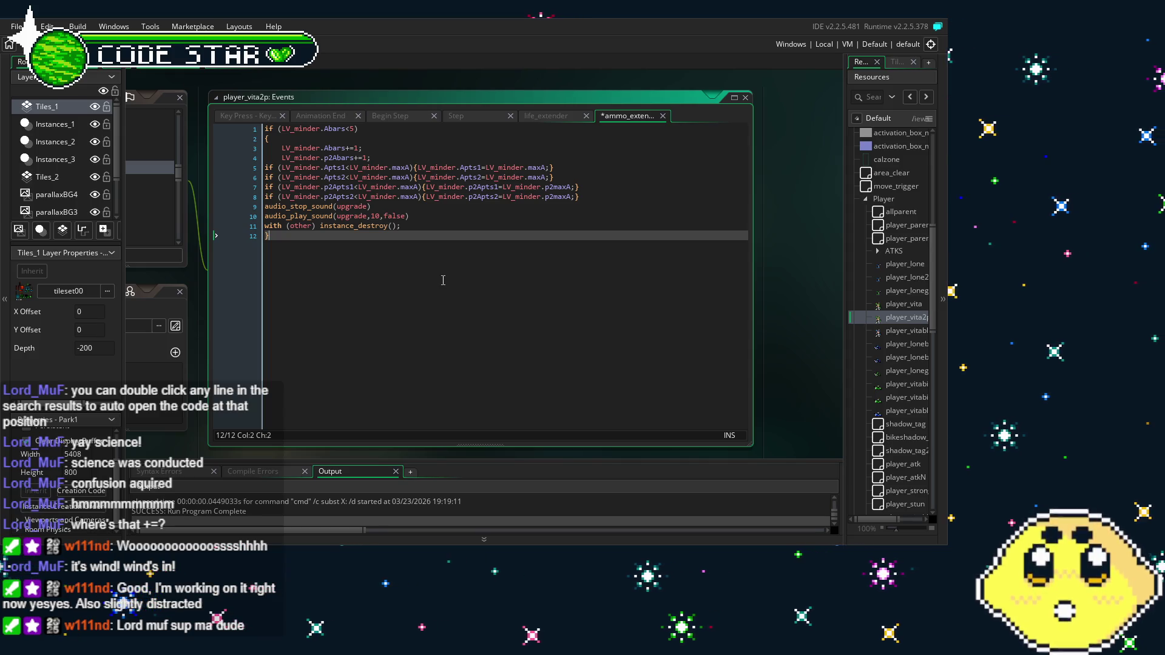
key("F5")
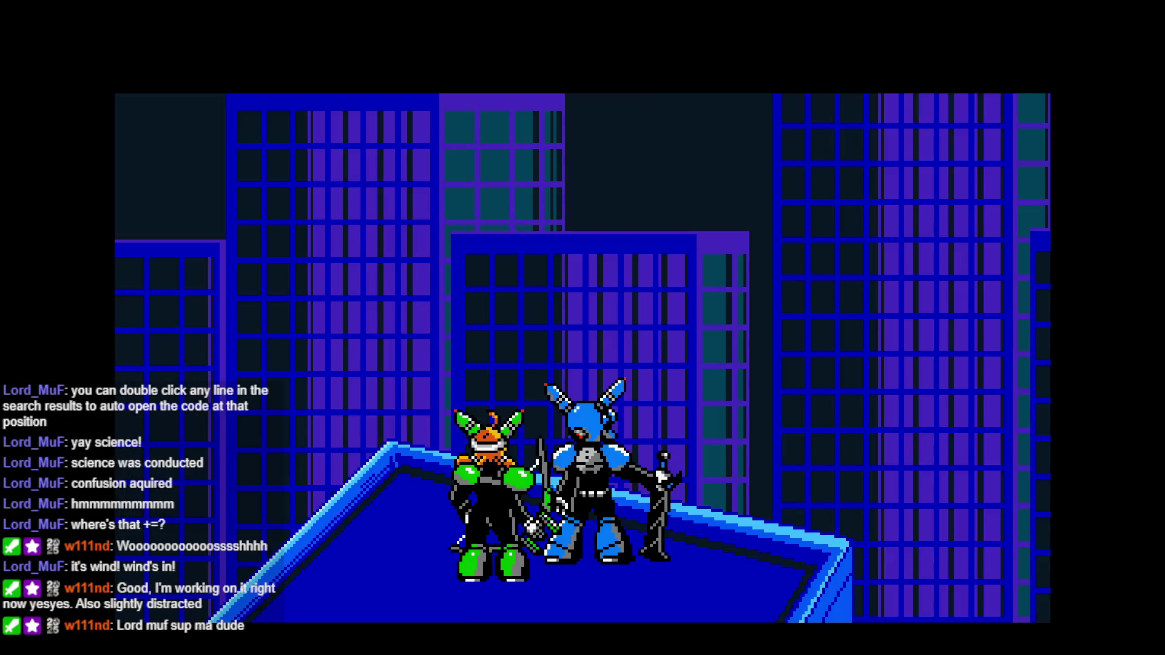
Go from the title screen to Mode Select and play a CO-OP split-screen game briefly
key("Return")
key("Down")
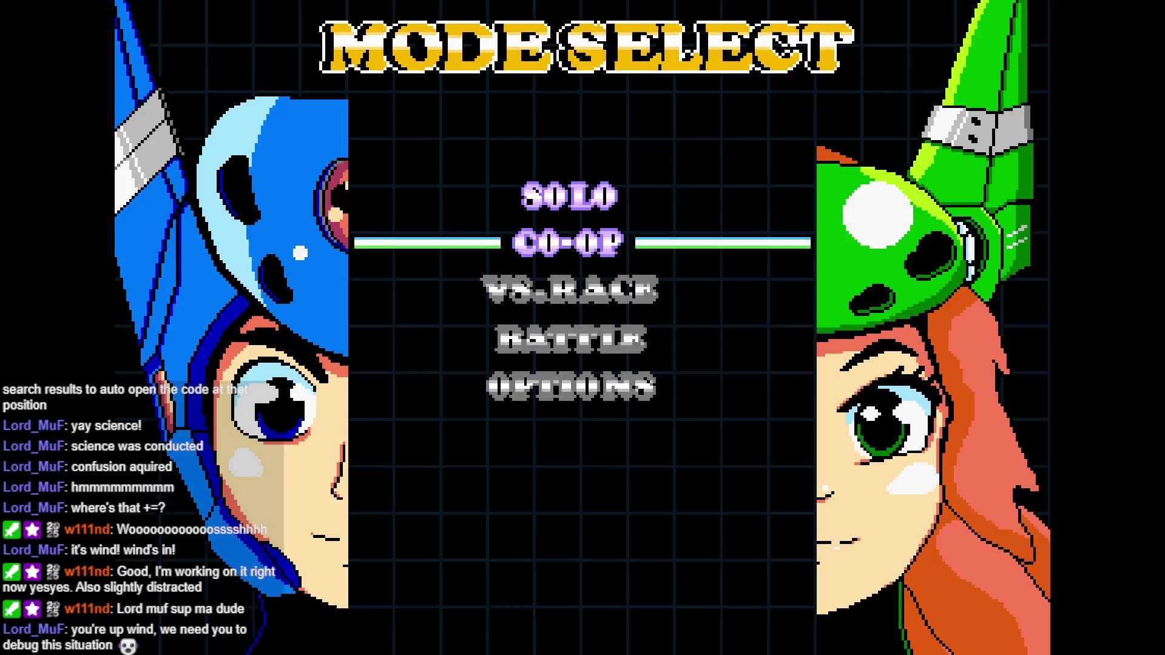
key("Return")
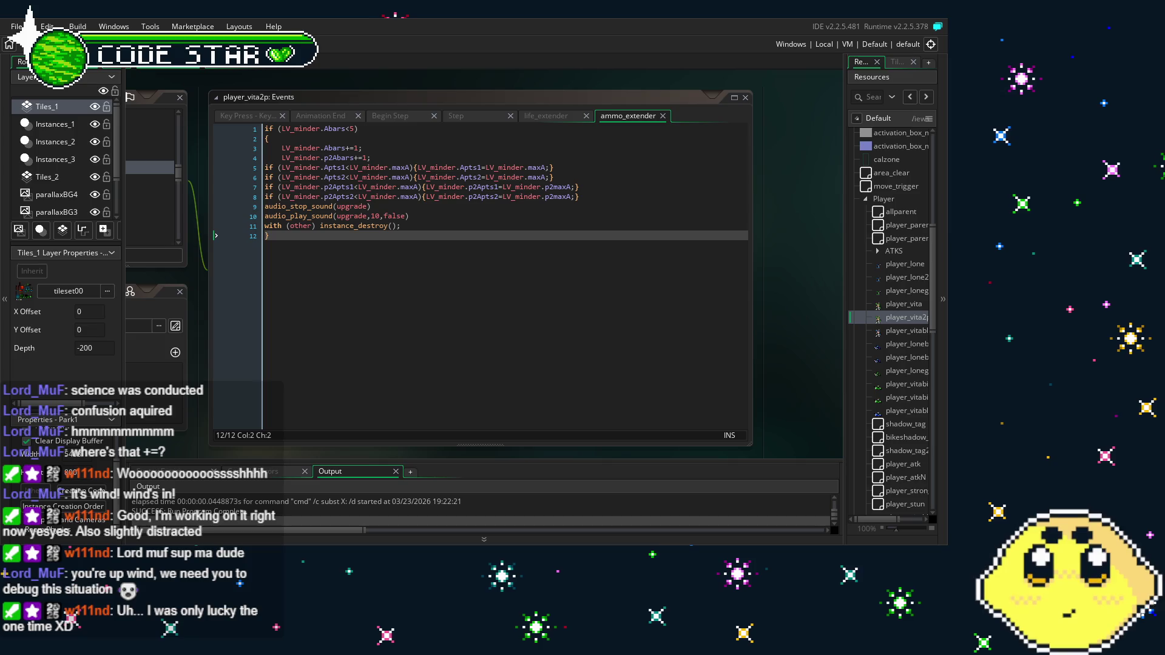
scroll(460, 168, "left", 2)
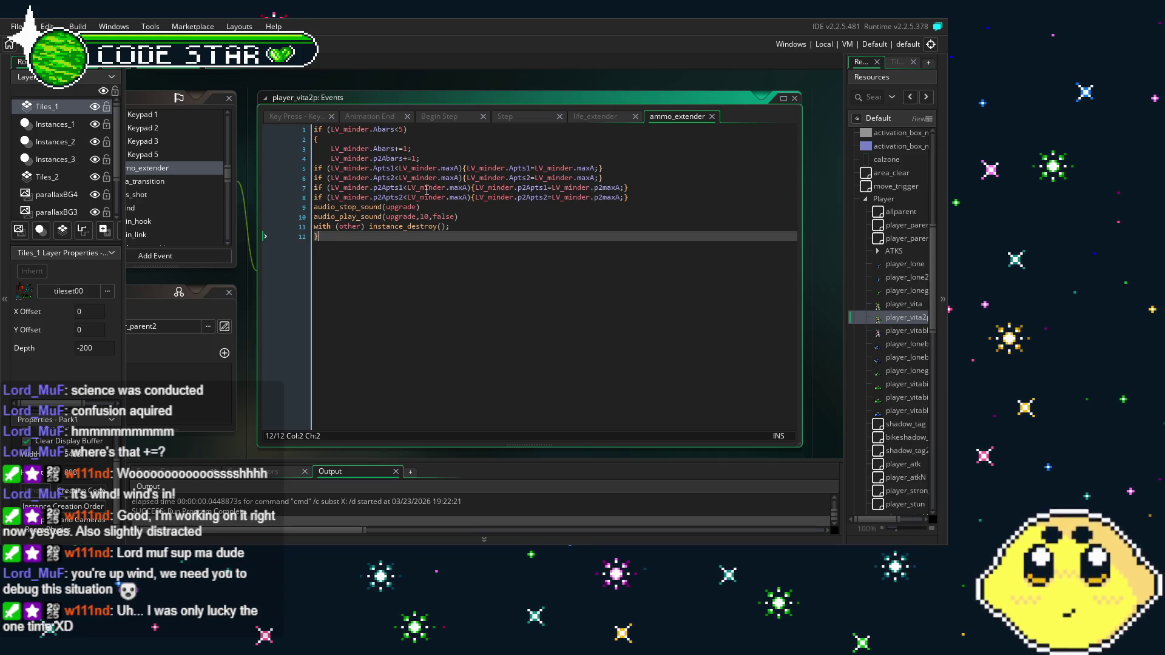
Strip the if conditions and braces from ammo_extender lines 5 and 6
left_click_drag(465, 168, 314, 168)
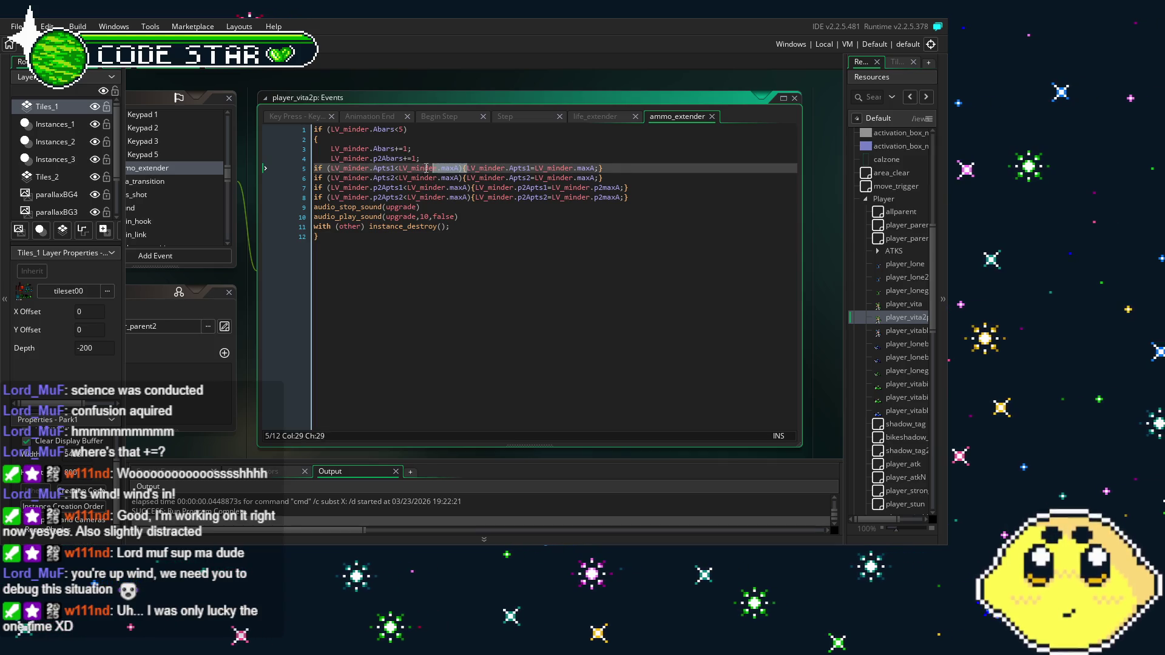
key("Delete")
key("Delete")
key("End")
key("BackSpace")
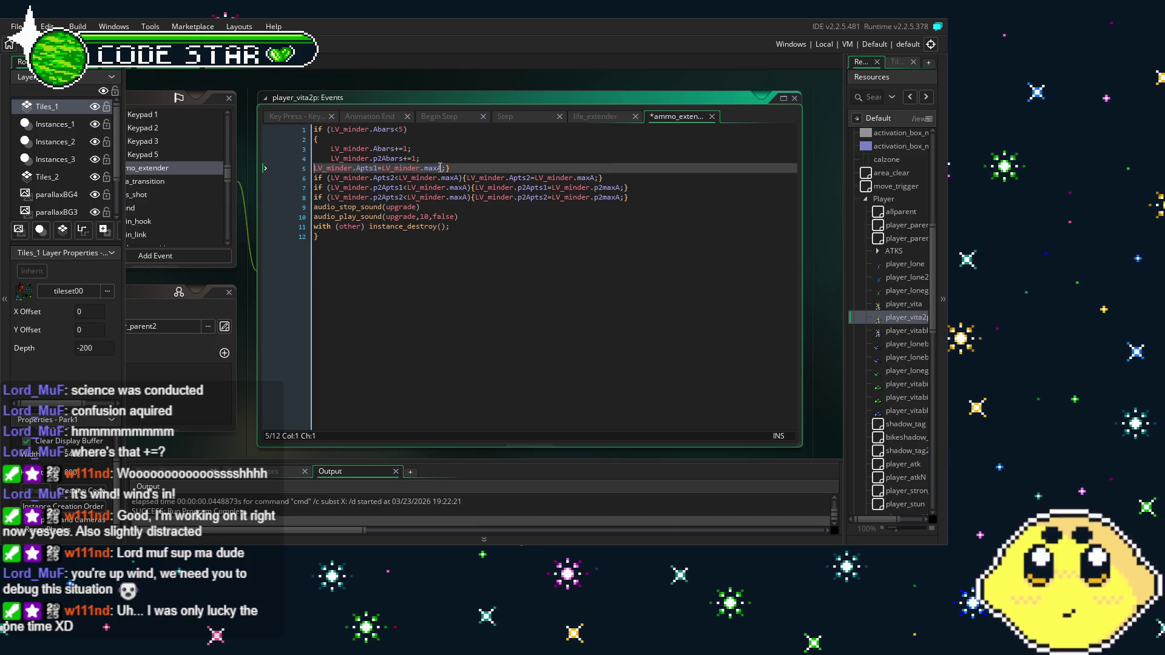
left_click_drag(462, 178, 347, 181)
key("Delete")
key("Delete")
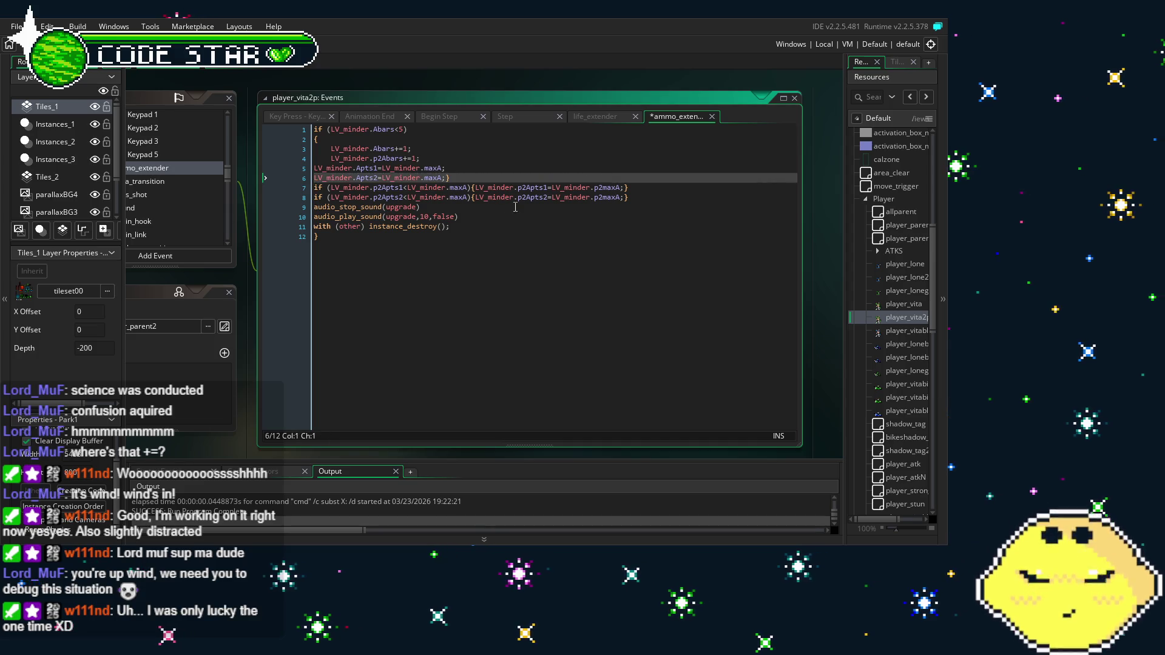
key("BackSpace")
Strip the if conditions and braces from lines 7 and 8 as well
left_click_drag(475, 188, 303, 196)
key("Delete")
key("Delete")
left_click(534, 188)
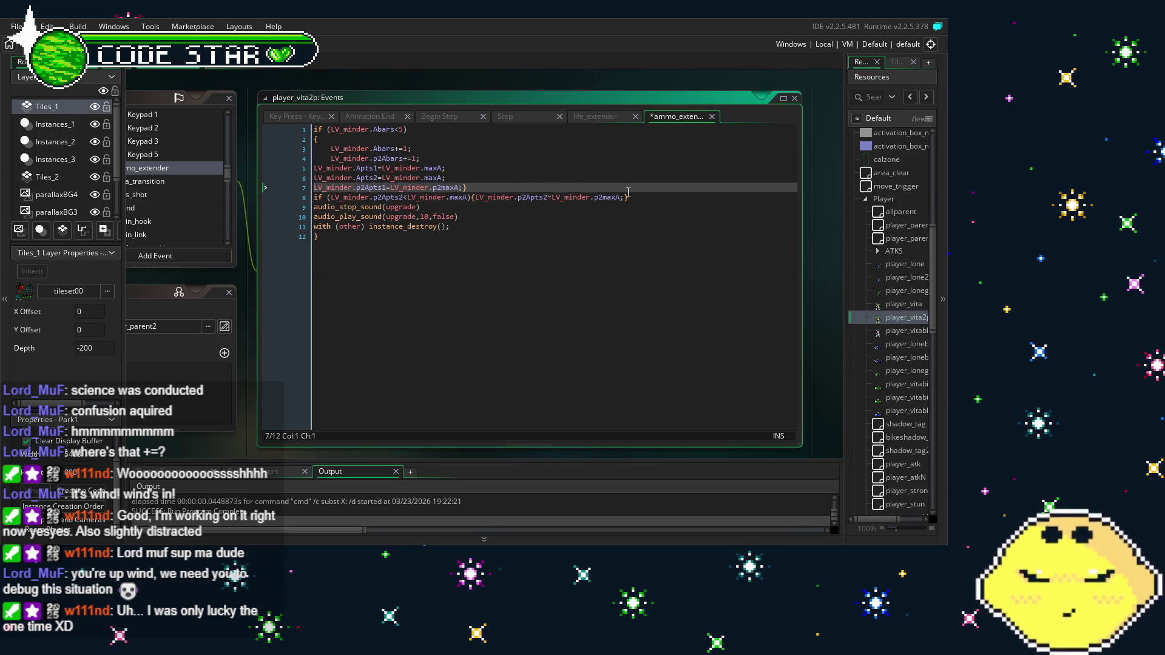
key("BackSpace")
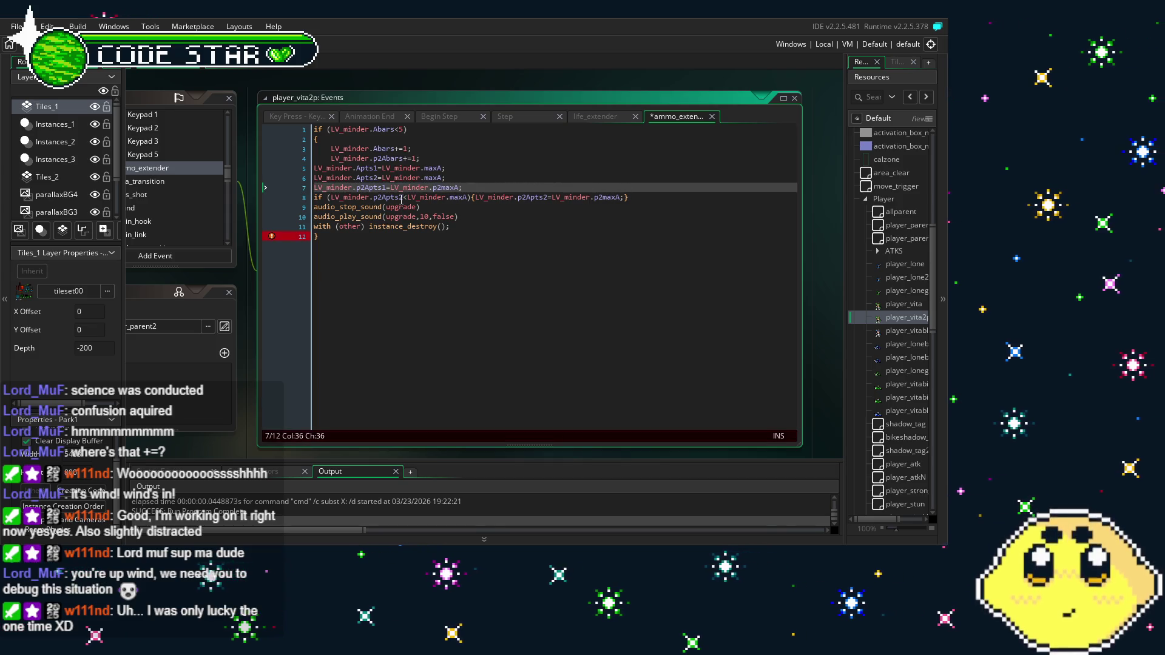
left_click_drag(475, 197, 301, 202)
key("Delete")
key("End")
key("BackSpace")
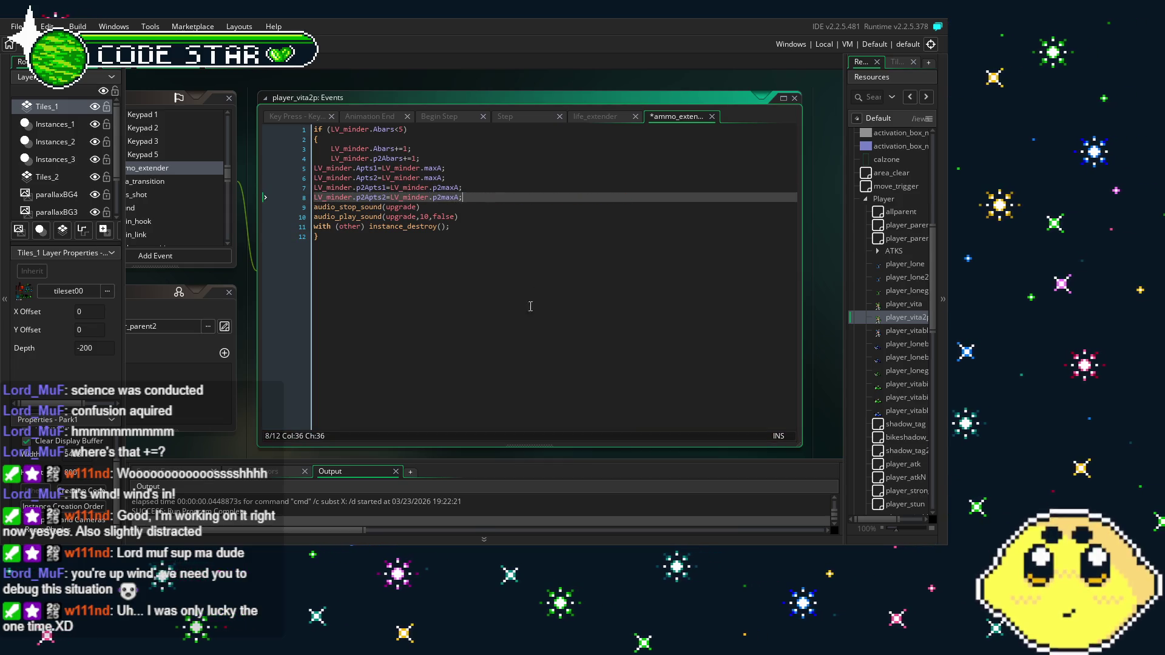
Save the project with the unconditional ammo_extender code
left_click(530, 320)
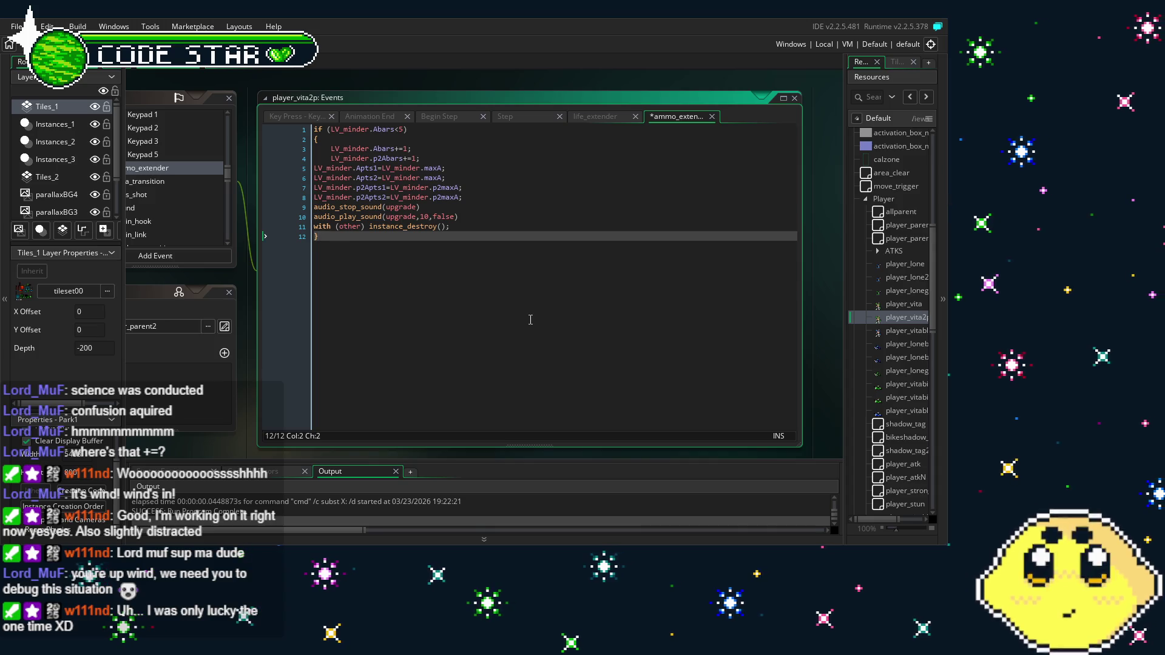
left_click(191, 409)
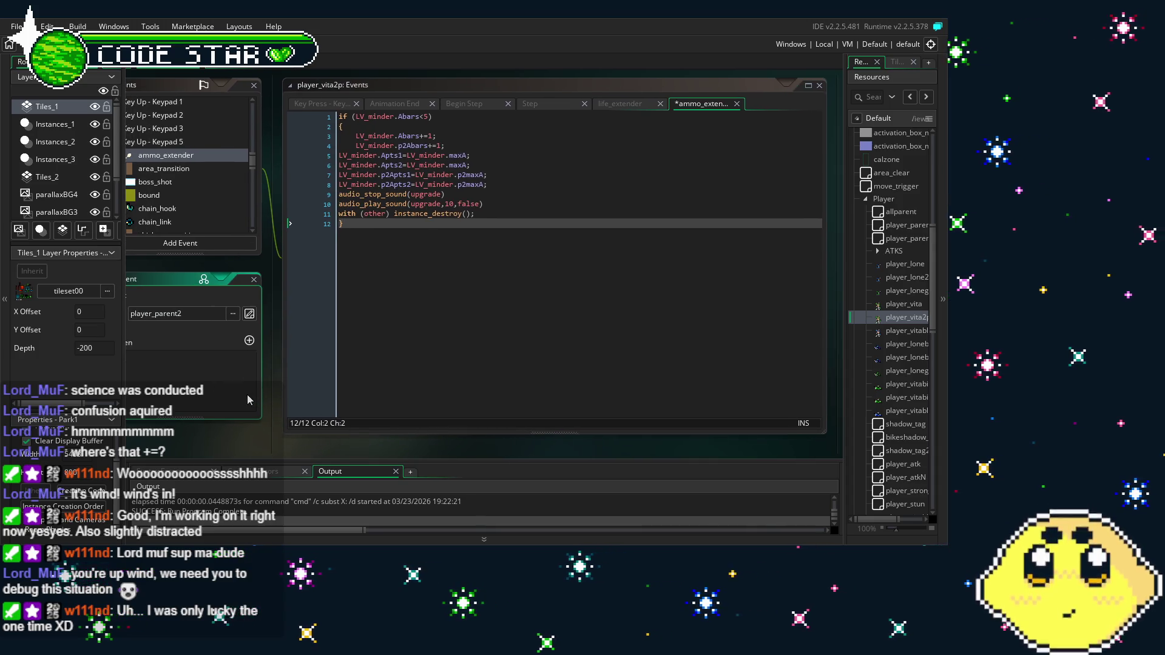
left_click(246, 394)
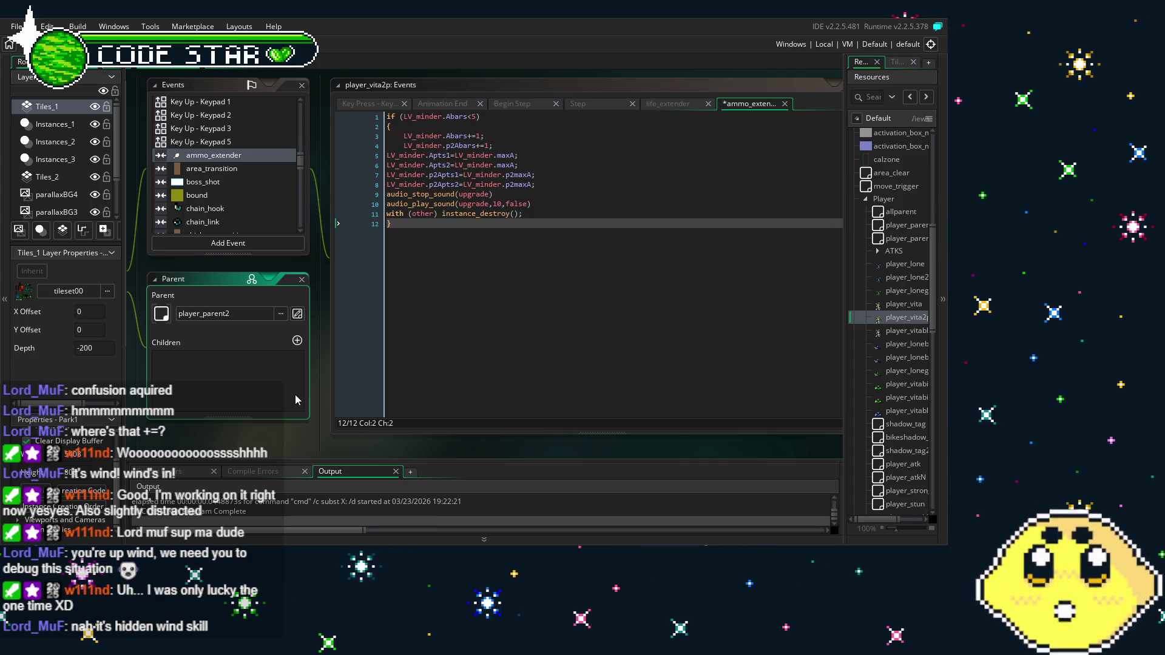
key("ctrl+s")
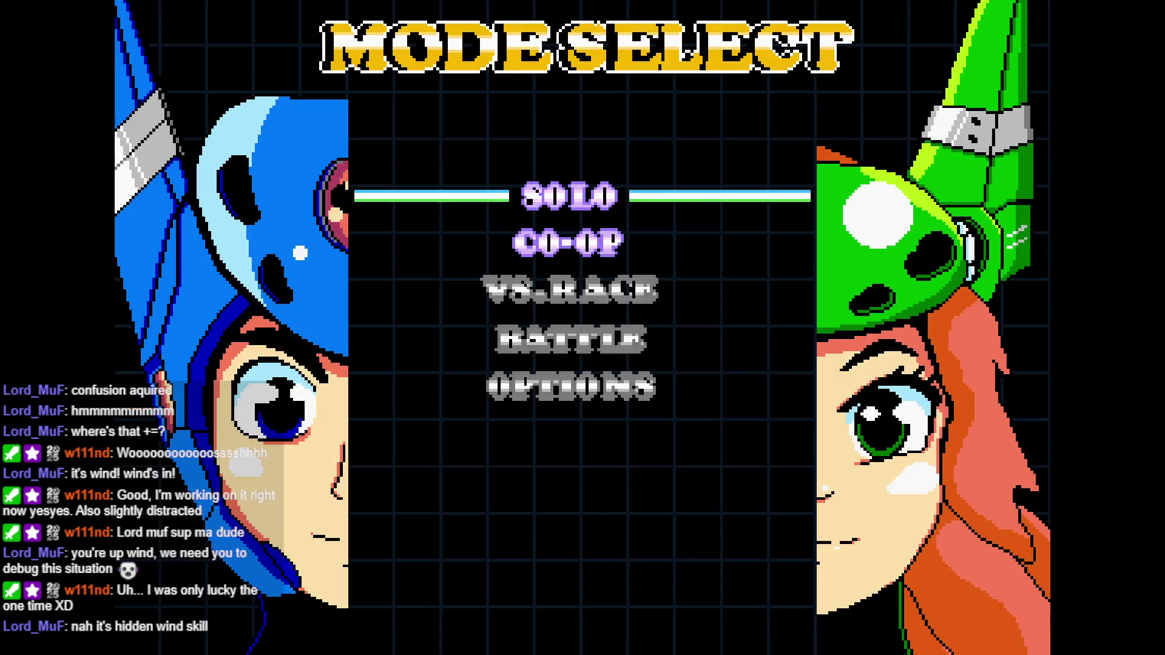
Start a CO-OP game from Mode Select and move the blue player left and right
key("Down")
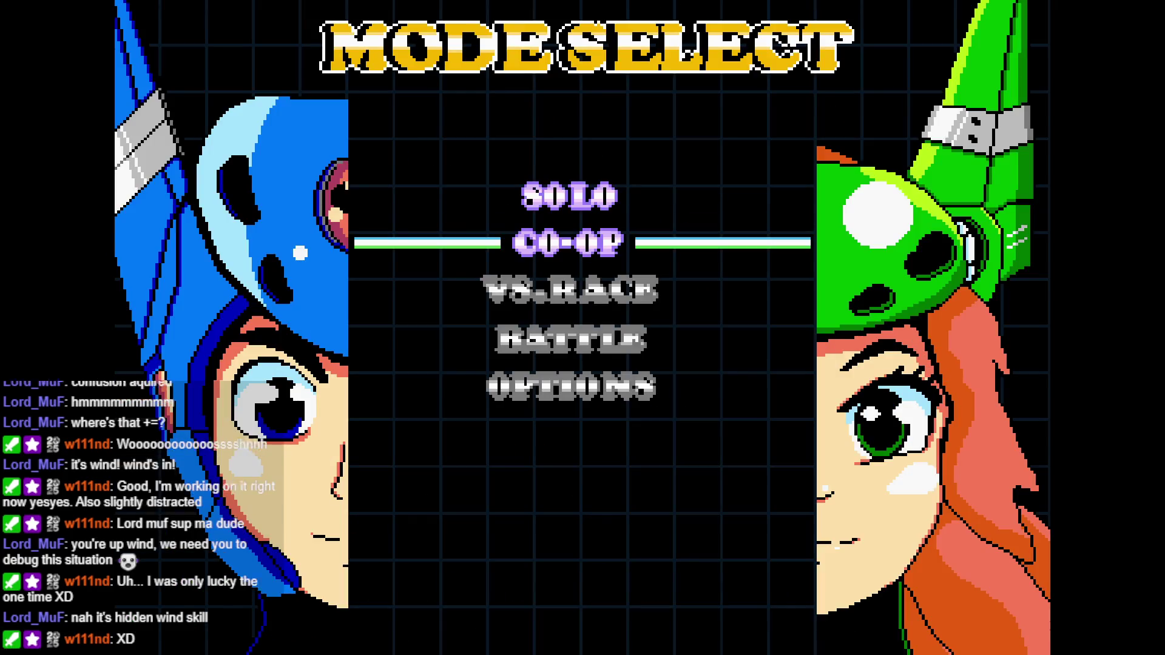
key("Return")
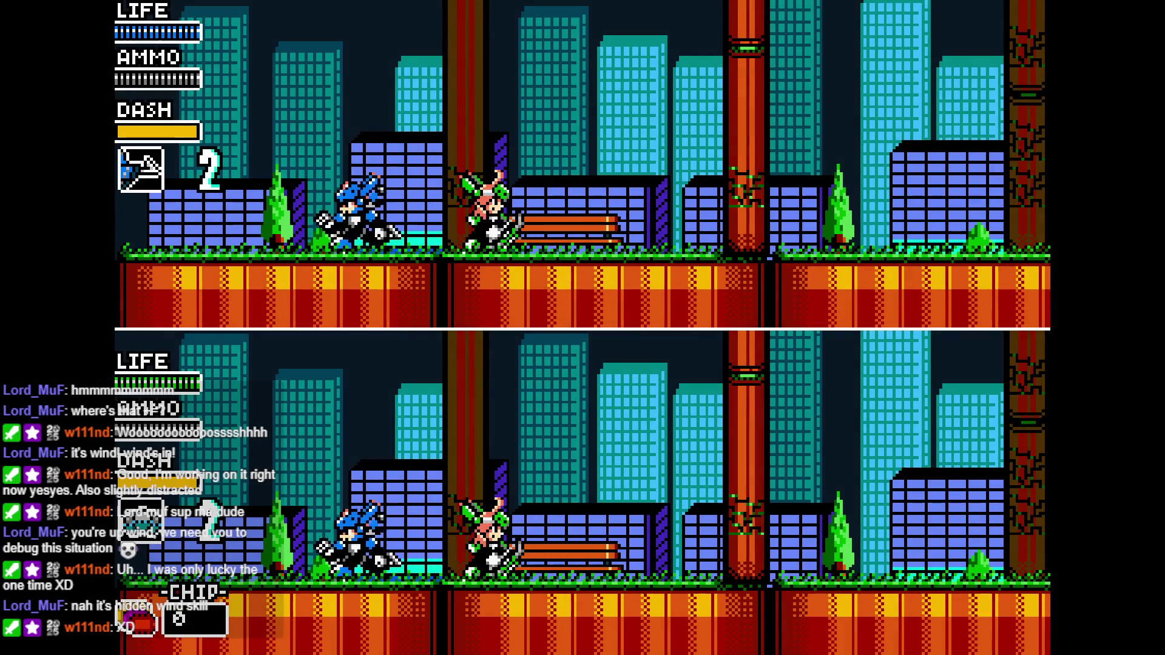
key("Right")
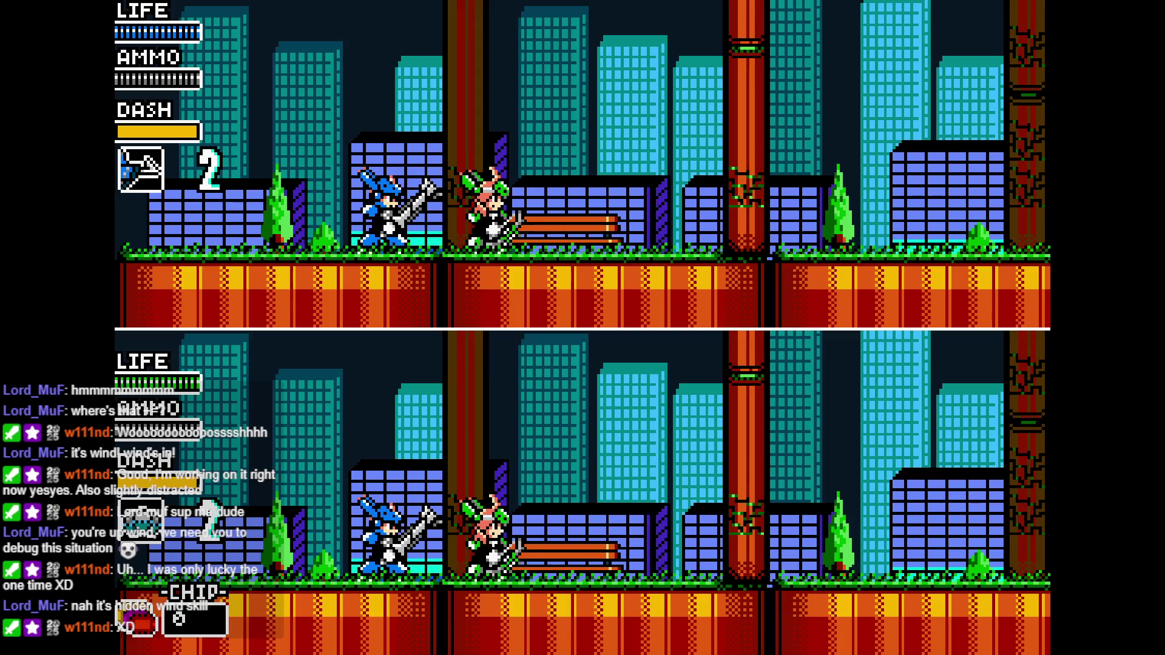
key("Left")
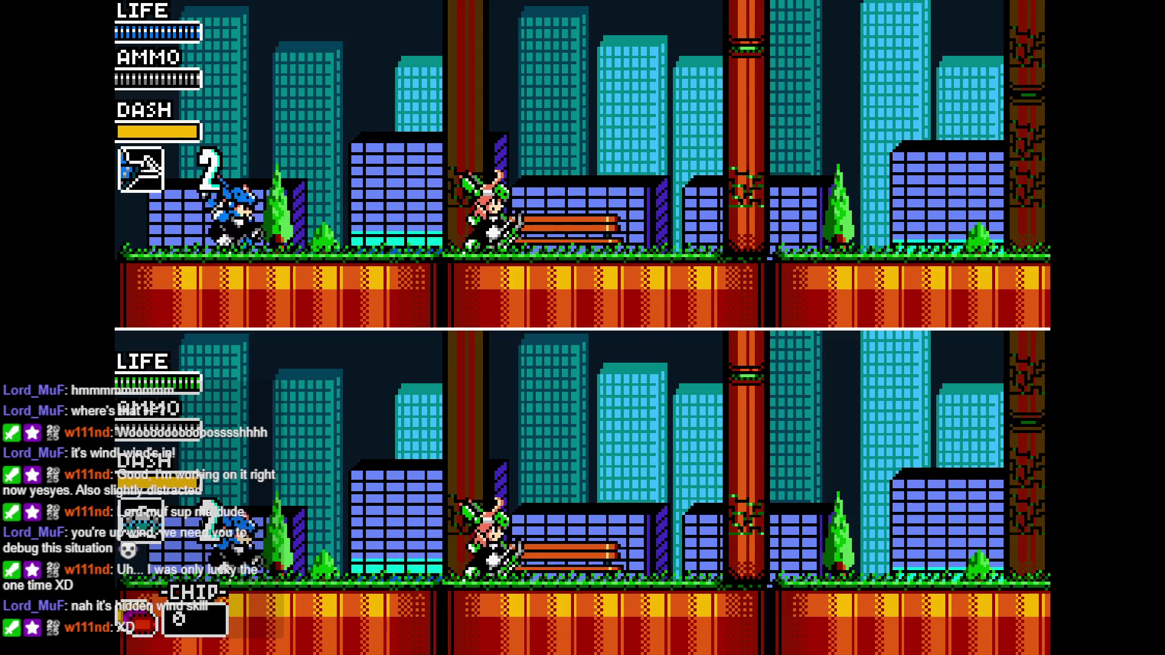
key("Right")
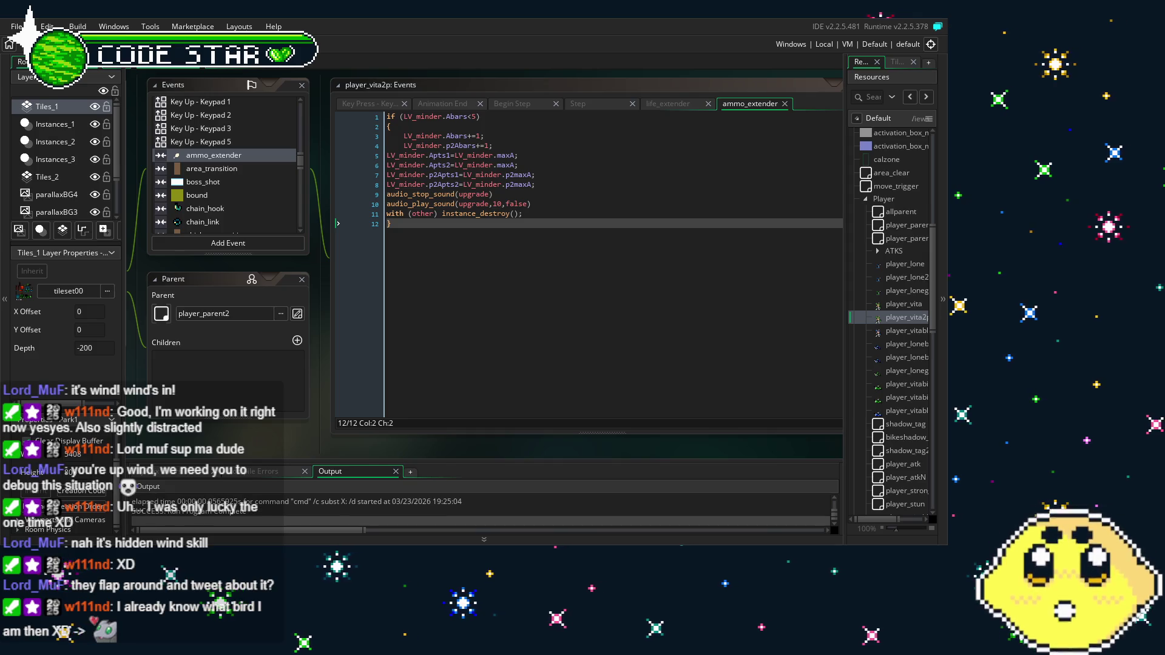
Change p2maxA to maxA on lines 7 and 8, then rebuild the game
left_click(588, 296)
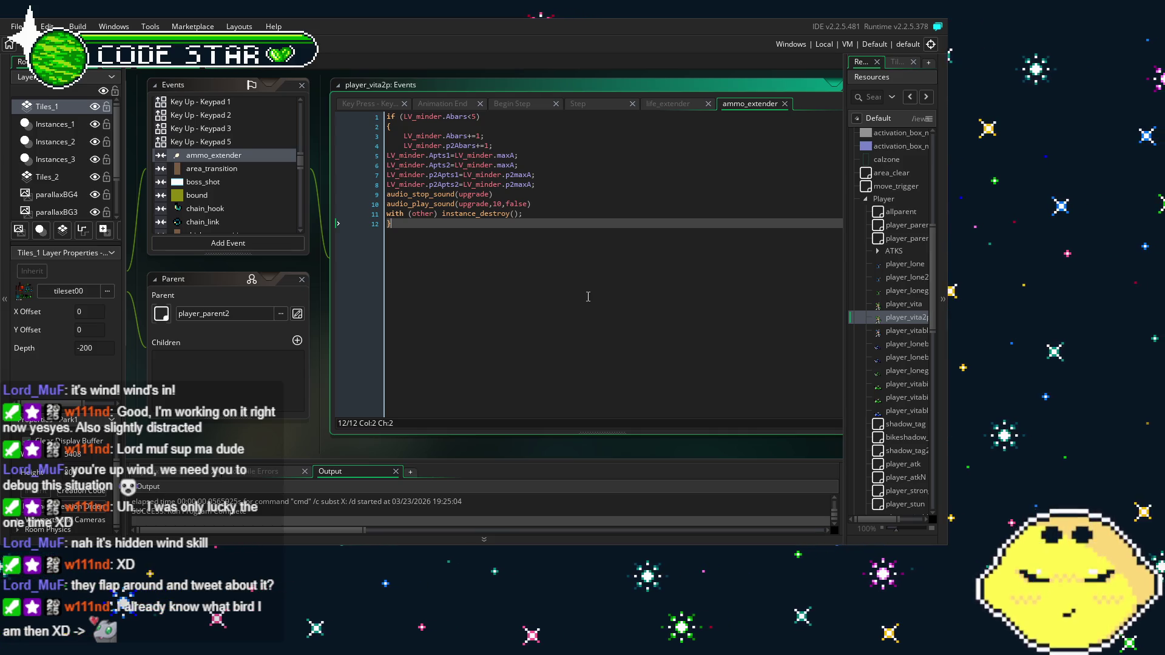
left_click(515, 174)
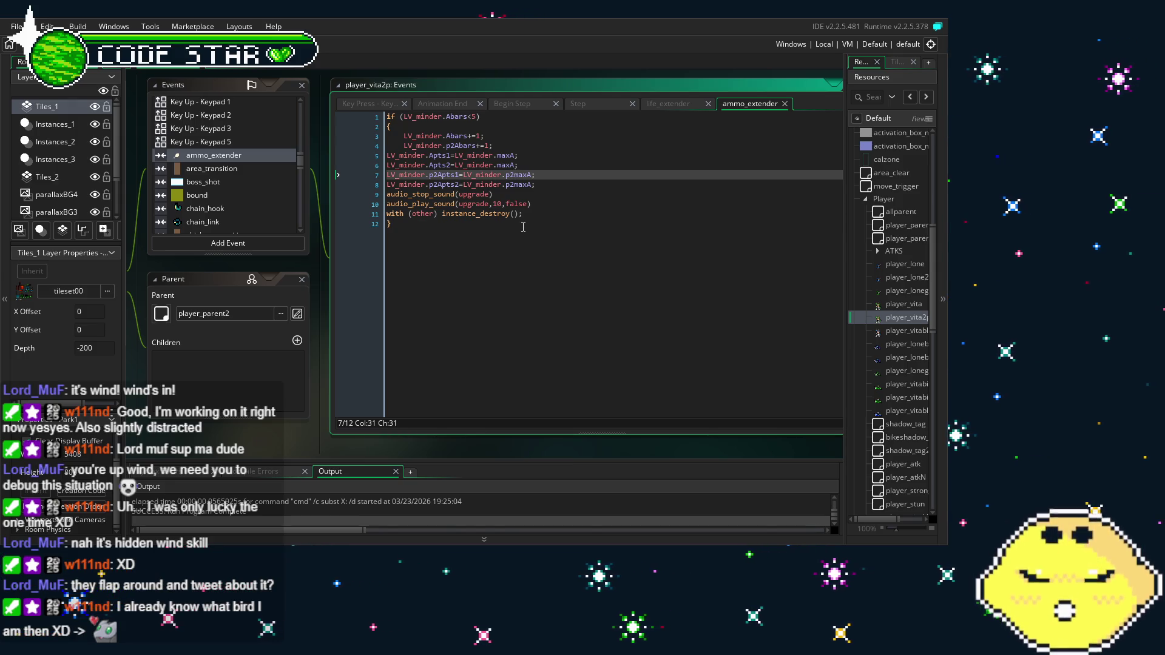
key("Down")
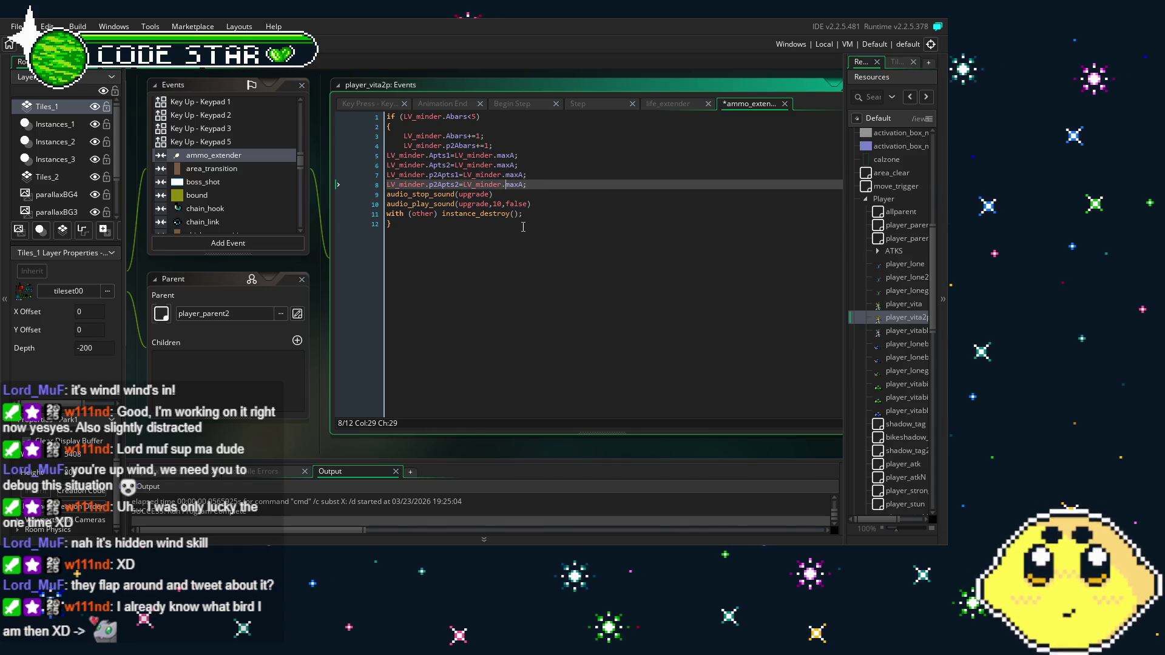
left_click(523, 227)
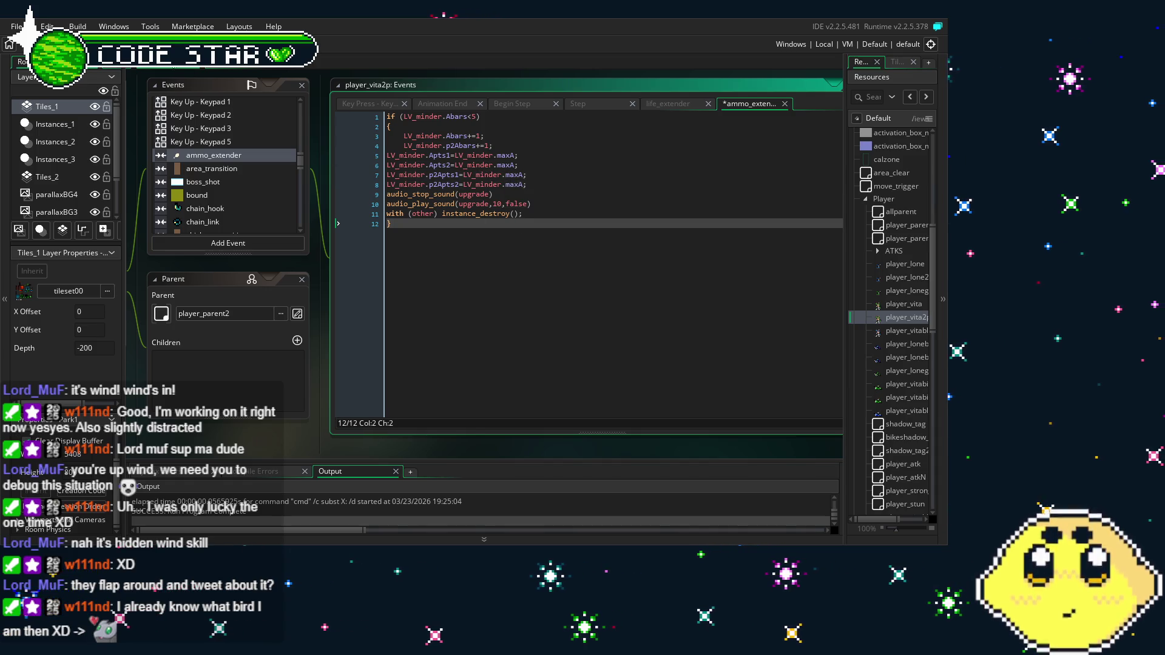
key("F5")
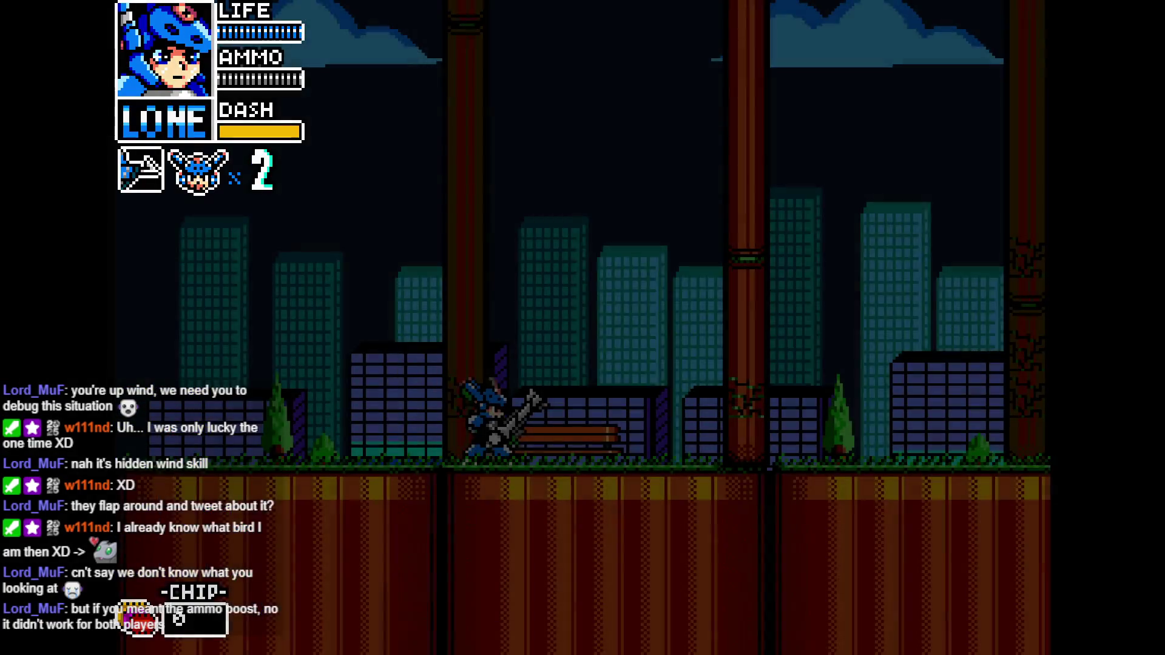
Select CO-OP on Mode Select and start the split-screen game
key("Down")
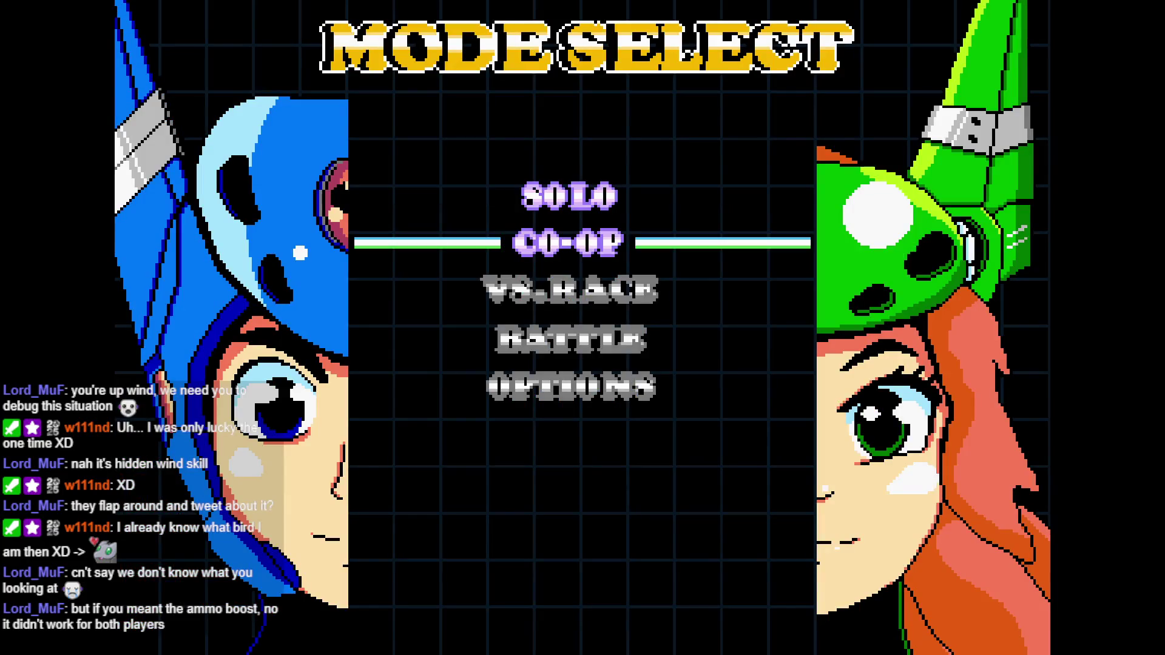
key("Return")
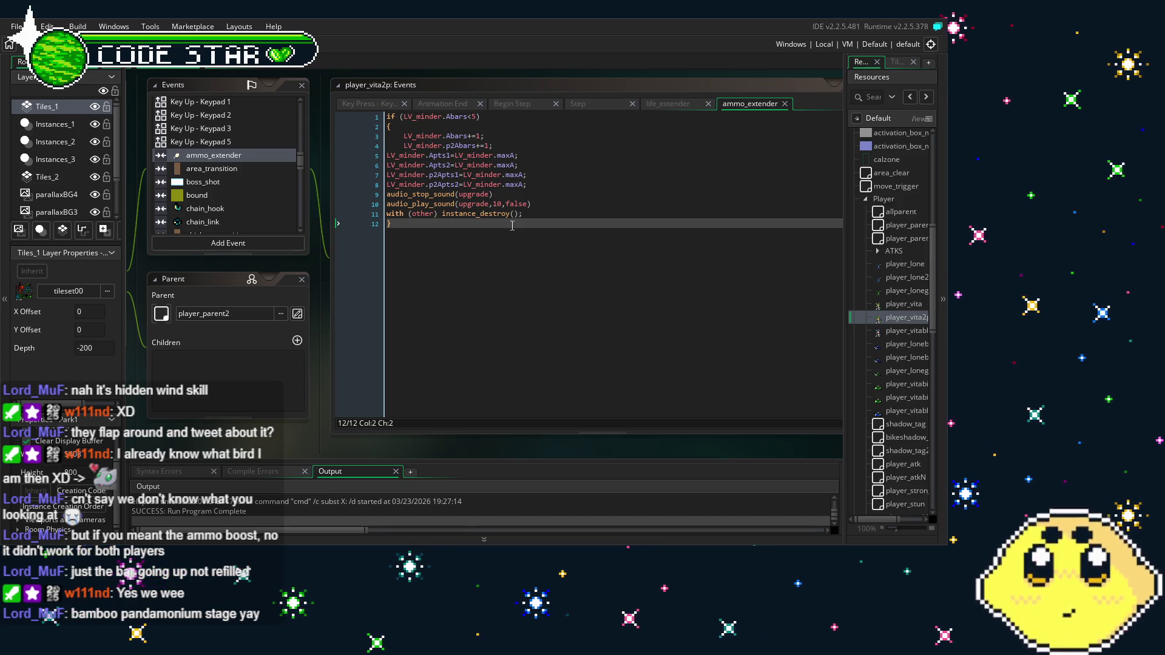
Focus the ammo_extender code setting Apts1, Apts2, p2Apts1 and p2Apts2 to maxA
left_click(570, 255)
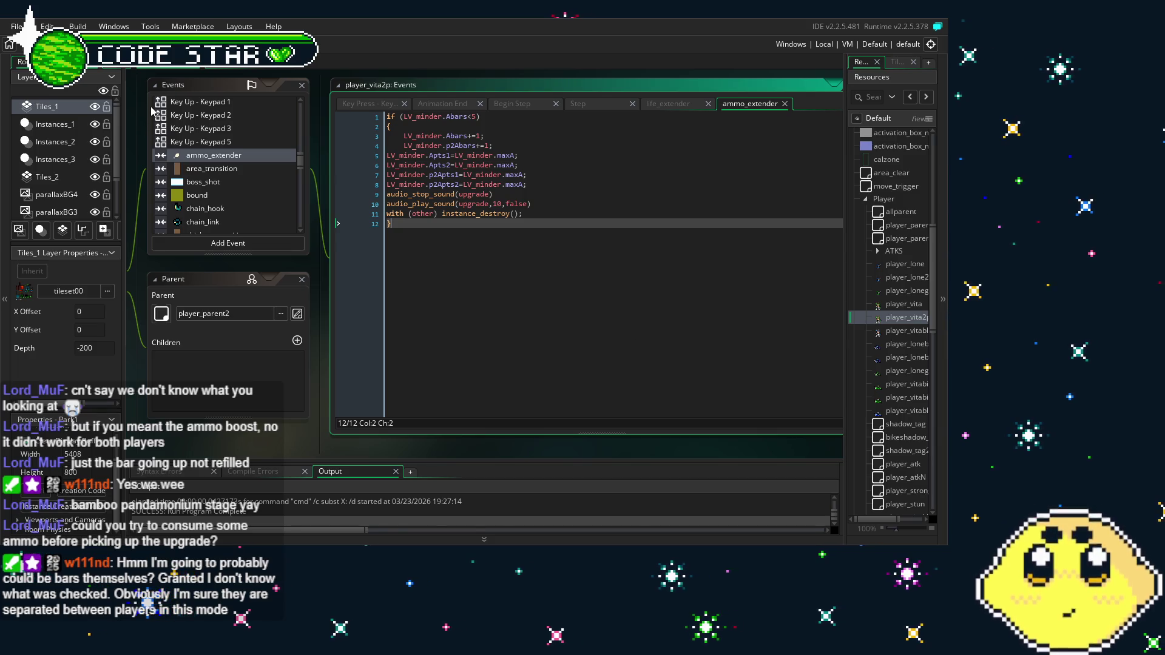
Build and run the game with F5 using the updated ammo_extender code
key("F5")
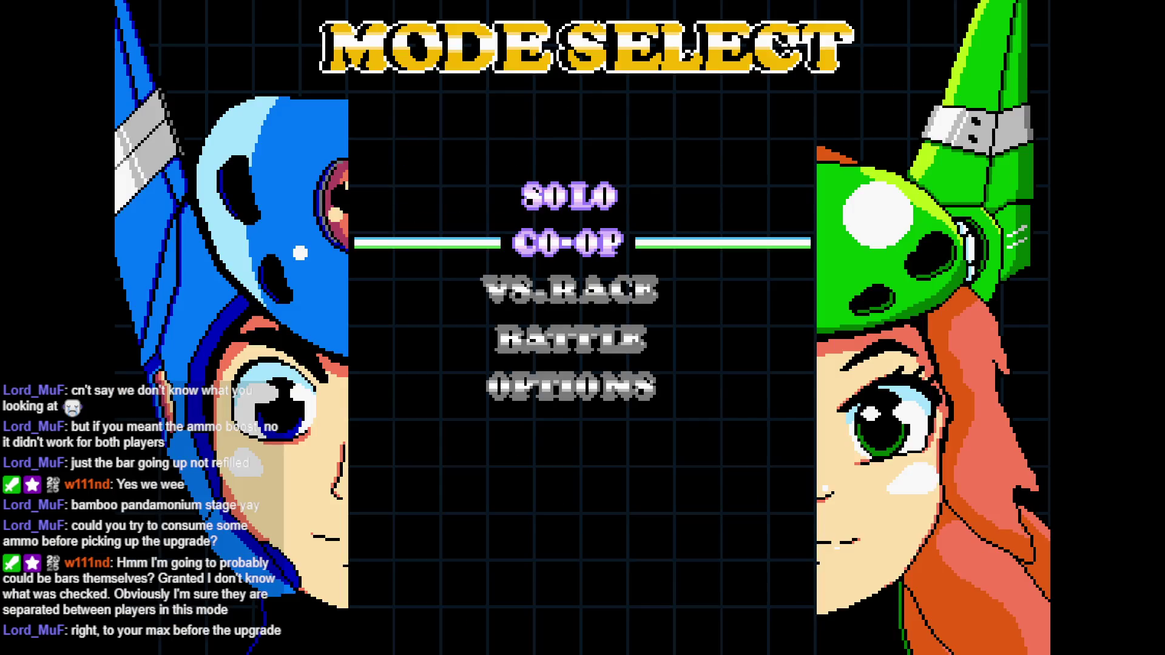
Confirm CO-OP on the Mode Select menu to begin the bamboo stage
key("Return")
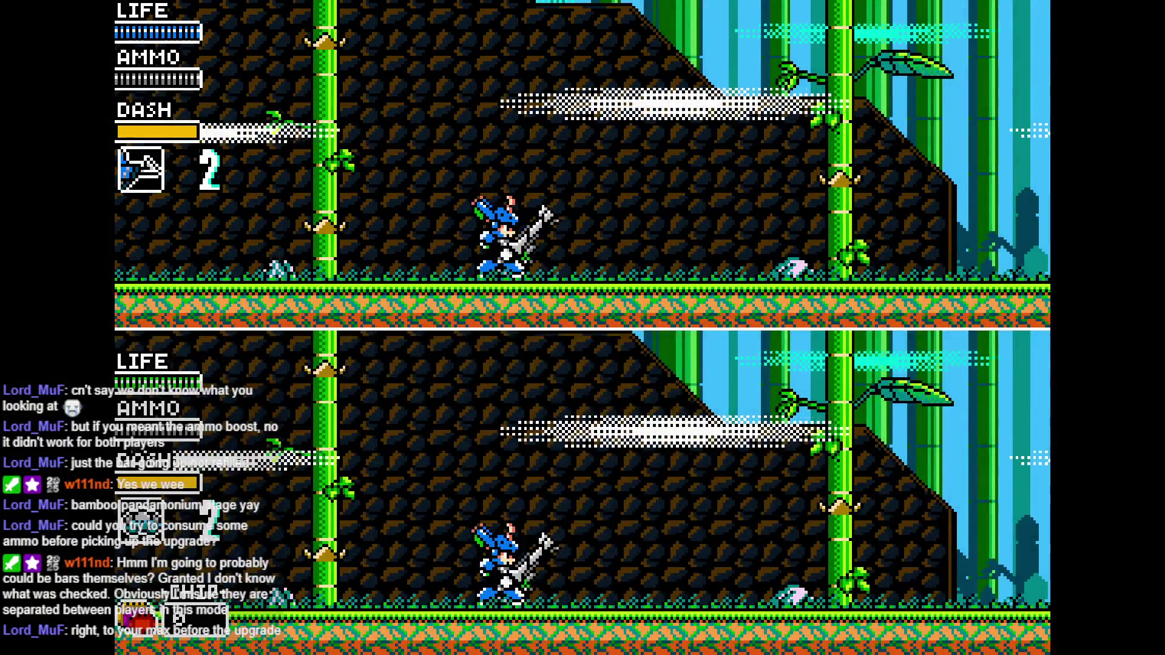
Run and jump the players right toward the ring platforms
key("Right")
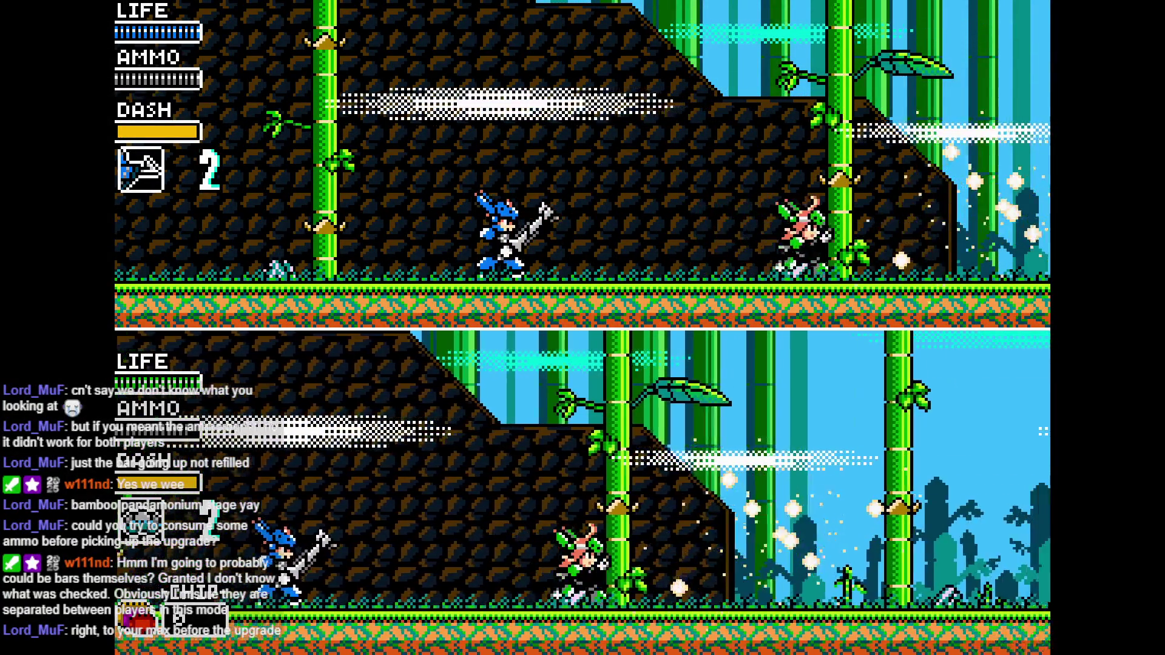
key("z")
key("x")
key("Right")
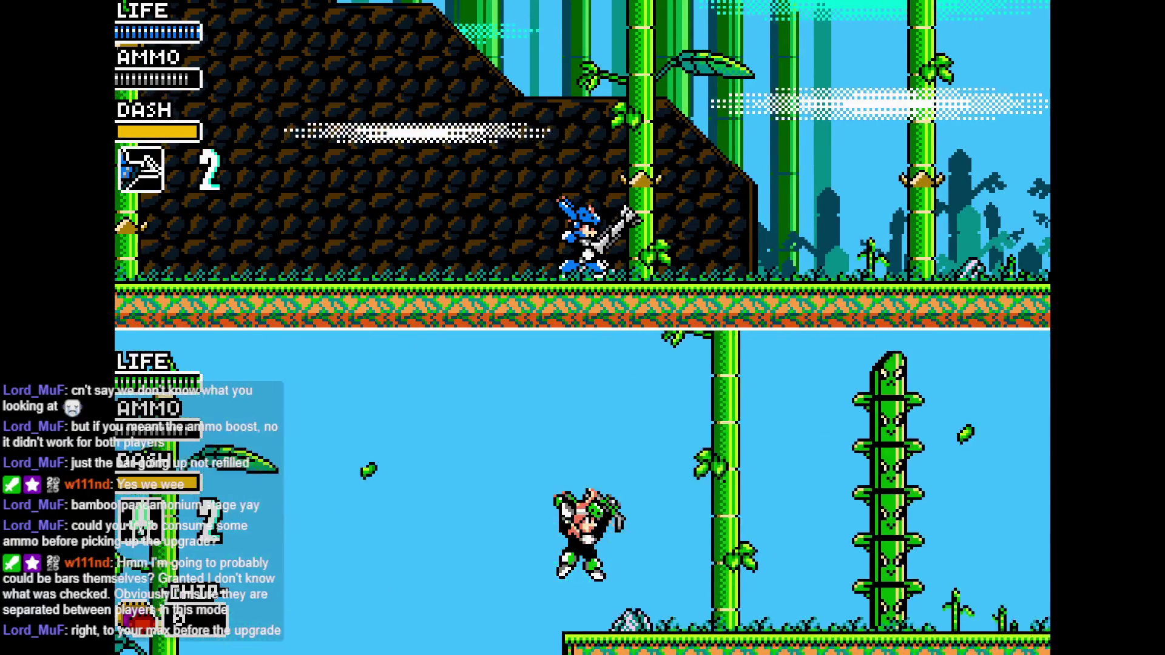
key("Right")
key("z")
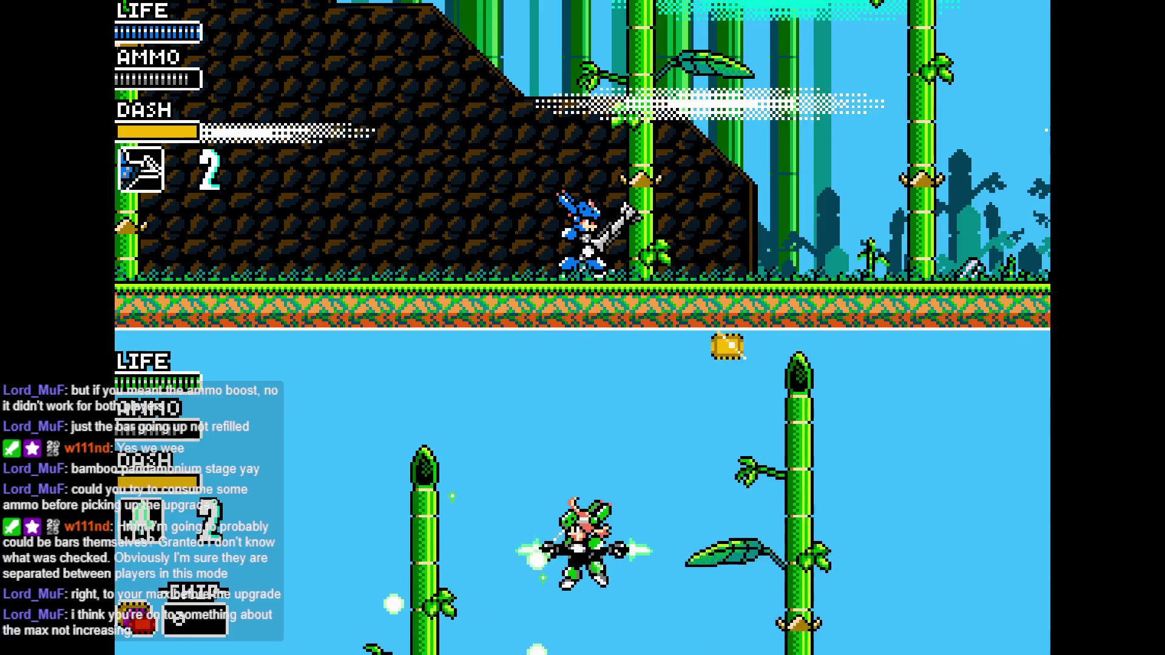
key("Right")
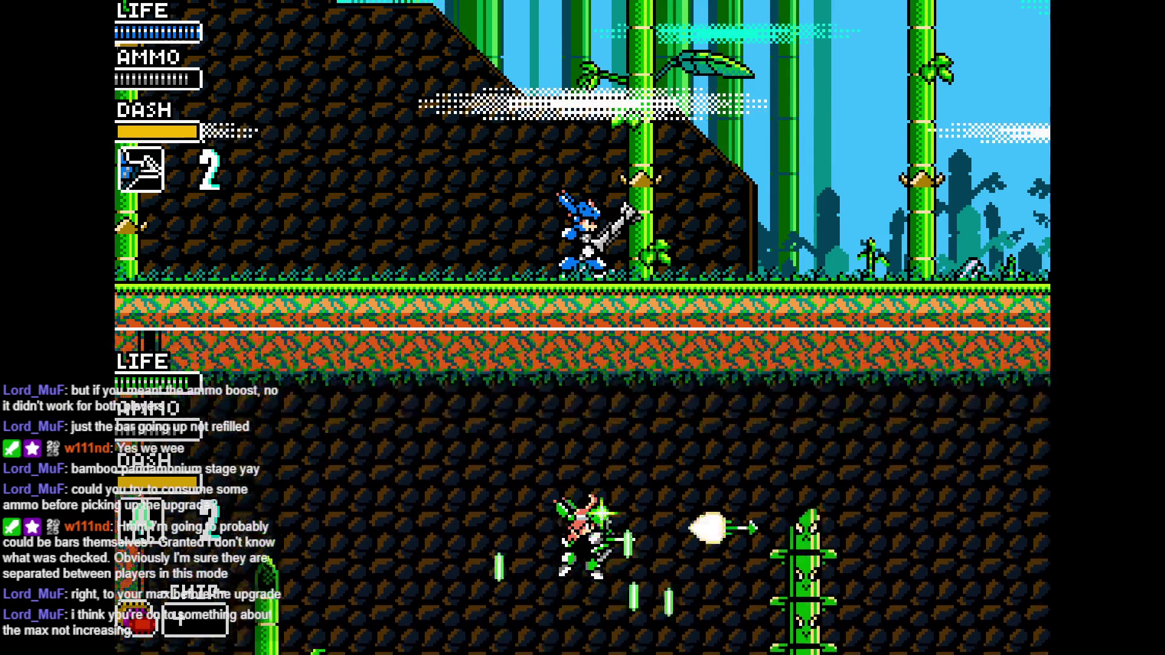
Guide the second player across the ring bridge and up through the bamboo, collecting chips
key("Left")
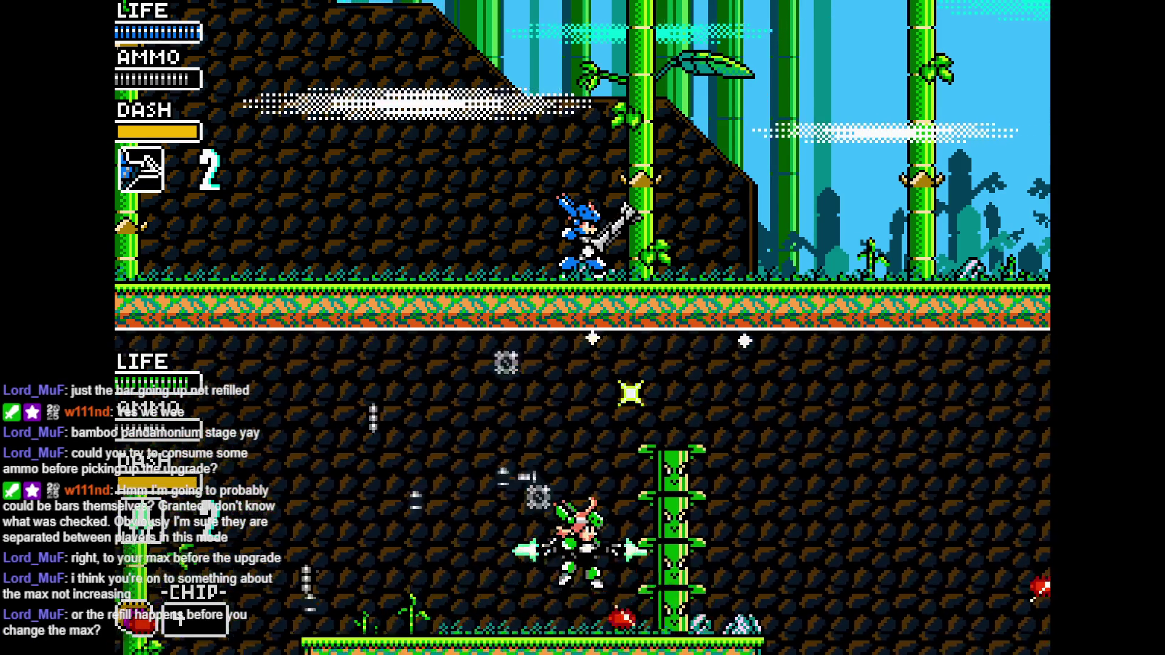
key("Left")
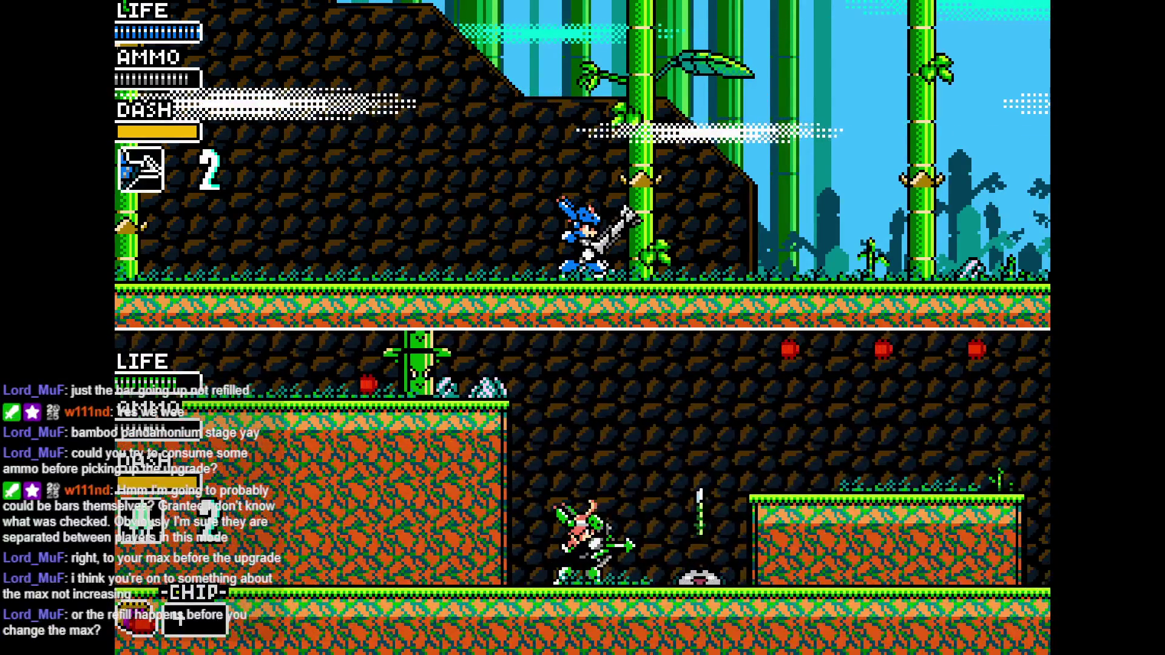
key("Left")
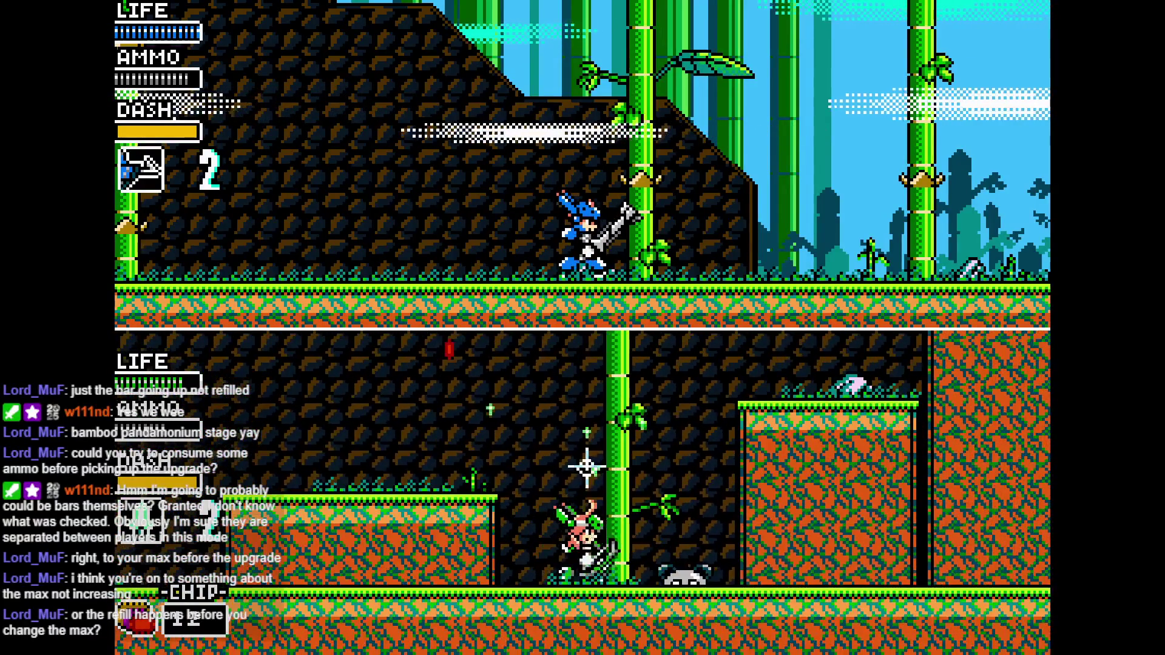
key("Right")
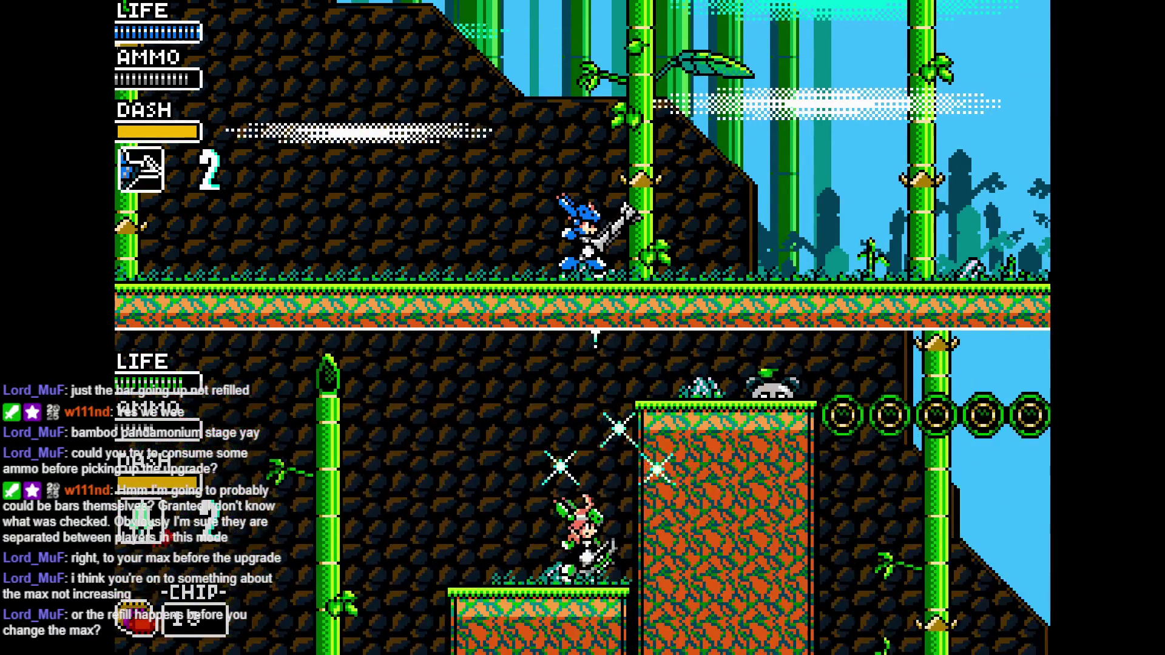
key("Right")
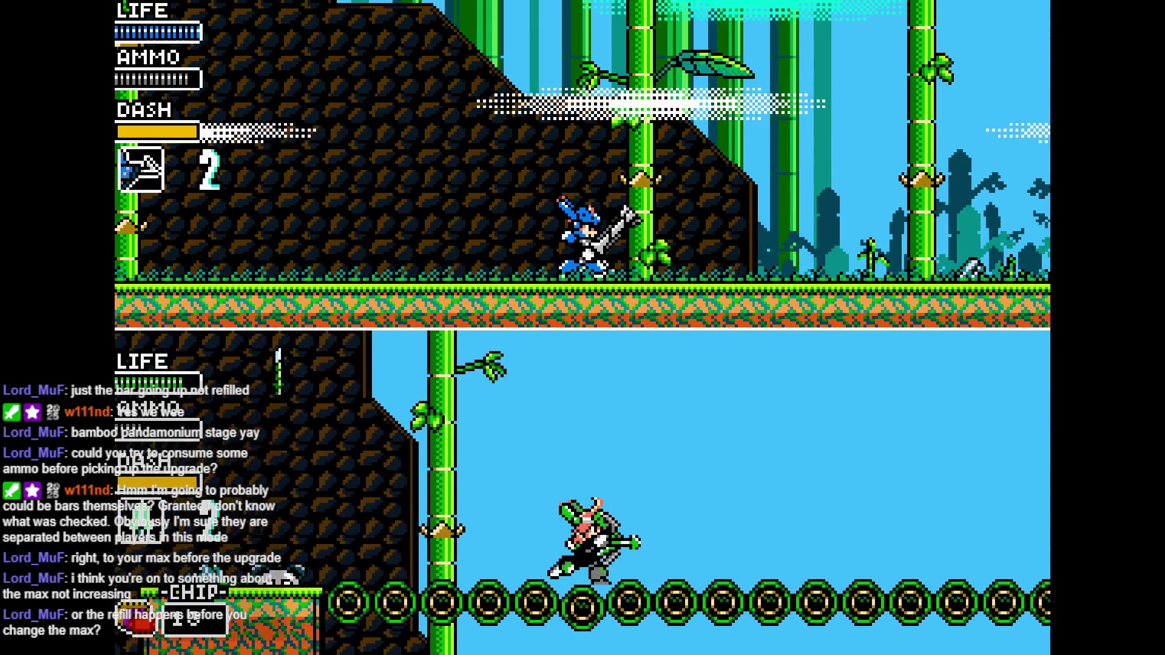
key("Right")
key("Right")
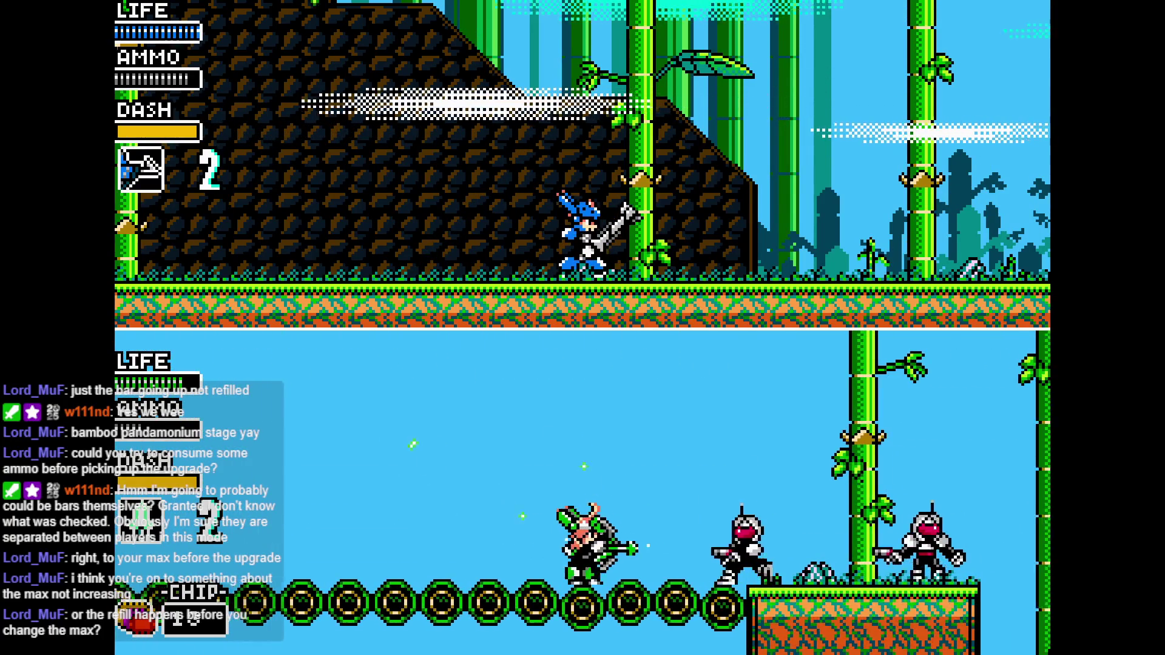
key("Right")
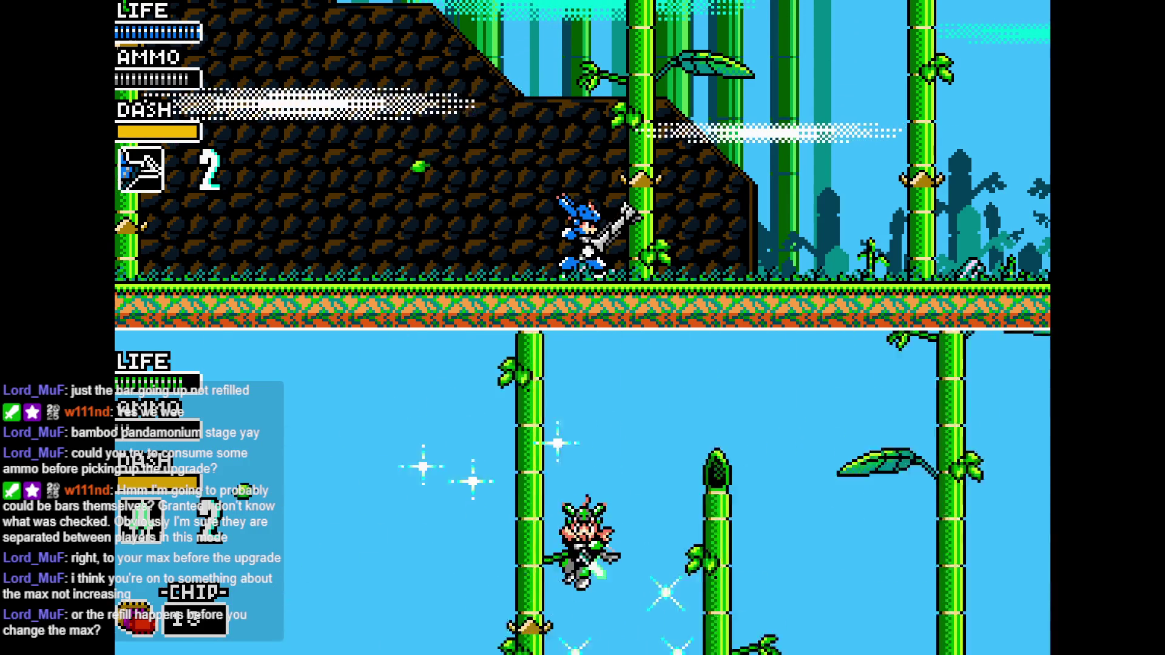
key("Right")
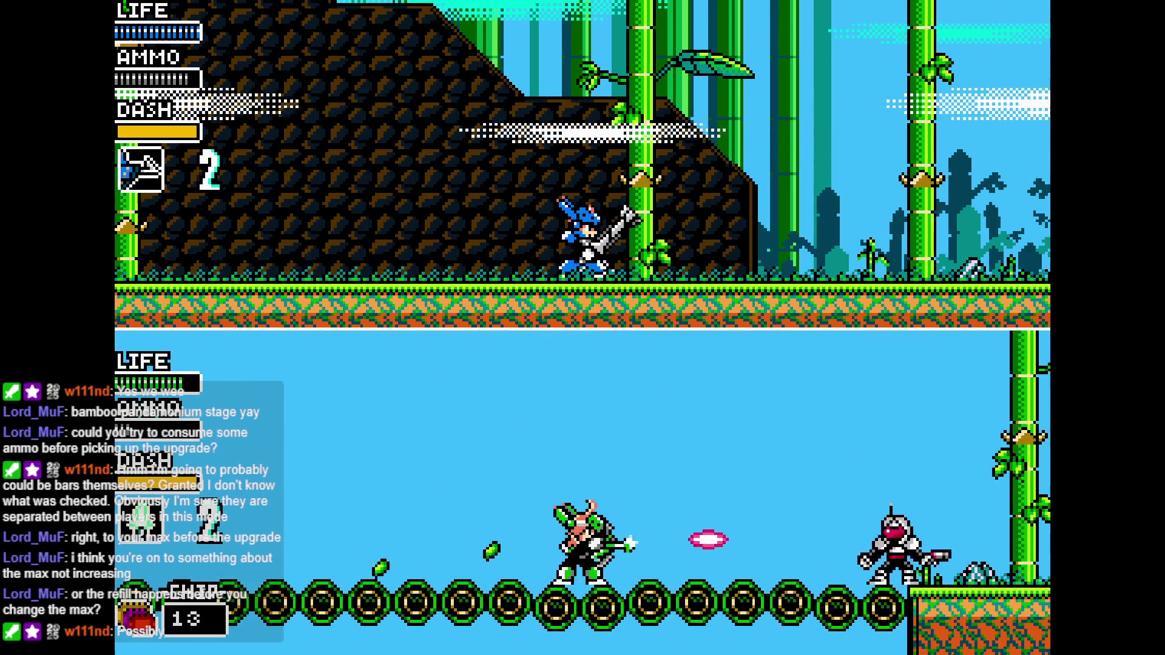
key("Right")
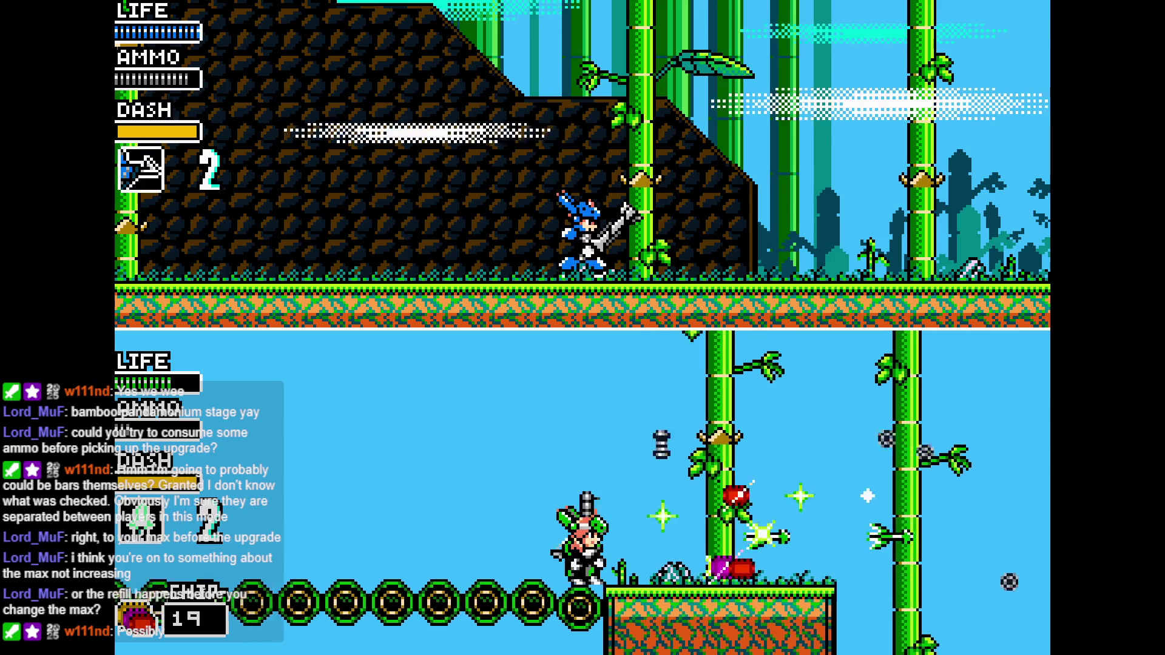
key("Right")
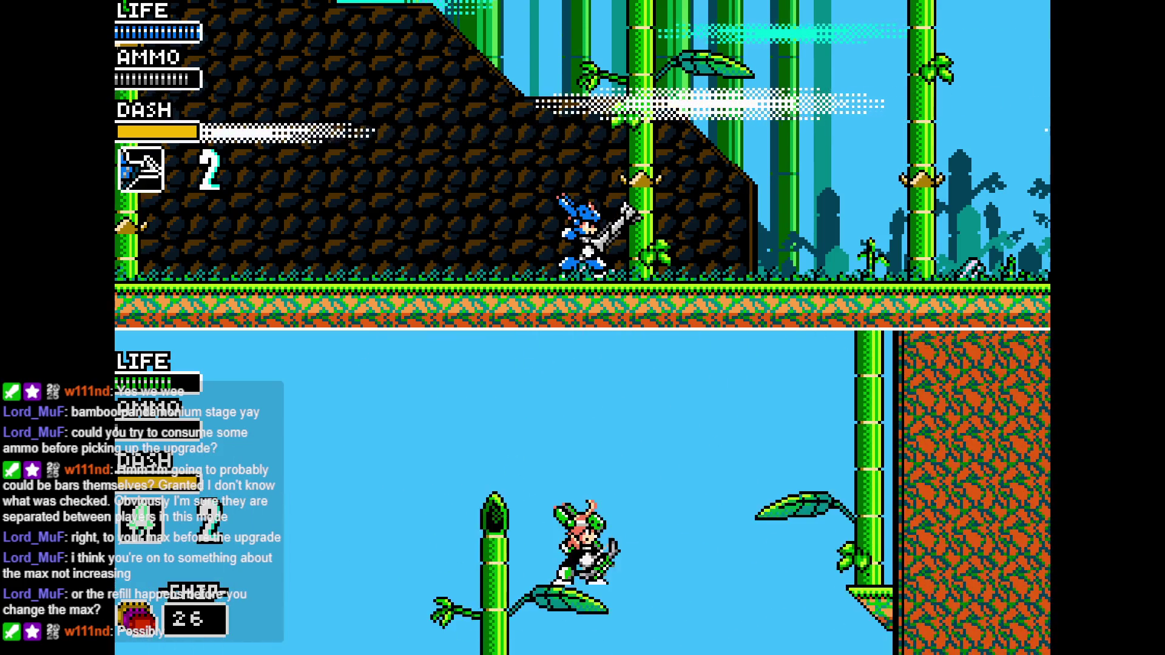
key("Right")
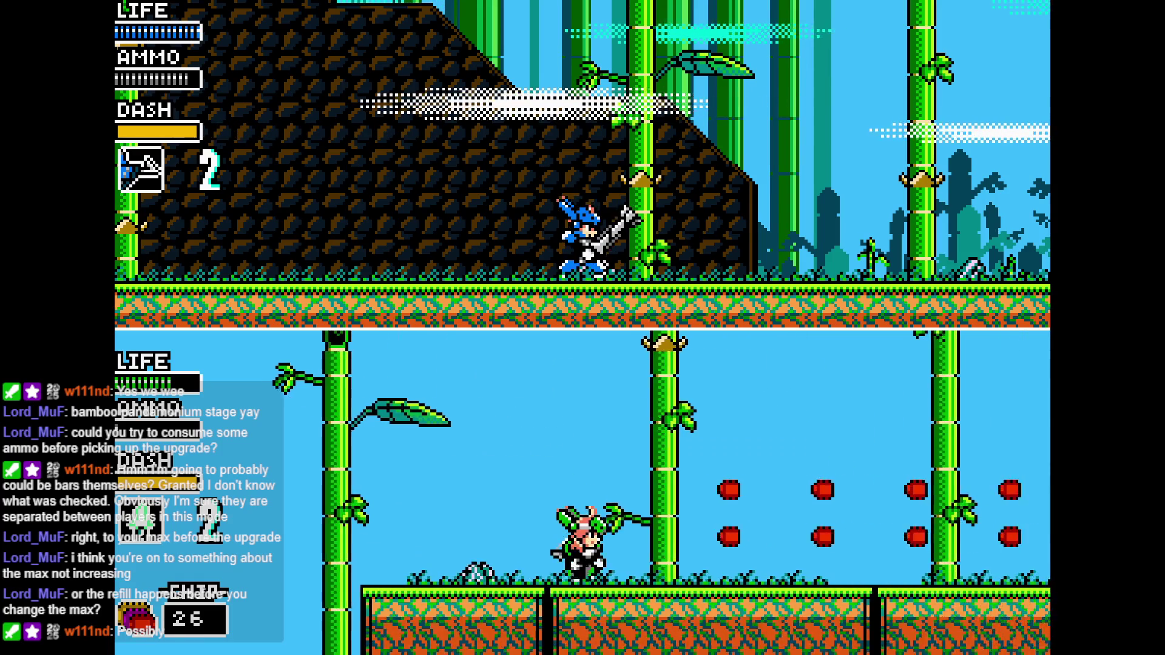
key("Right")
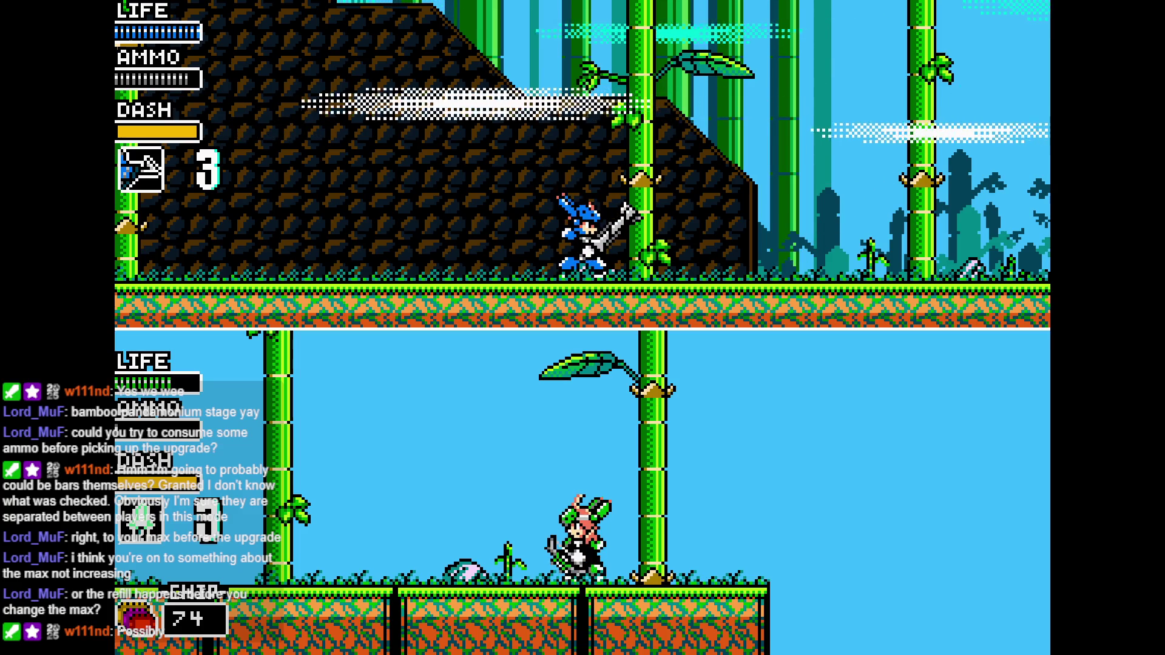
Jump the second player onto a higher leaf before ending the playtest
key("space")
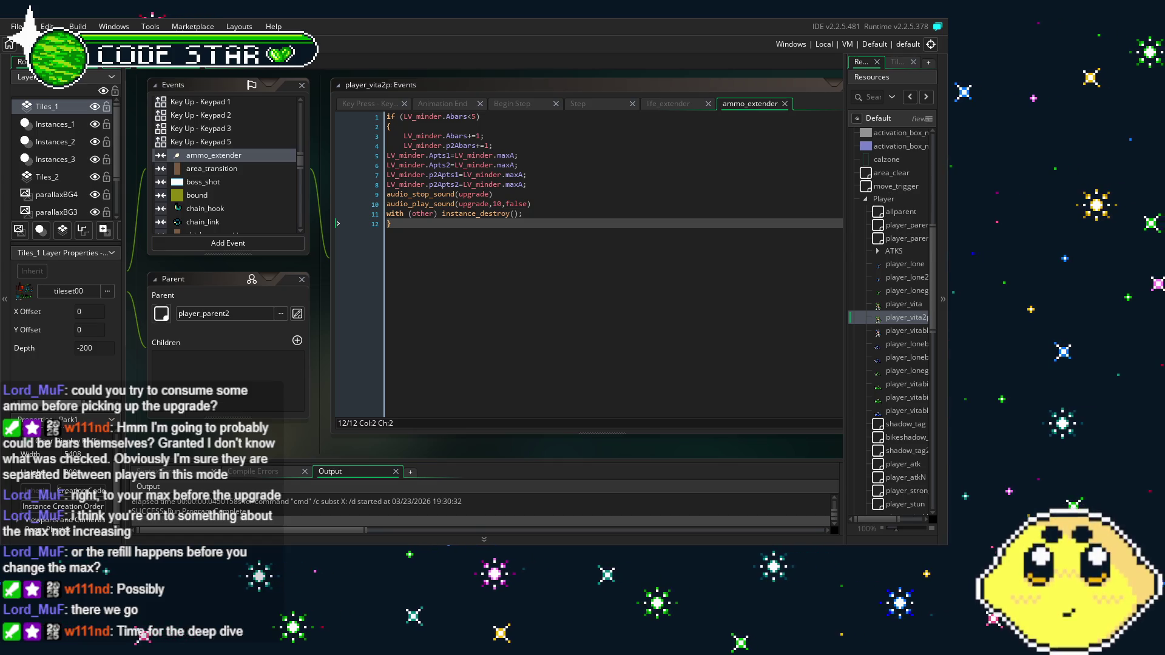
scroll(892, 321, "up", 5)
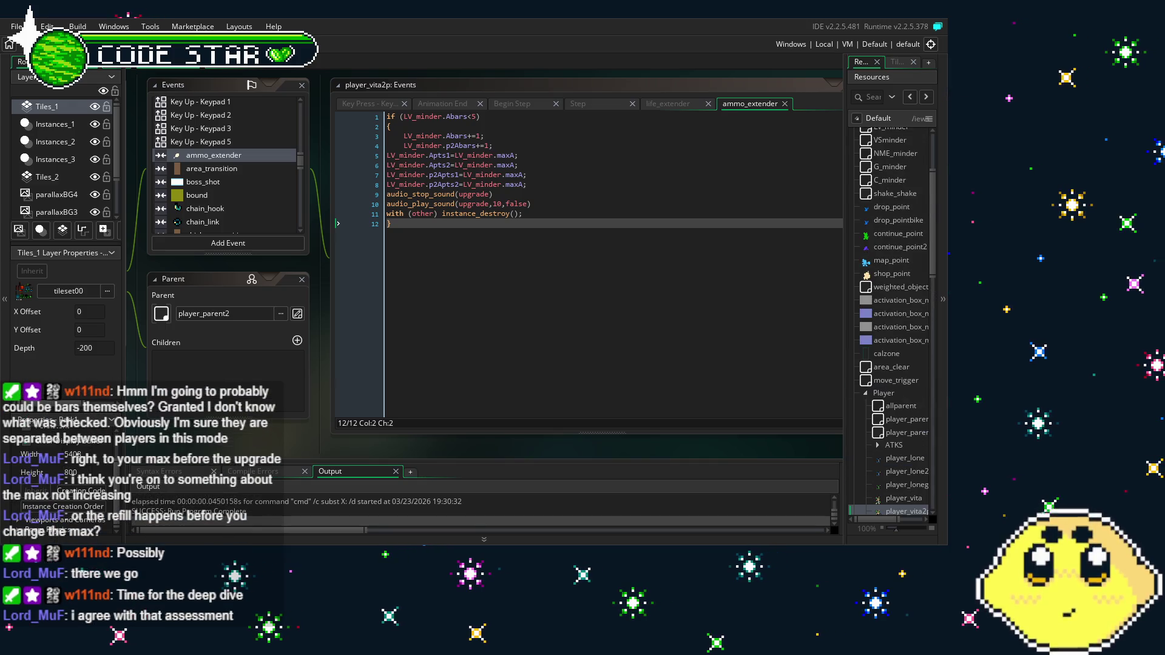
scroll(889, 303, "up", 3)
double_click(887, 249)
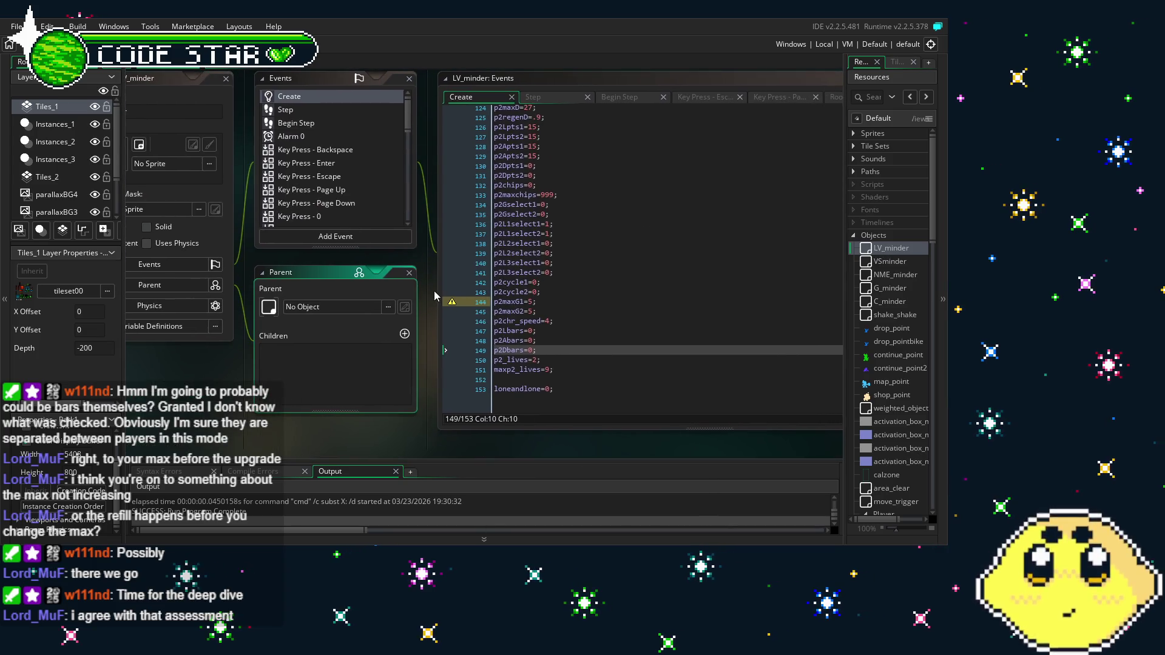
Open LV_minder's Begin Step event and scroll through its Lbars and Abars cap values
scroll(339, 182, "down", 3)
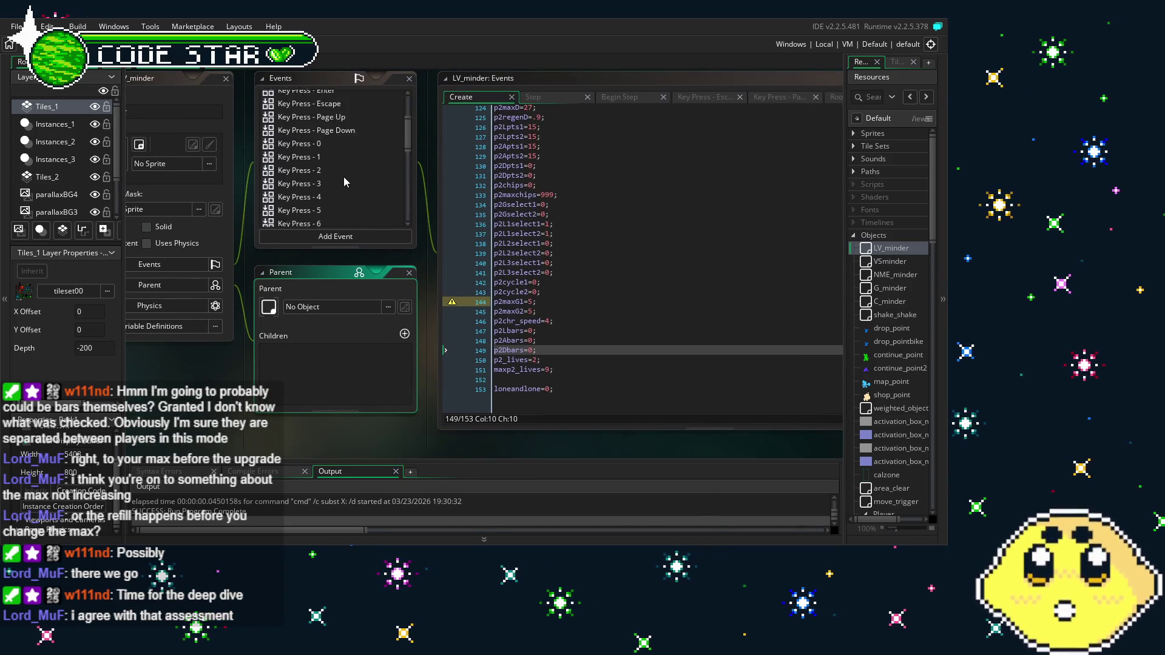
scroll(344, 182, "up", 3)
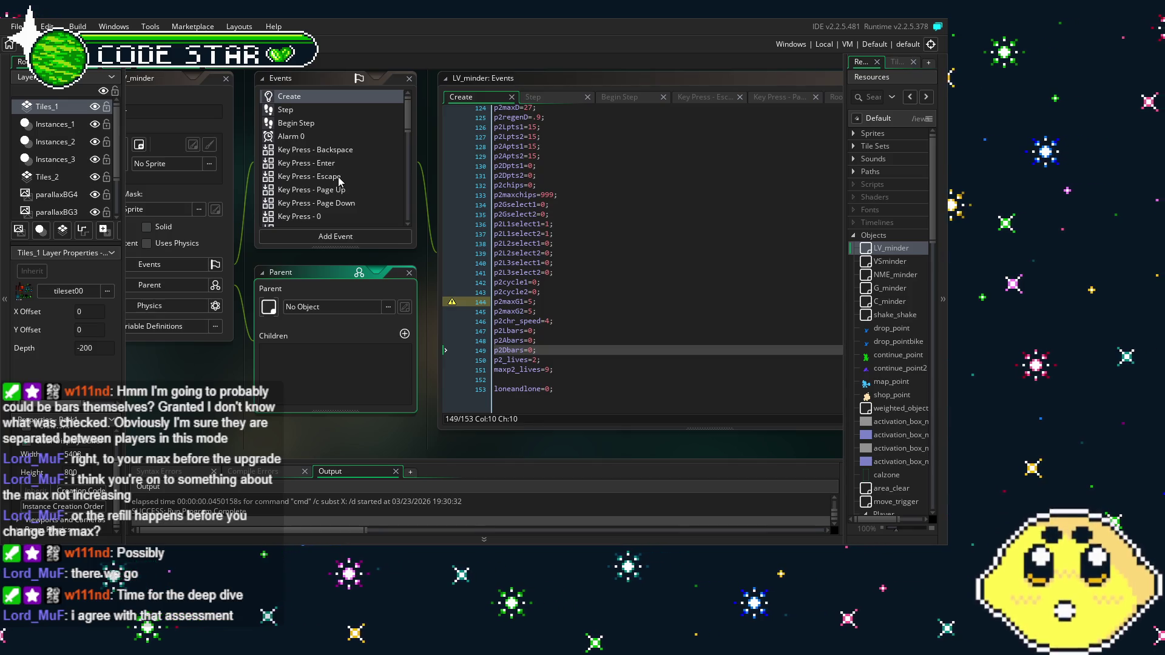
left_click(298, 113)
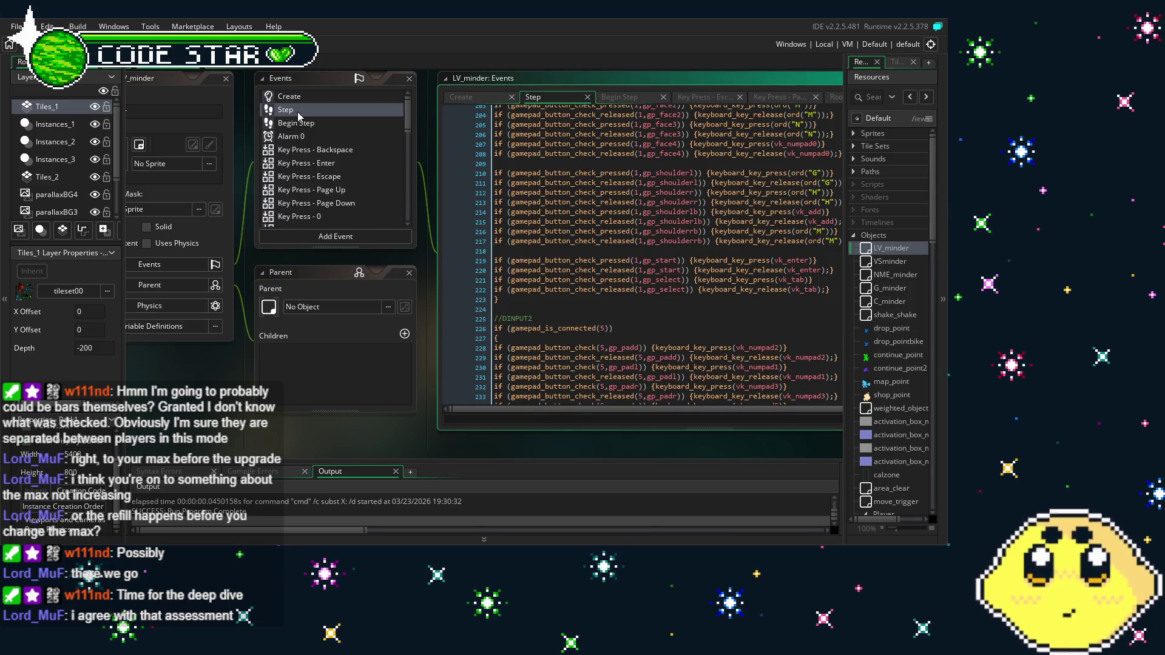
left_click(278, 124)
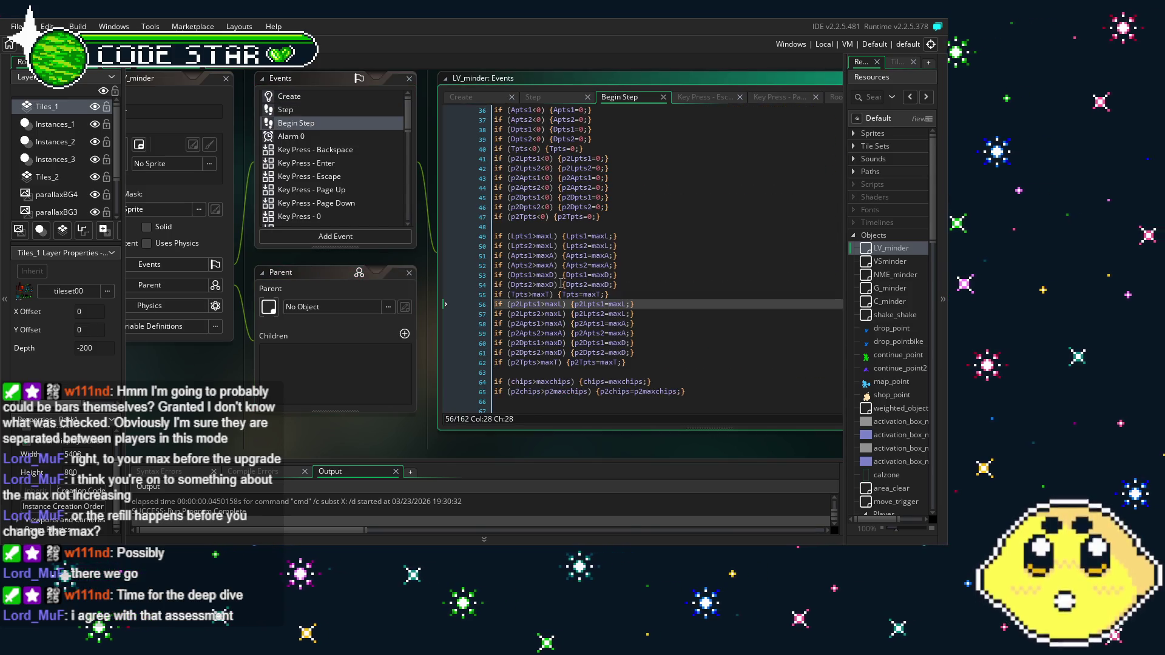
left_click(602, 405)
scroll(571, 360, "up", 12)
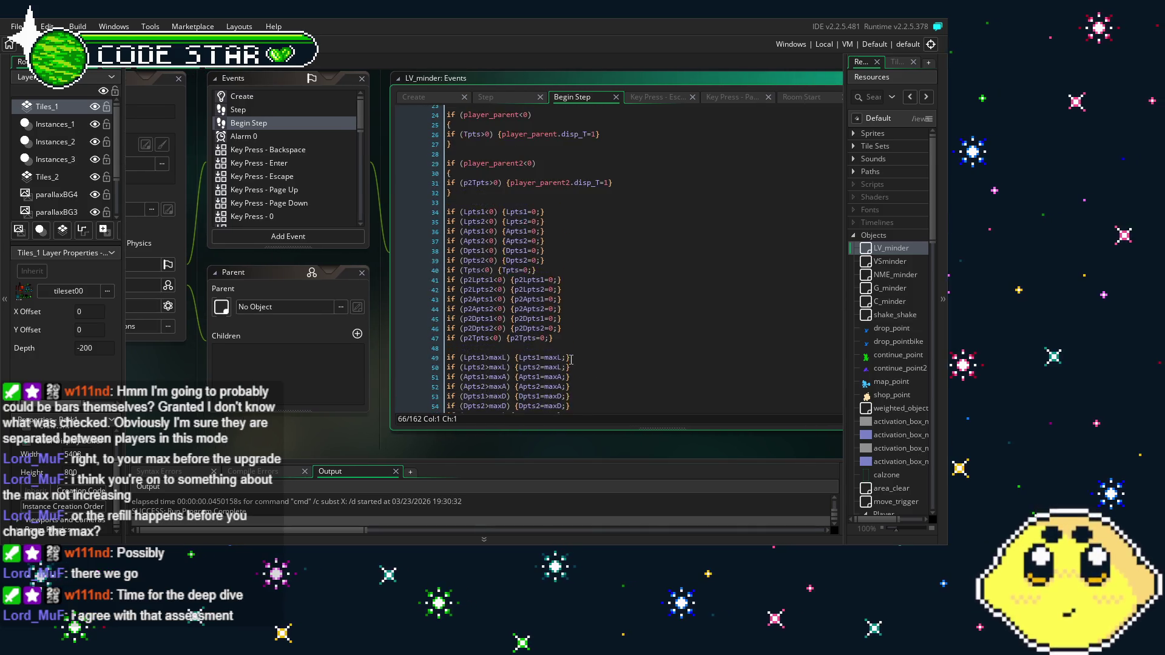
scroll(571, 361, "down", 20)
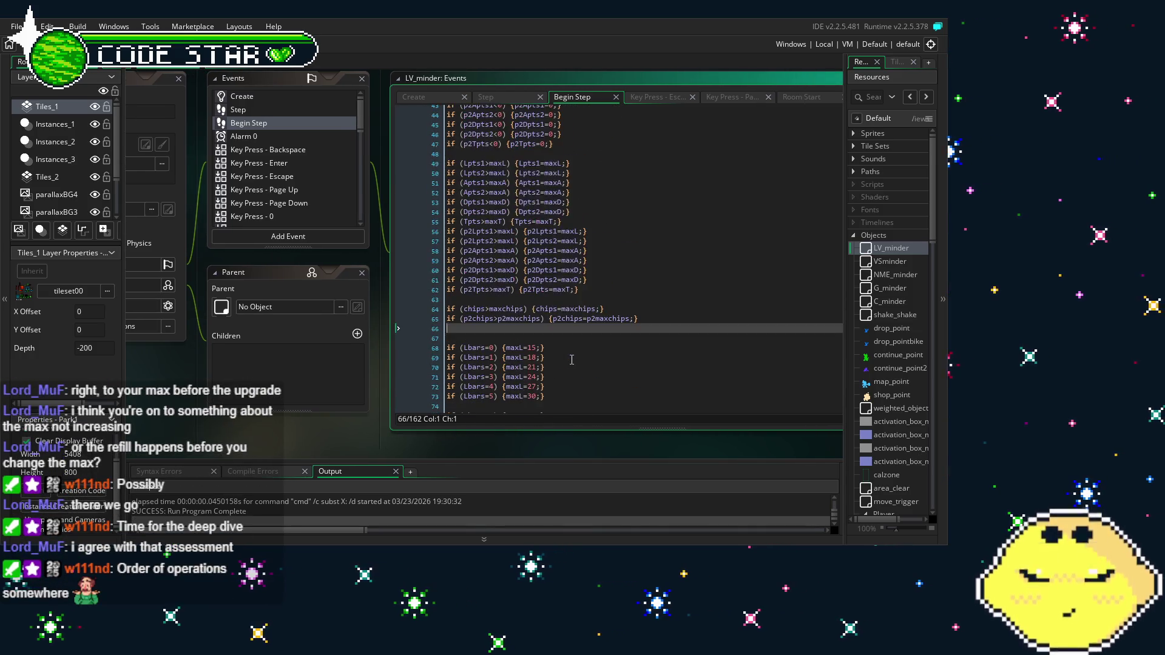
scroll(571, 361, "up", 2)
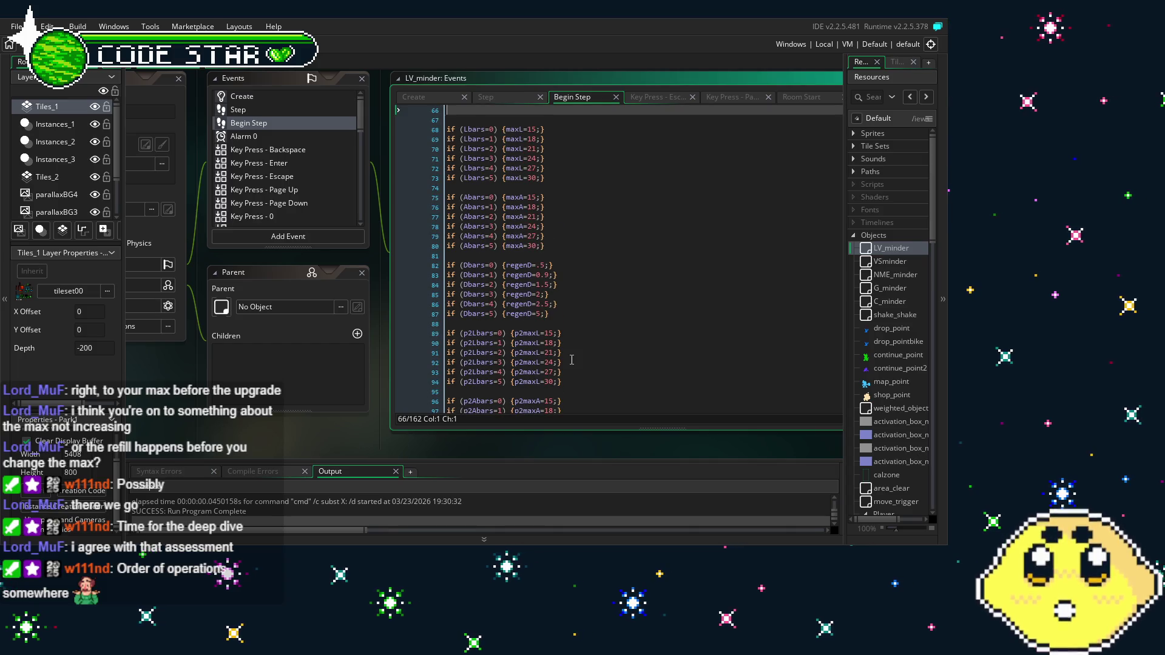
left_click_drag(356, 415, 311, 421)
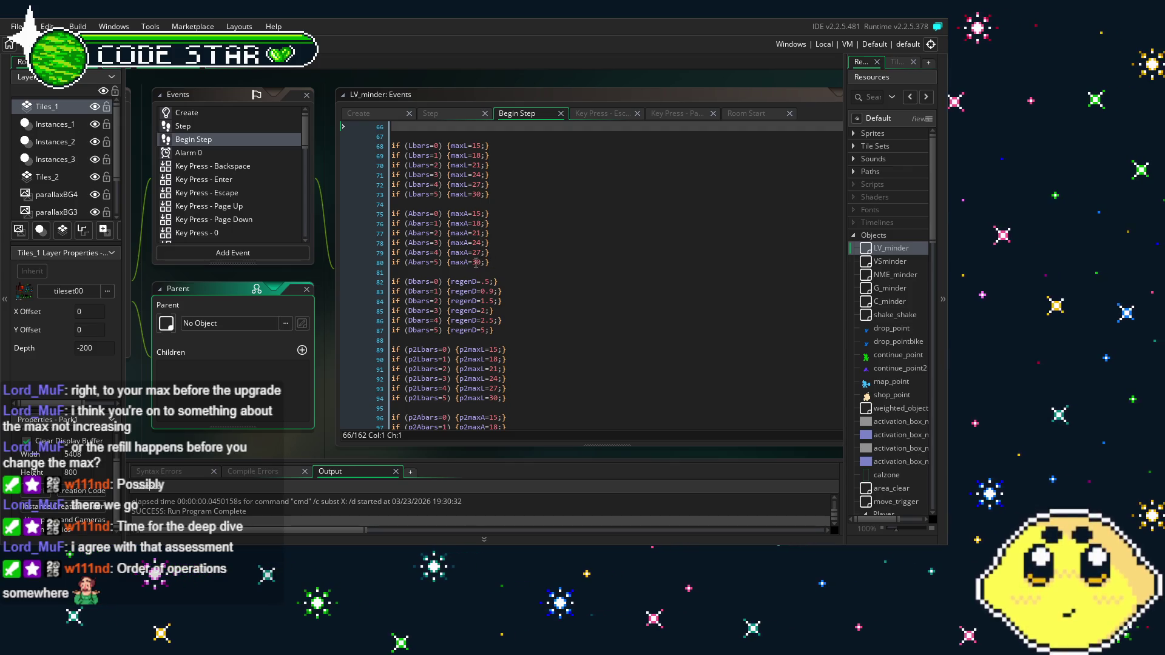
left_click(484, 223)
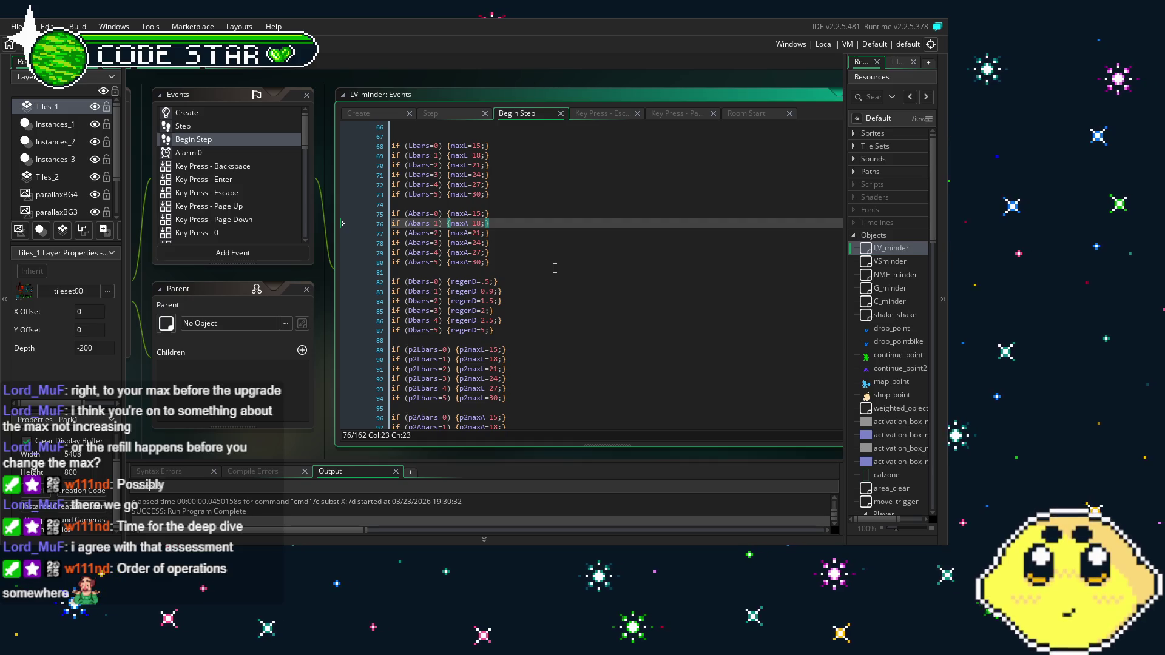
scroll(554, 268, "down", 5)
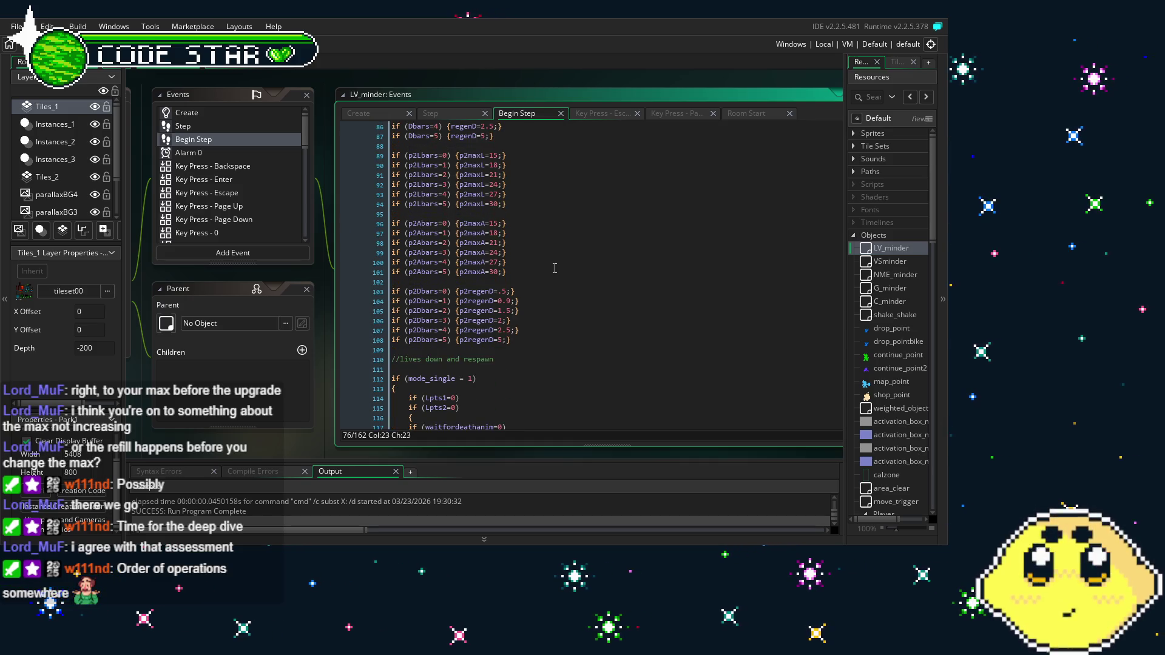
scroll(554, 268, "up", 5)
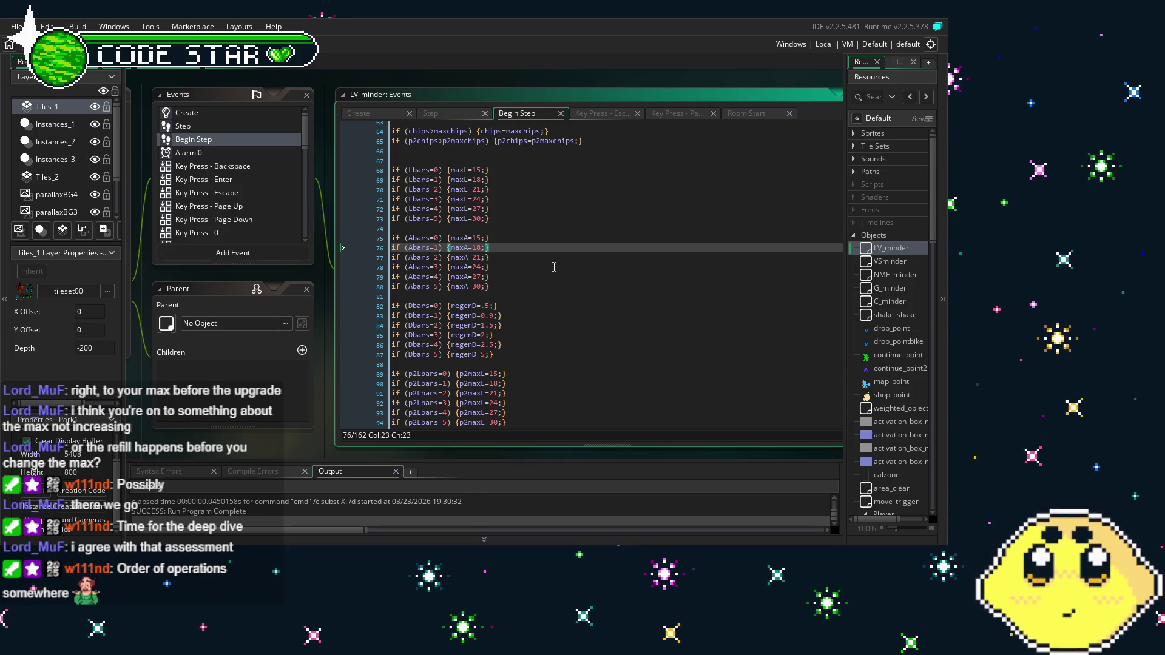
scroll(498, 230, "down", 5)
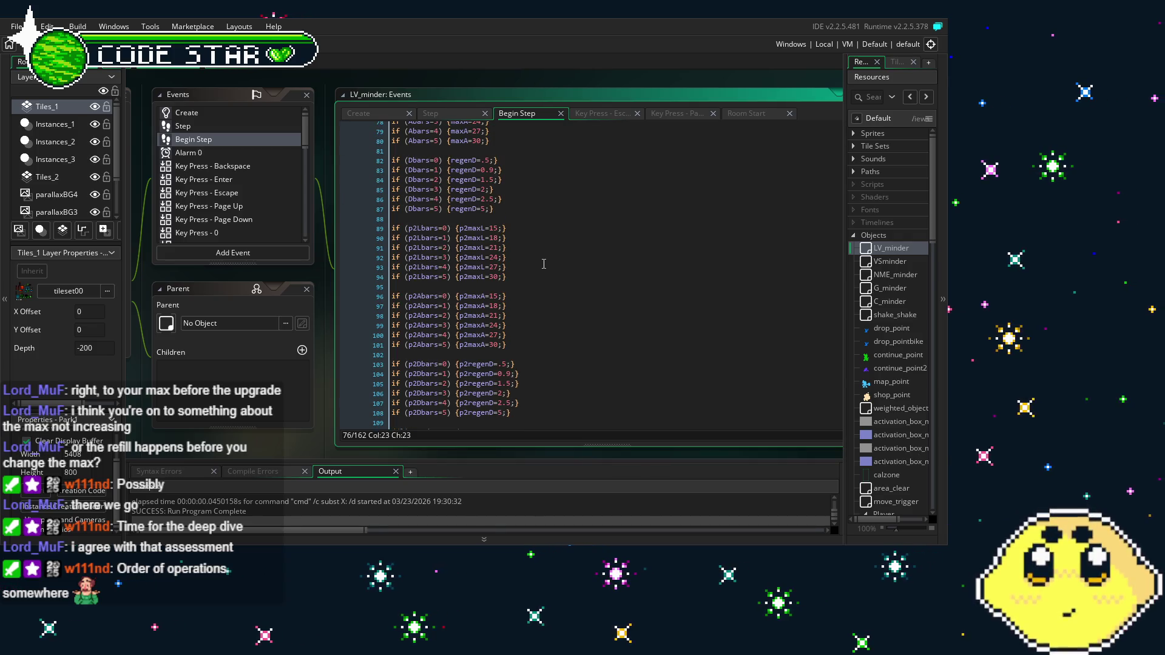
scroll(543, 264, "down", 2)
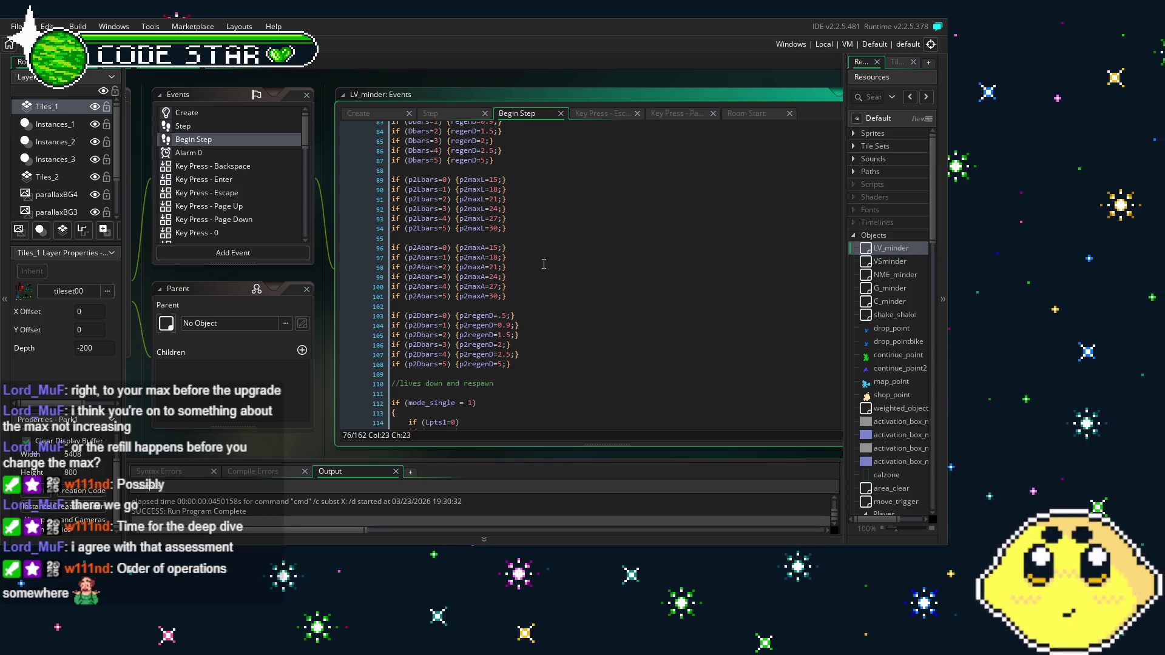
scroll(544, 264, "up", 4)
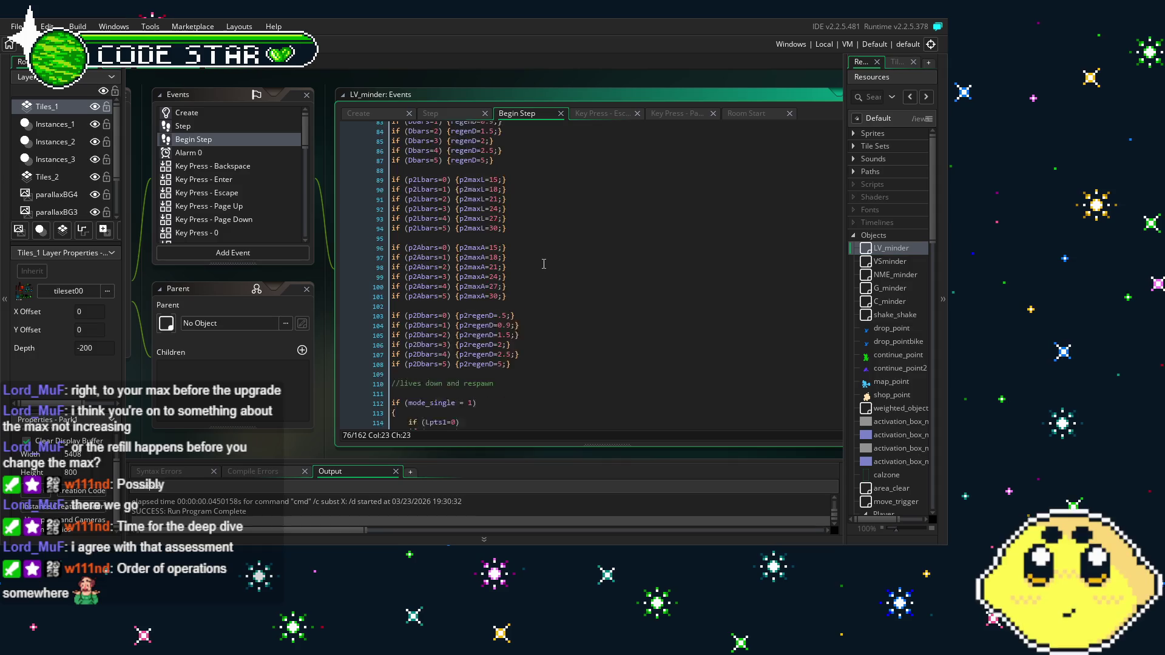
scroll(922, 409, "down", 5)
double_click(905, 342)
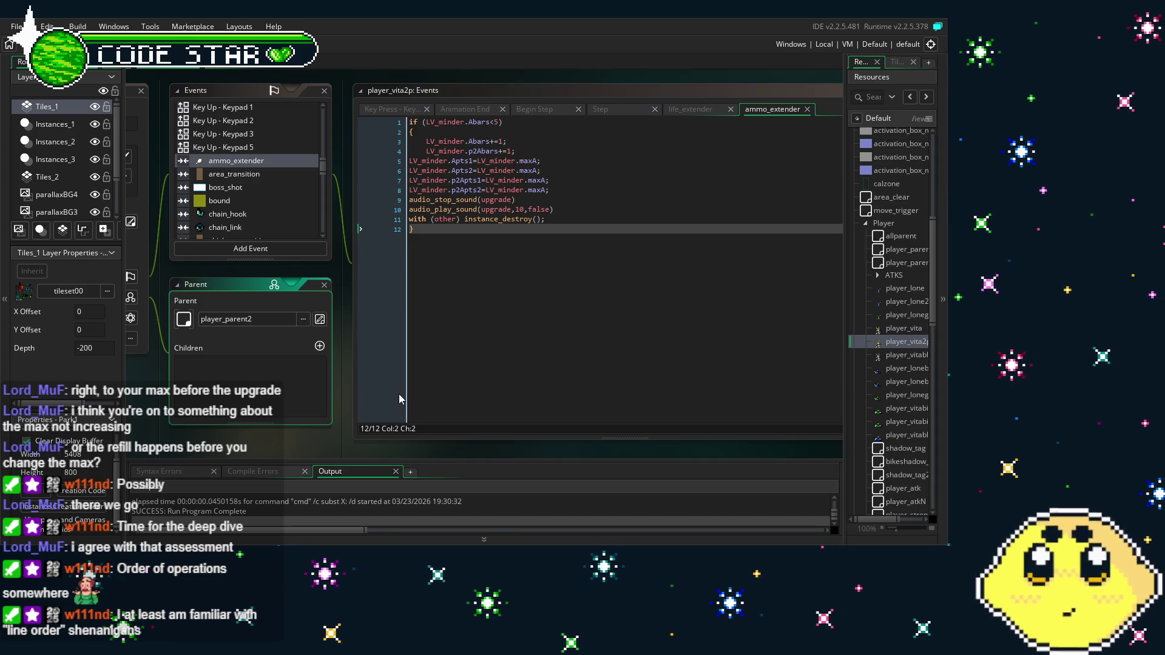
left_click(549, 190)
left_click_drag(549, 190, 409, 161)
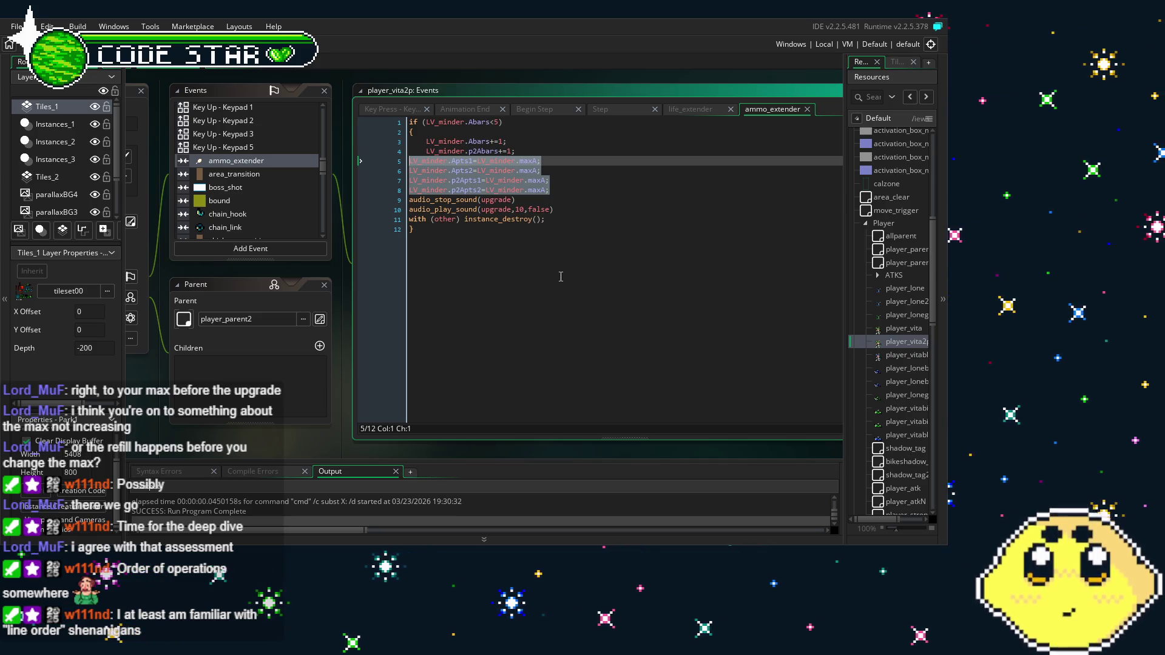
left_click(561, 277)
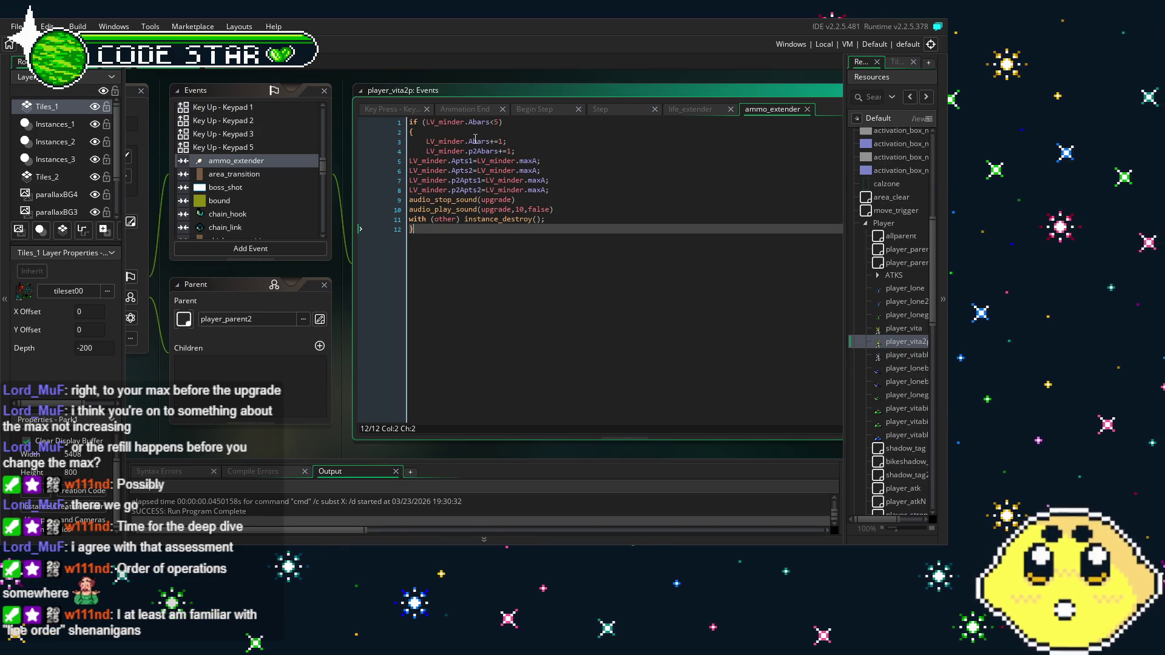
left_click_drag(470, 142, 516, 140)
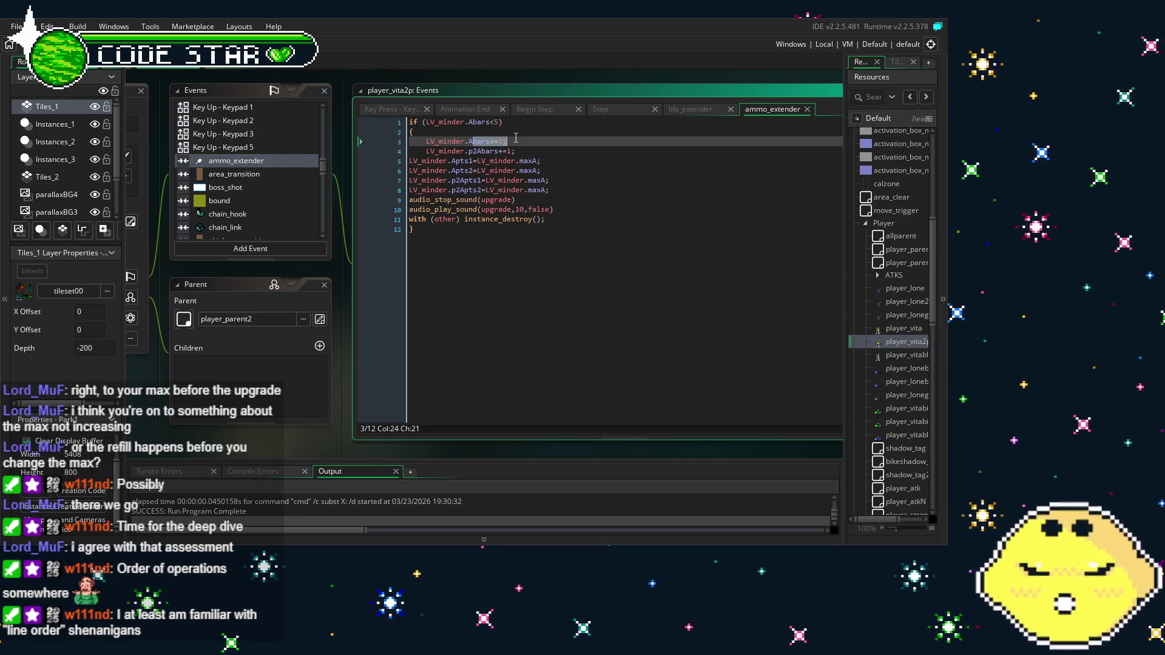
left_click_drag(409, 170, 537, 171)
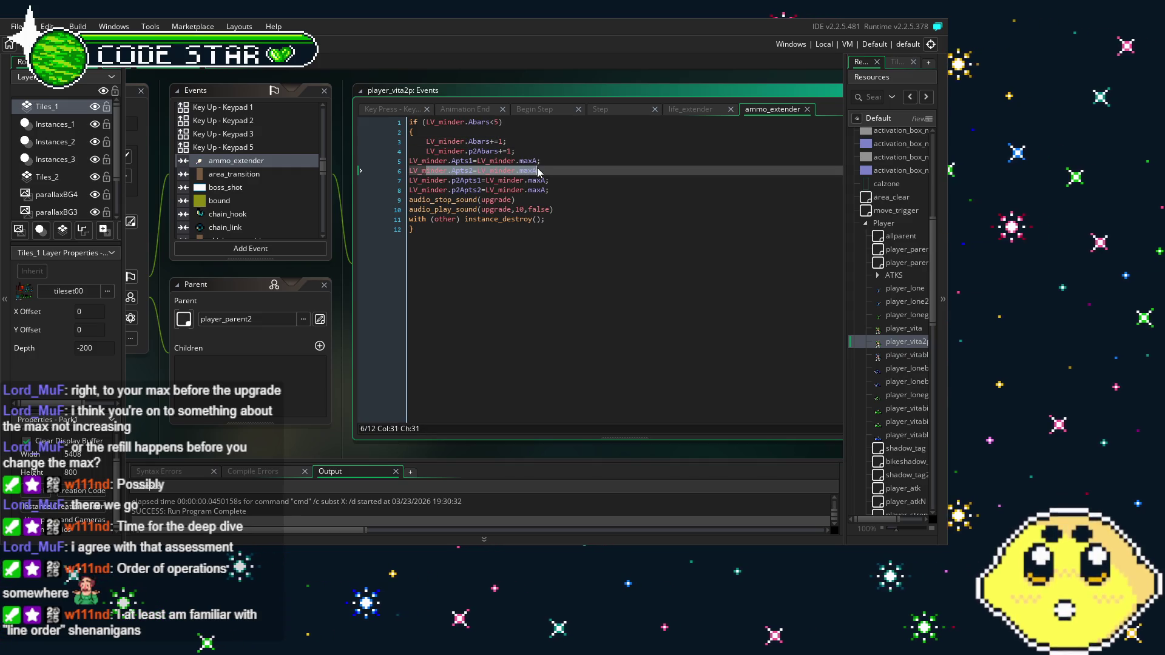
left_click(593, 234)
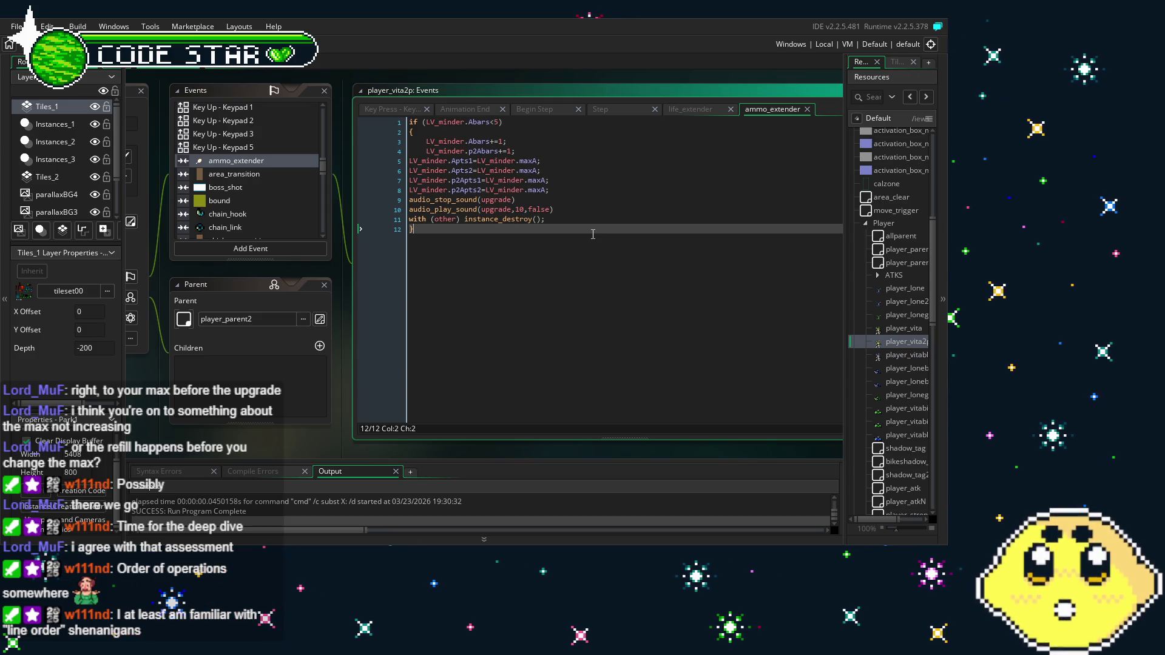
left_click_drag(520, 161, 574, 190)
left_click(574, 190)
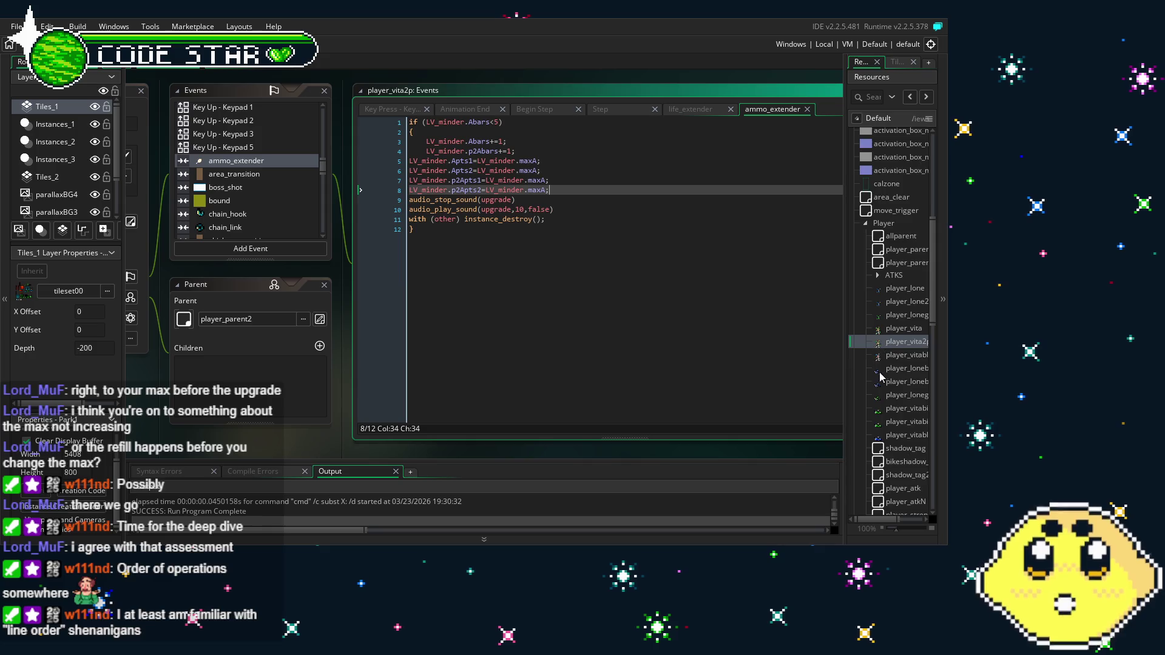
scroll(883, 413, "up", 6)
double_click(900, 201)
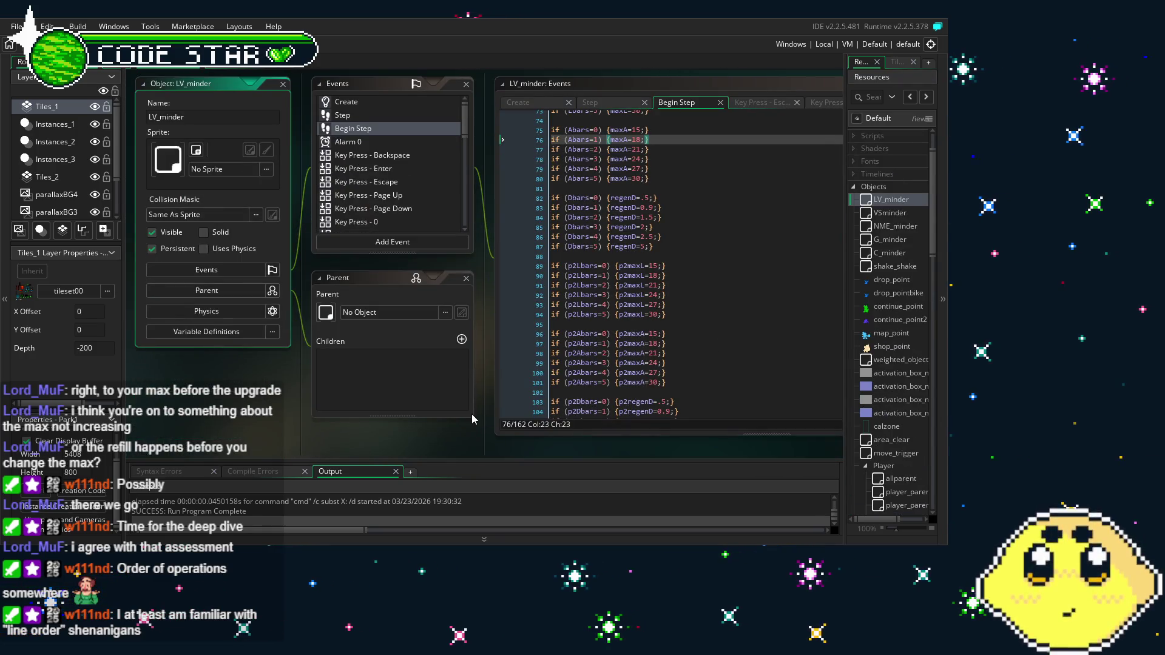
scroll(656, 367, "down", 2)
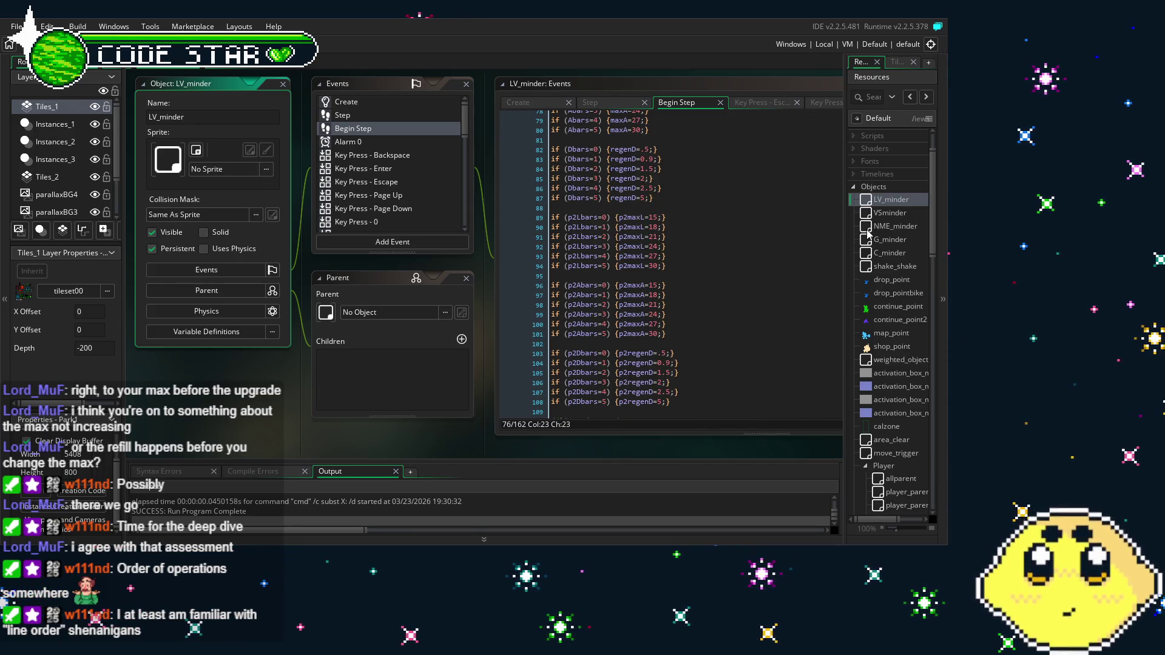
left_click_drag(488, 439, 461, 442)
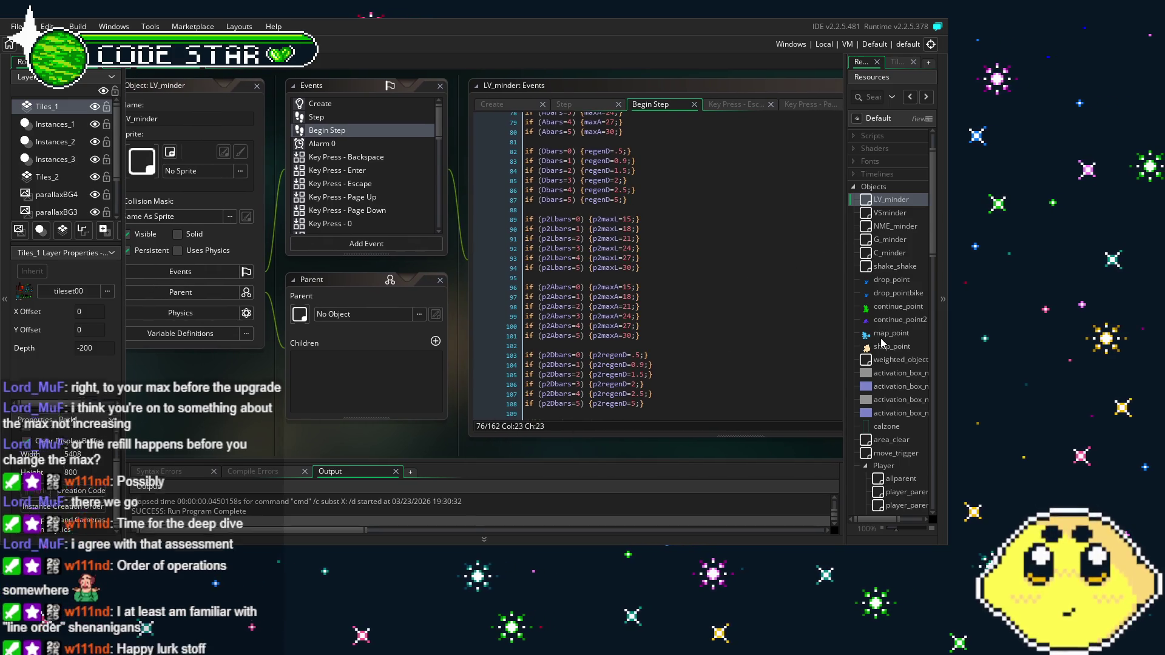
scroll(882, 343, "down", 3)
scroll(882, 342, "up", 3)
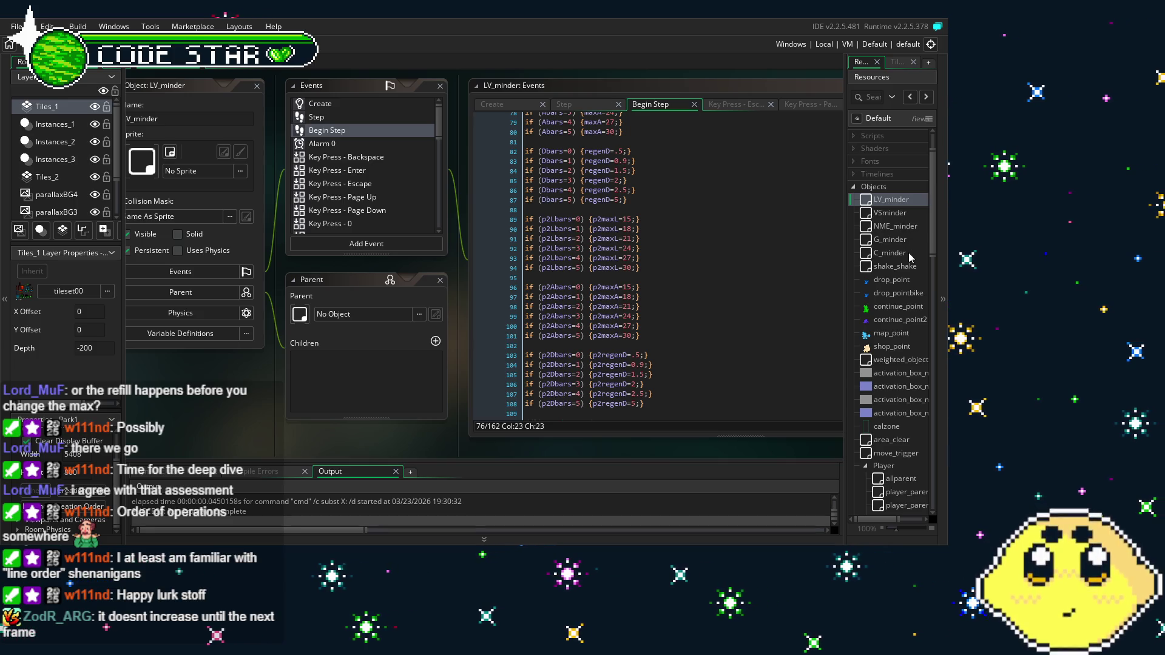
scroll(880, 407, "up", 2)
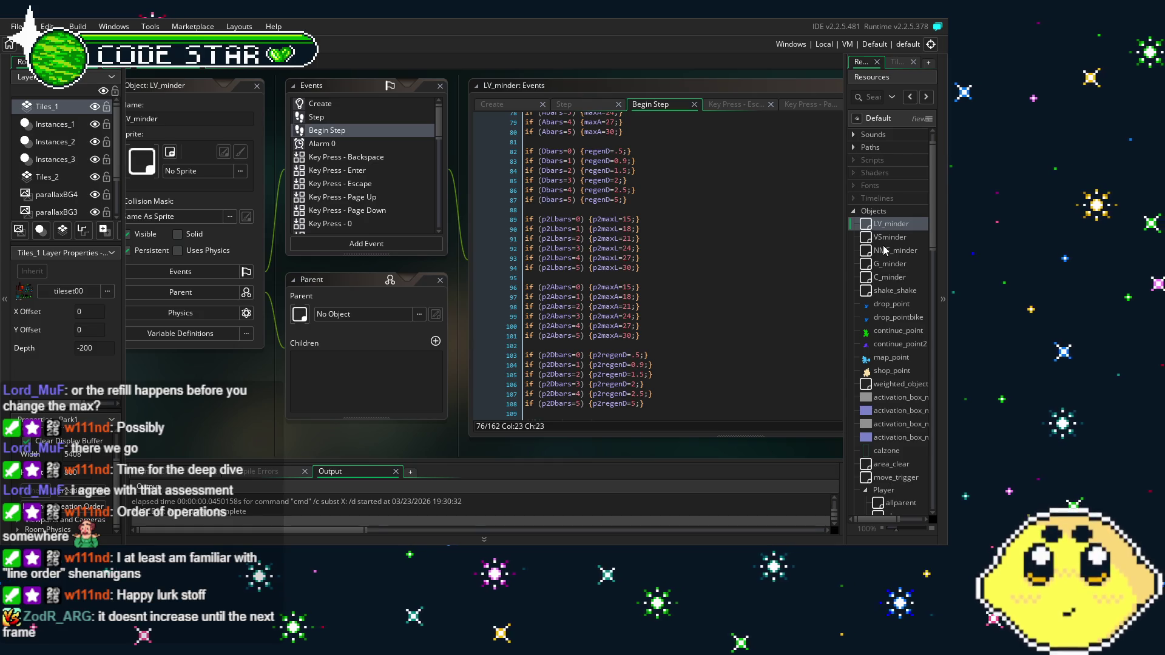
scroll(891, 359, "down", 6)
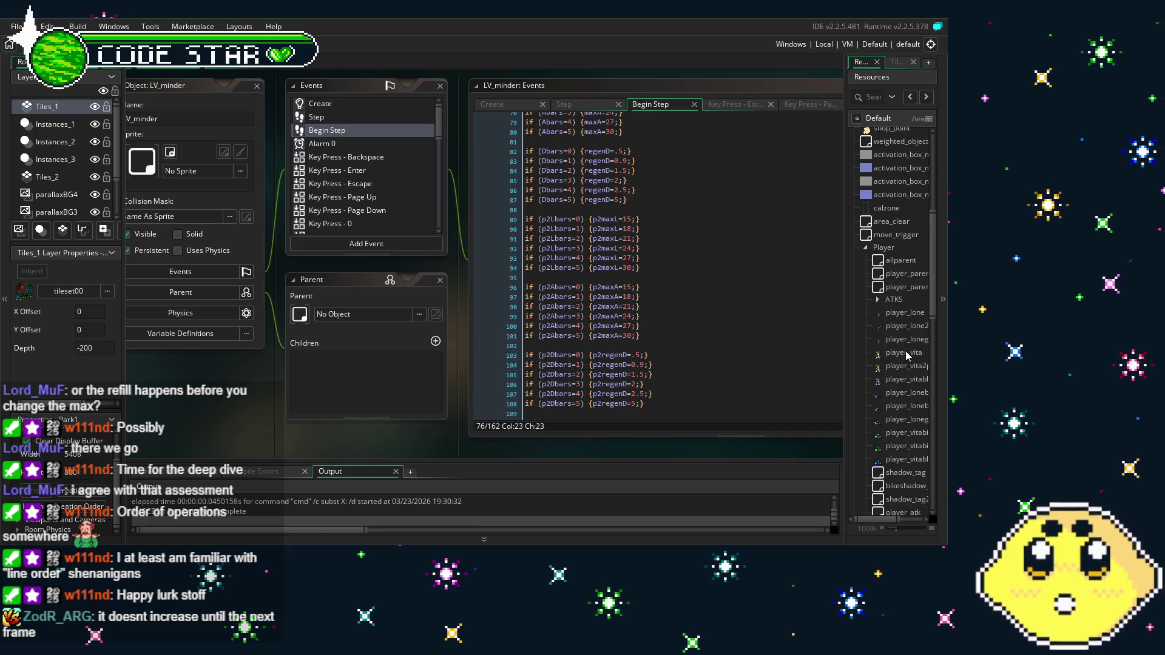
double_click(909, 364)
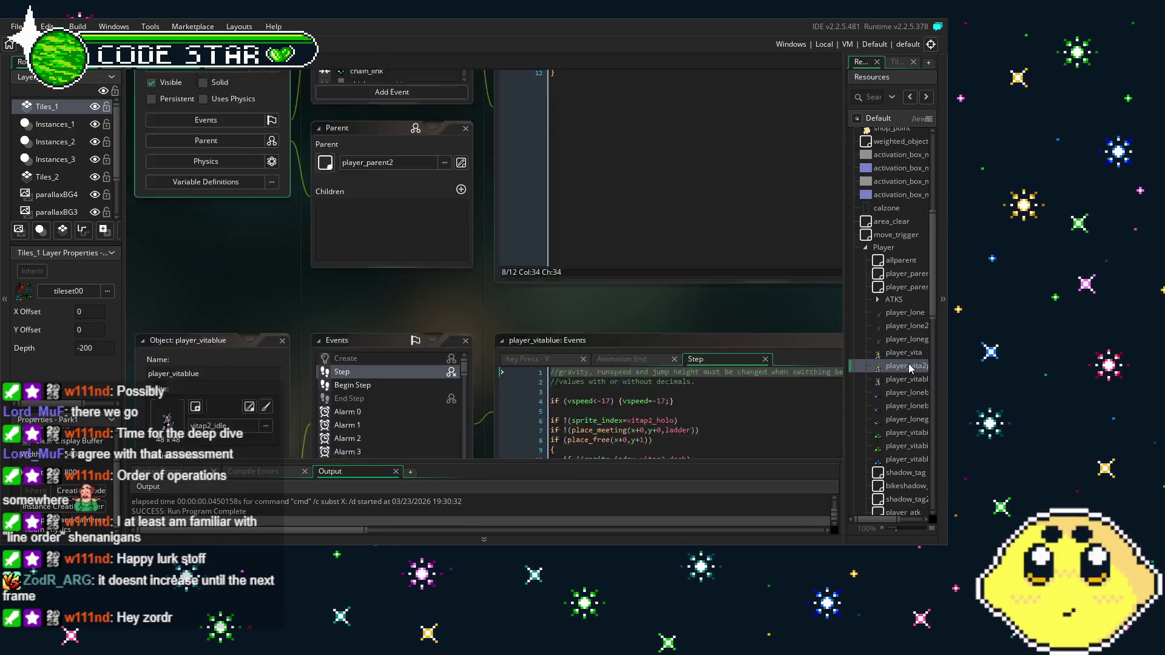
left_click(542, 331)
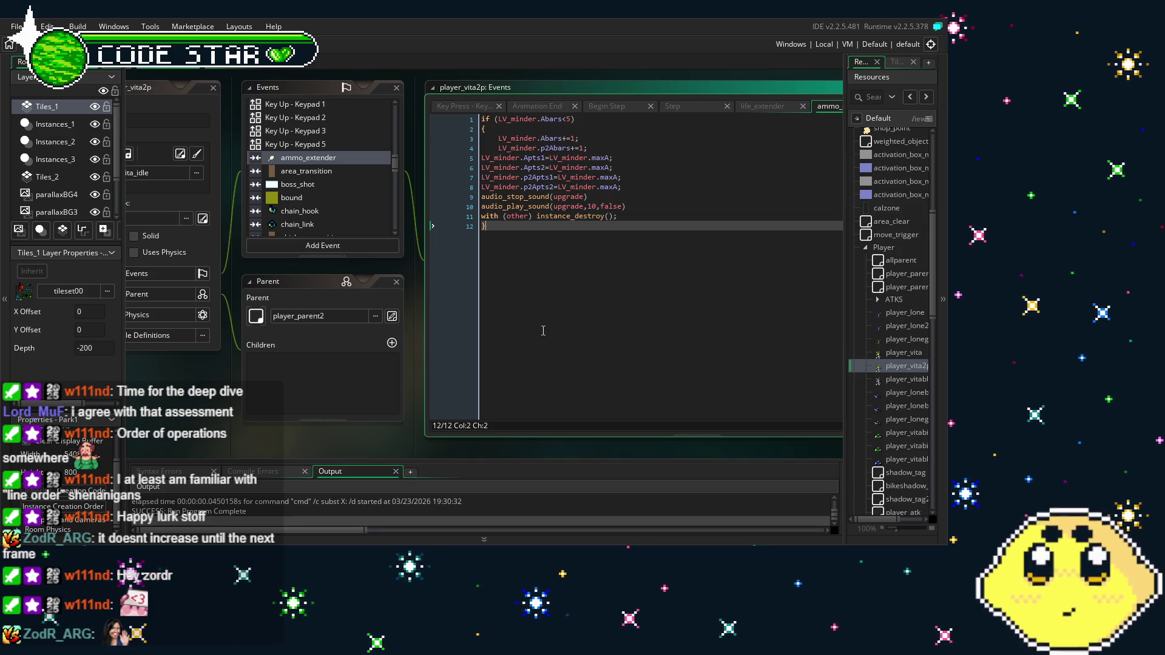
Append +3 to maxA on ammo lines 5–8 of ammo_extender, then save and run with F5
left_click(601, 177)
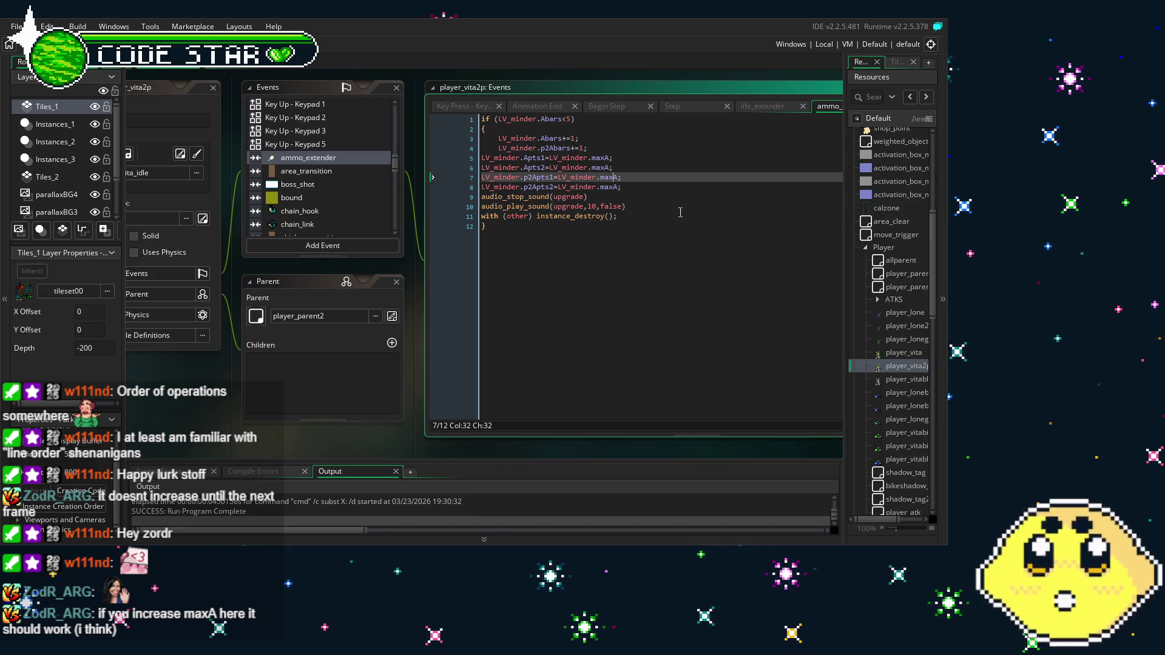
type("+1")
key("Down")
key("Left")
type("+3")
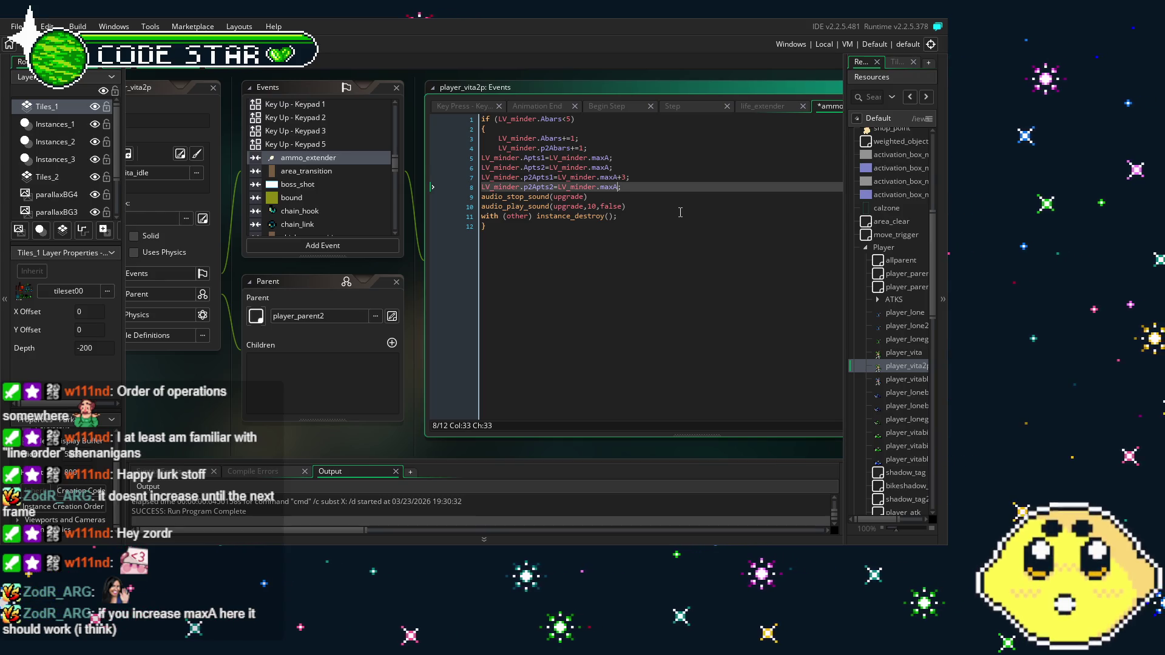
key("Up")
key("Up")
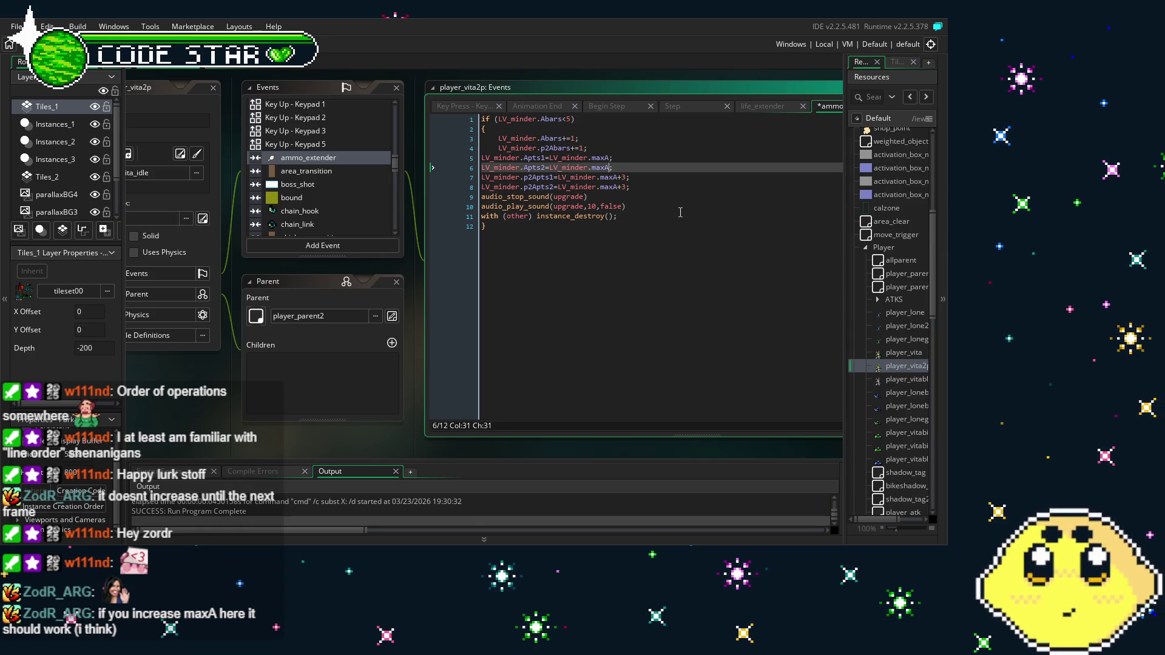
key("Left")
type("+3")
key("Up")
key("Left")
type("+")
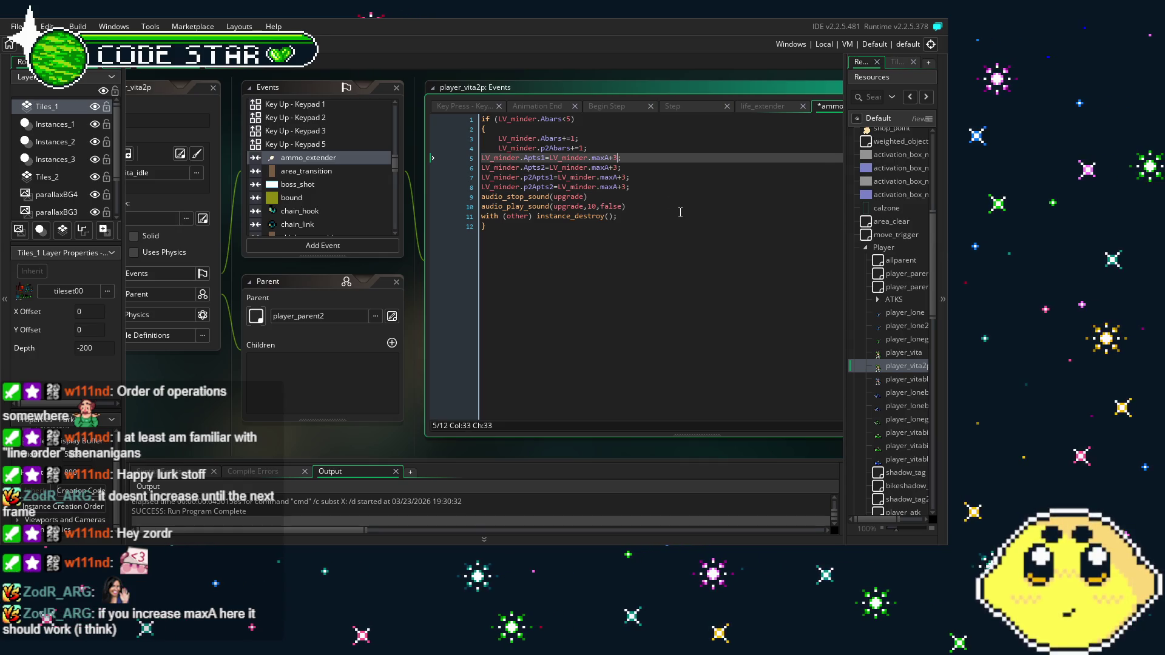
type("3")
key("Down")
key("Down")
key("Down")
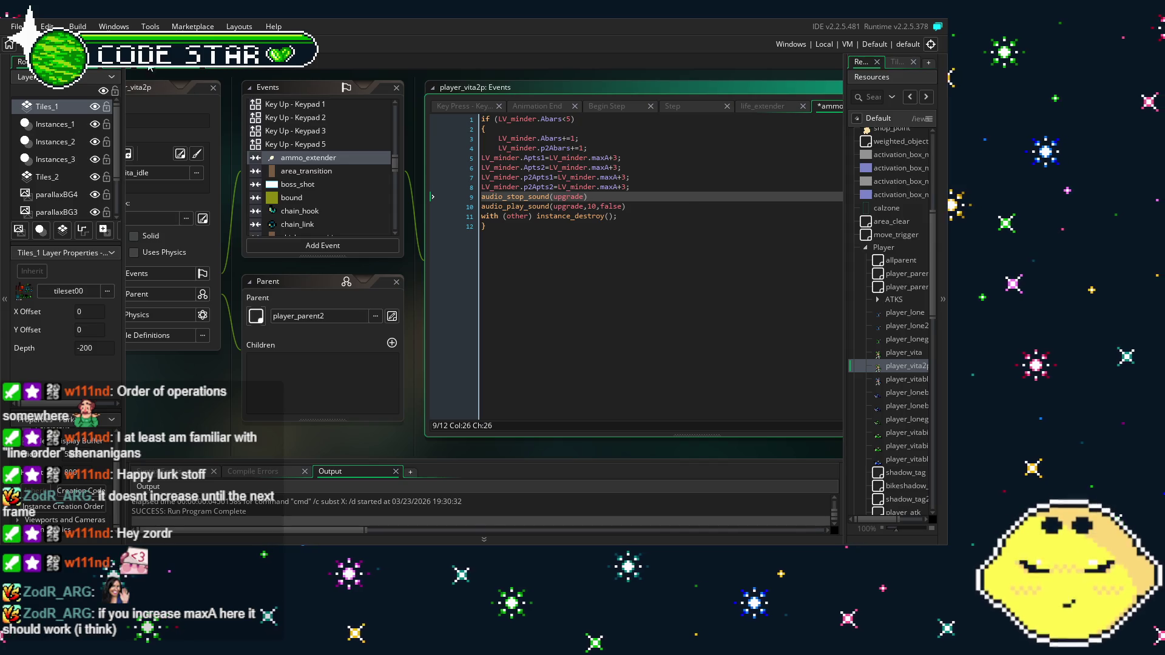
key("F5")
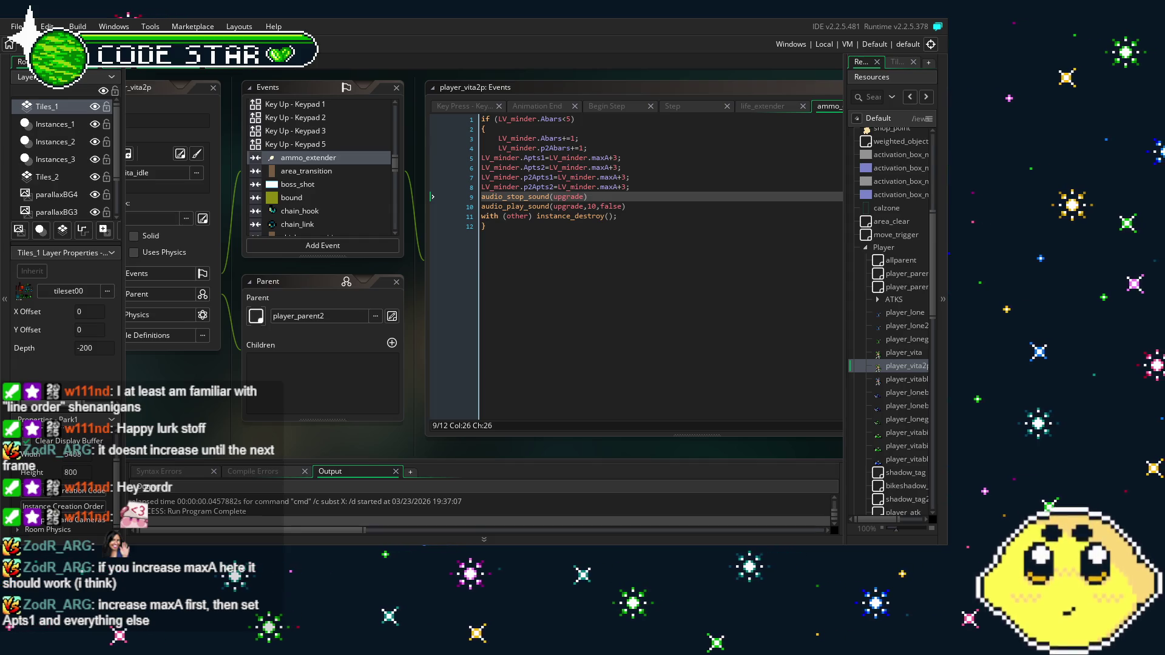
Remove the +3 from lines 5–8 so each reads plain maxA, and save the project
left_click(626, 186)
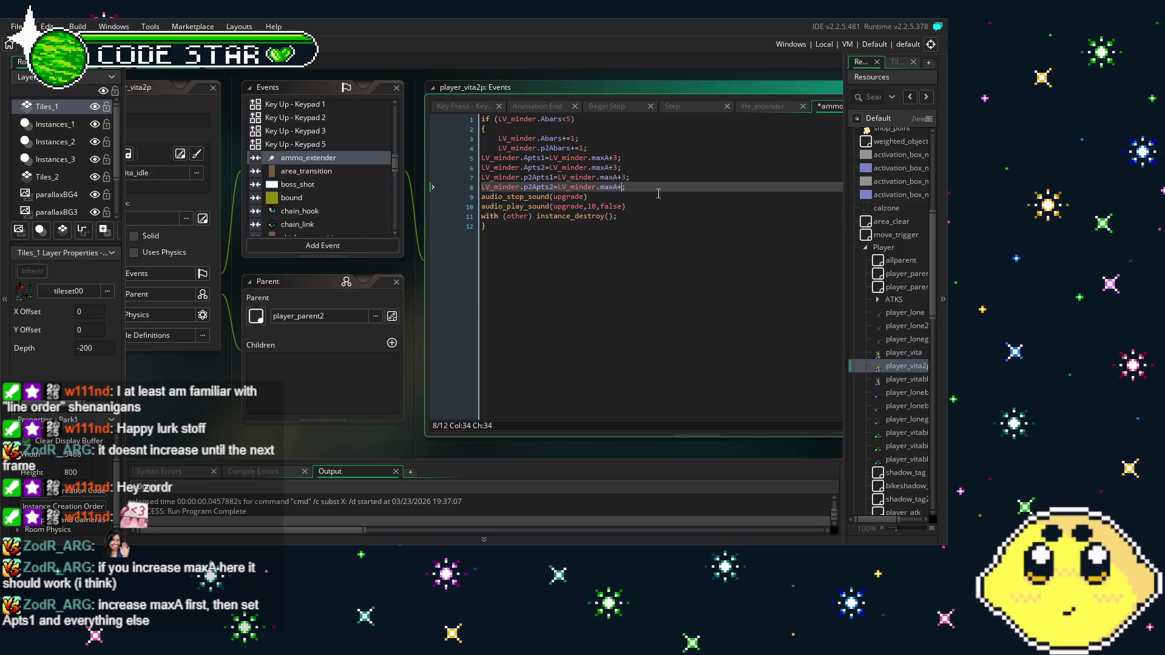
left_click(628, 178)
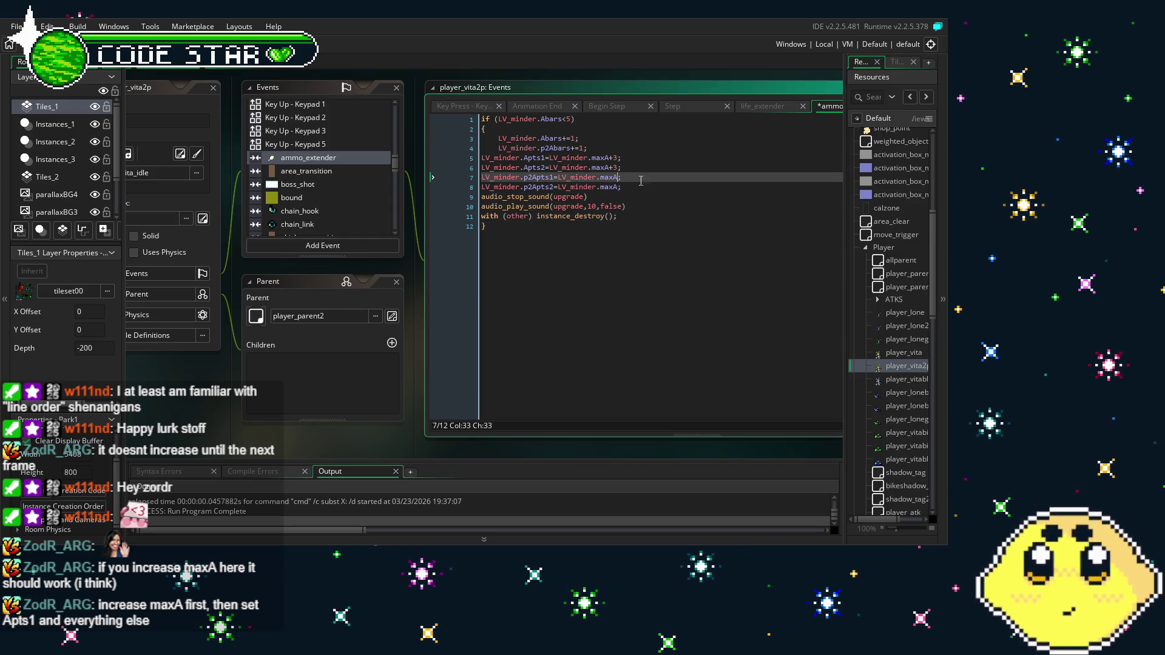
key("ctrl+space")
left_click(617, 168)
key("BackSpace")
left_click(619, 159)
key("BackSpace")
key("BackSpace")
left_click(657, 314)
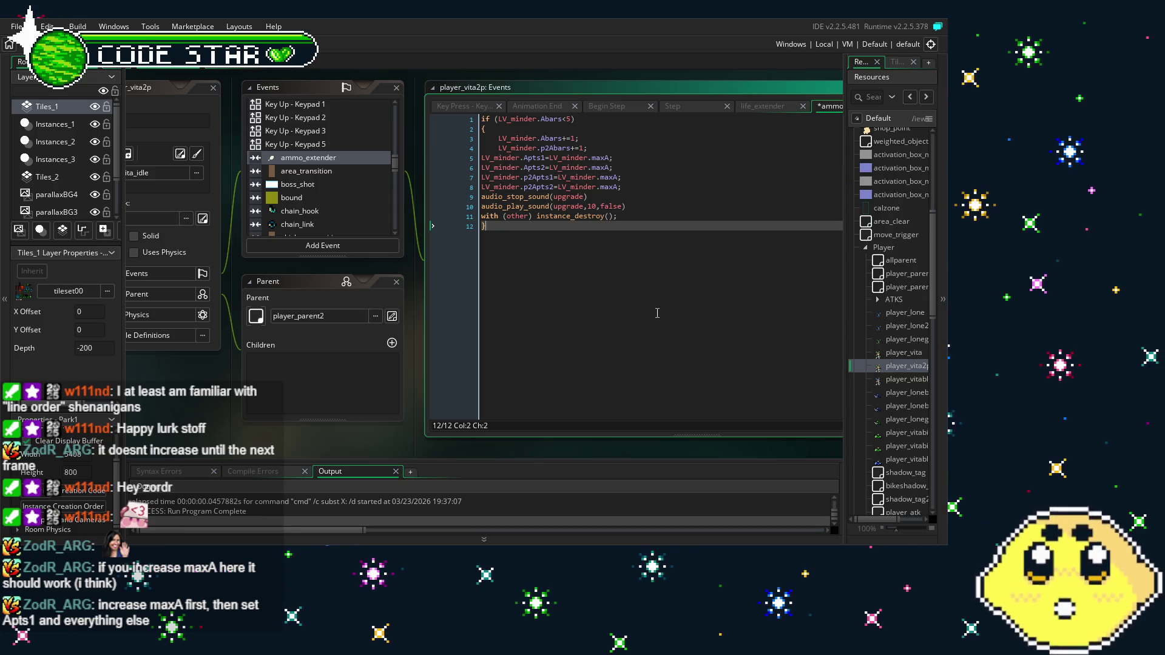
key("ctrl+s")
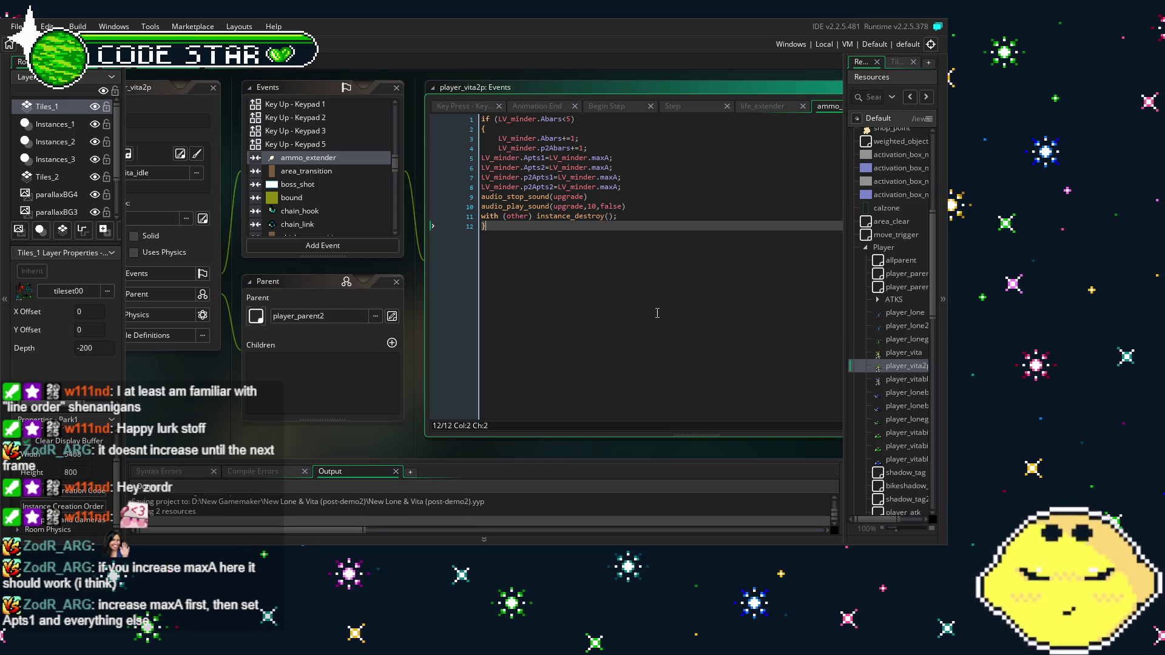
Select the four ammo assignment lines in ammo_extender
left_click(638, 189)
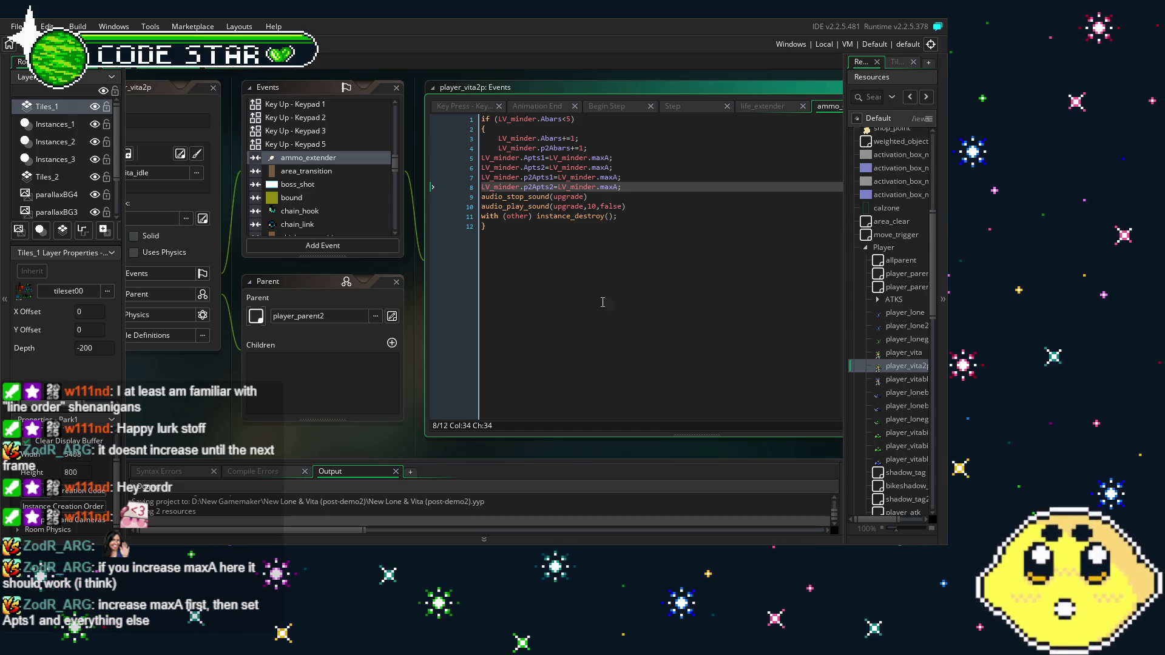
left_click(519, 330)
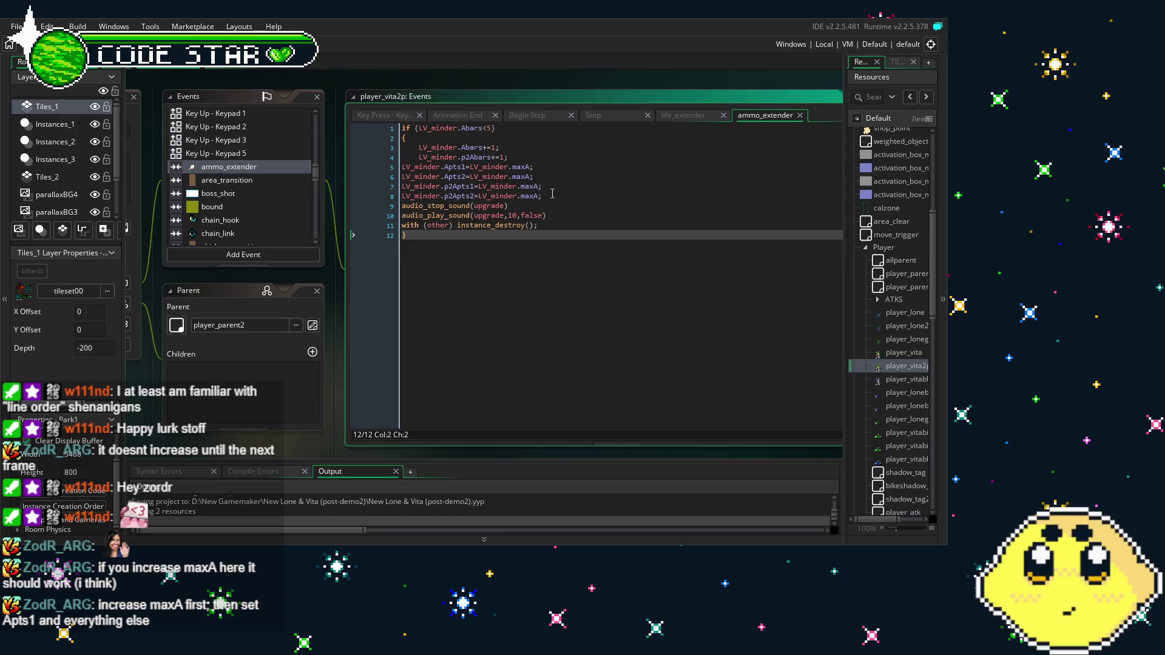
left_click_drag(553, 194, 381, 170)
key("ctrl+c")
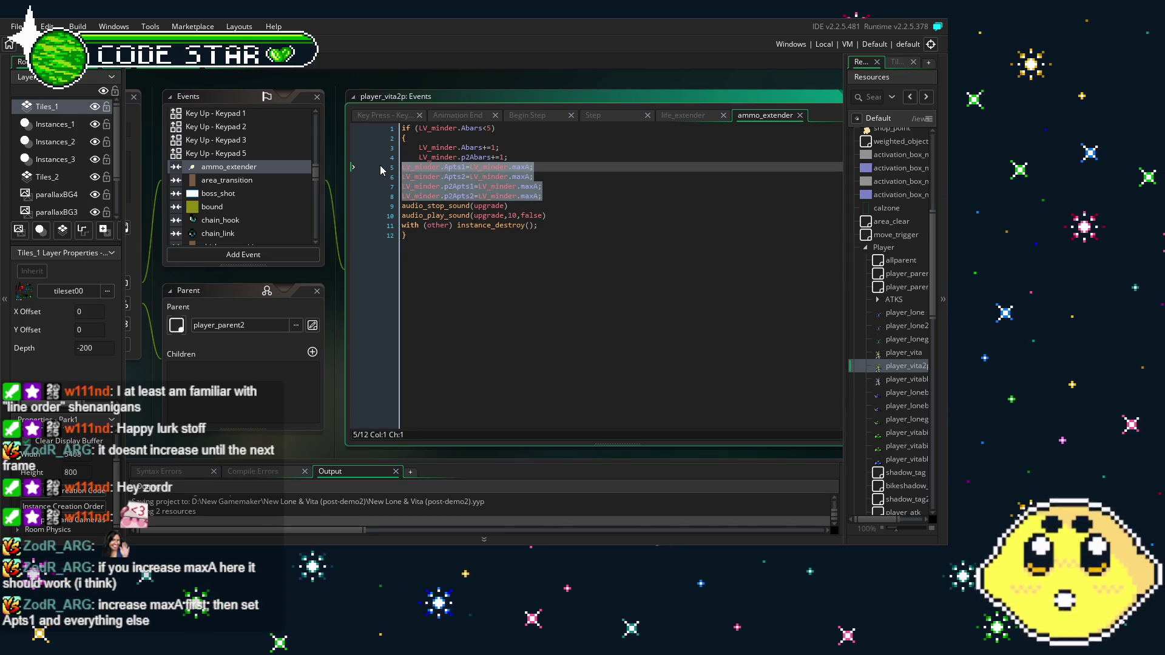
key("BackSpace")
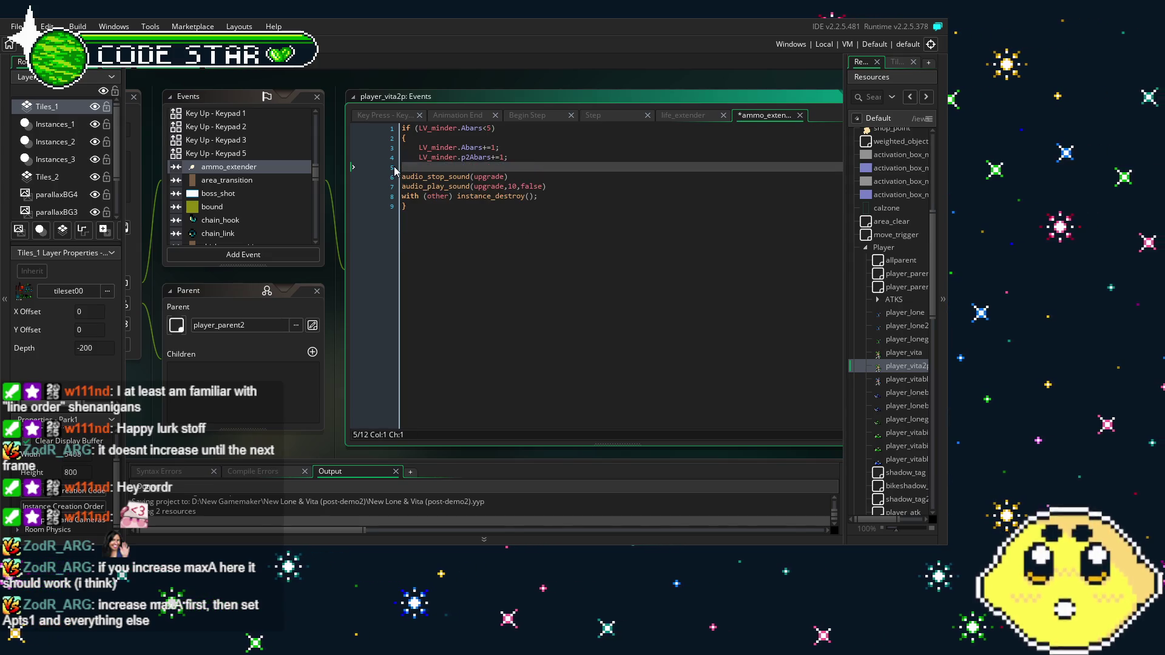
left_click(528, 216)
key("Return")
key("Return")
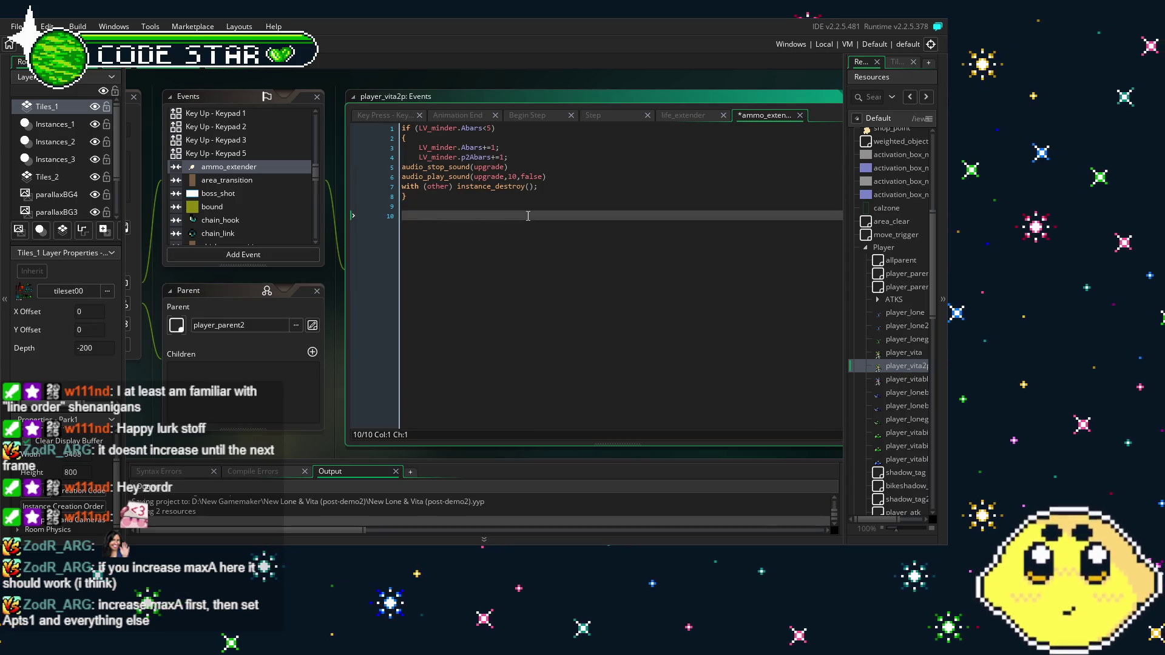
key("ctrl+v")
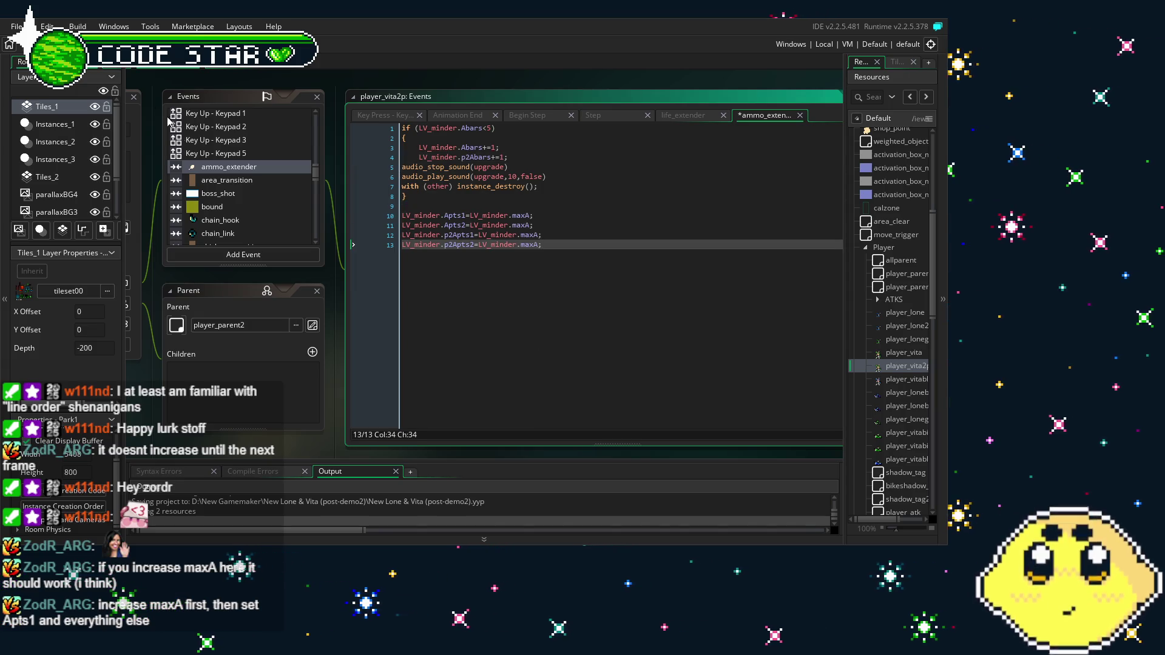
key("ctrl+s")
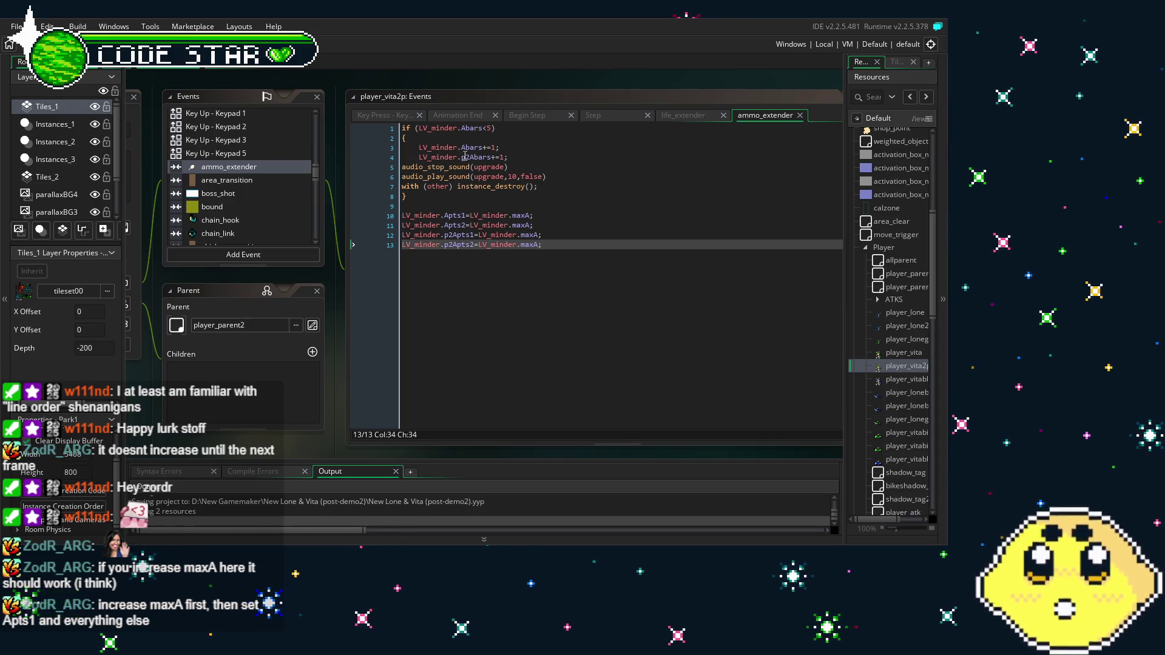
left_click(480, 128)
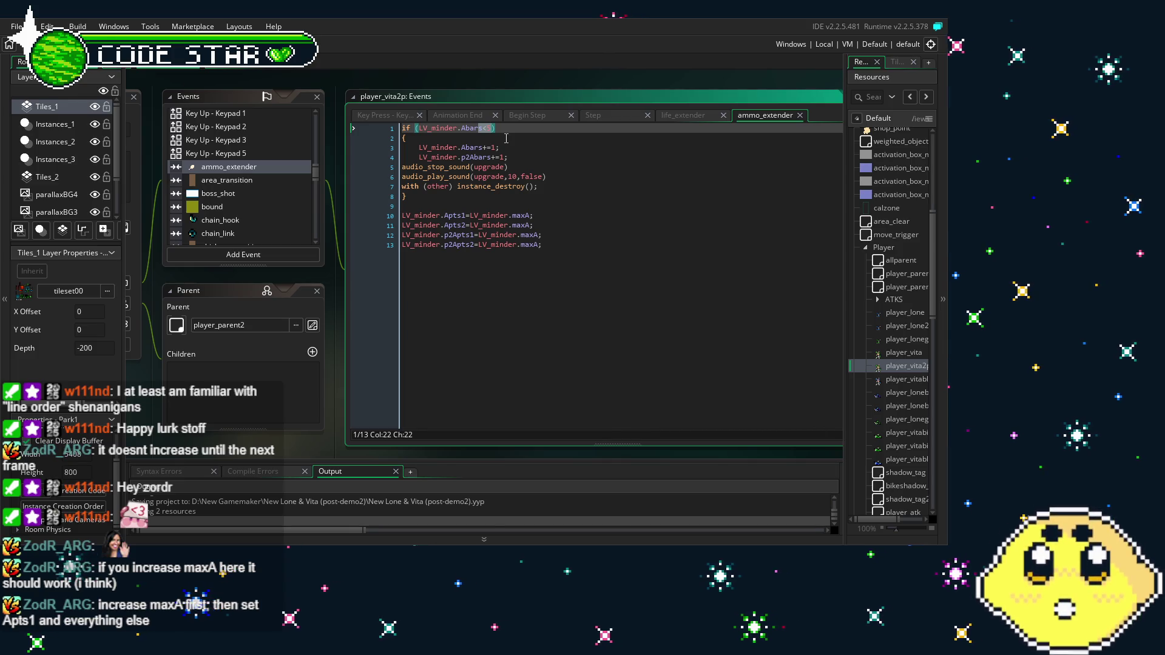
left_click(506, 138)
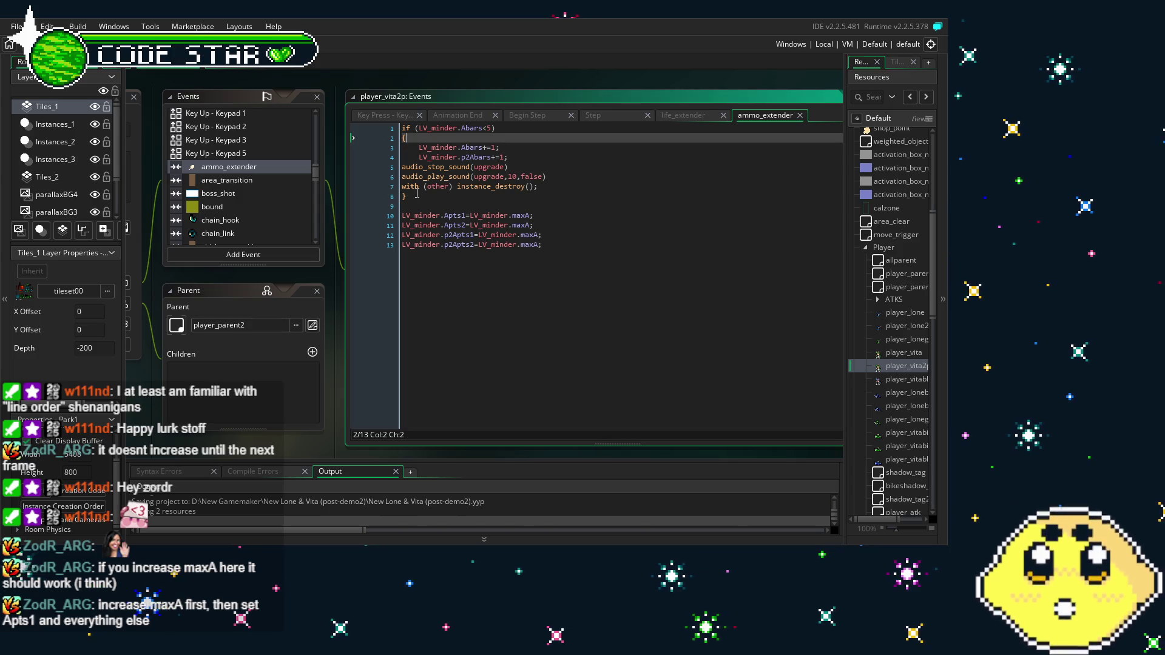
left_click_drag(415, 193, 375, 131)
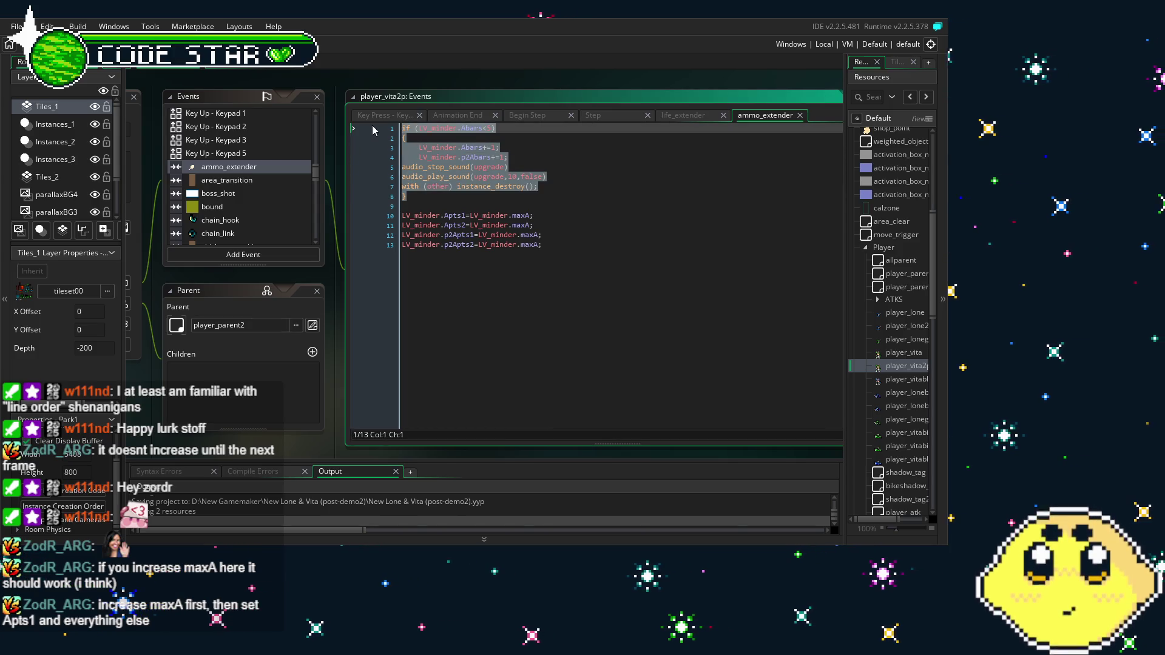
left_click(469, 225)
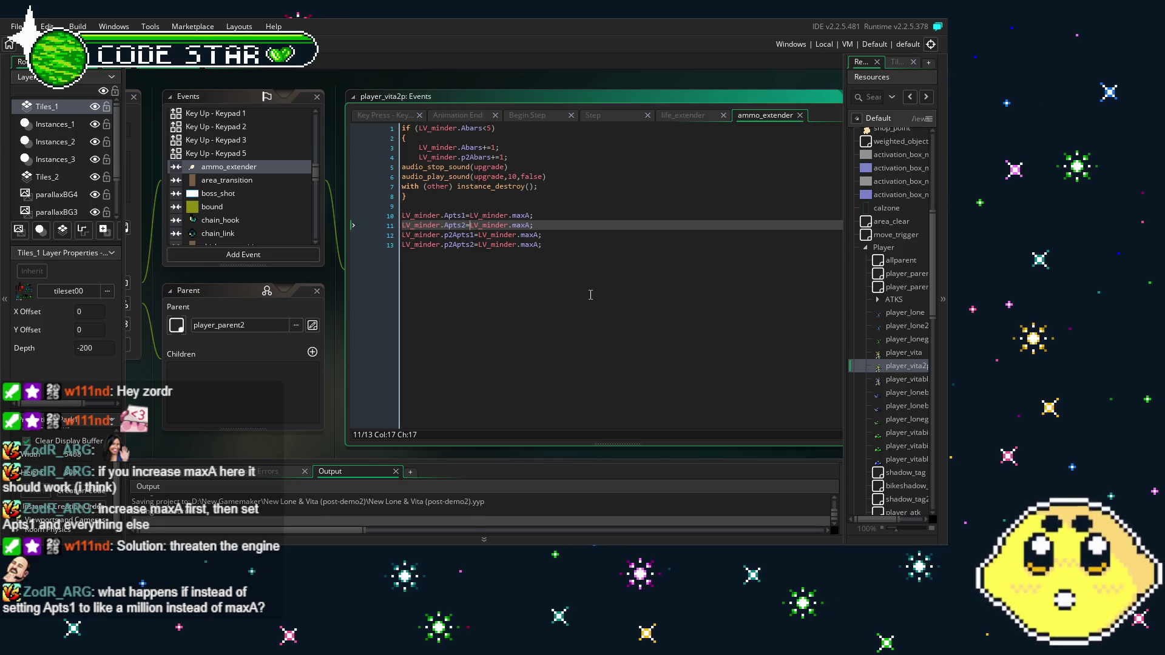
left_click(546, 213)
Replace LV_minder.maxA with 100000 on the Apts1 line (line 10)
key("BackSpace")
key("BackSpace")
key("BackSpace")
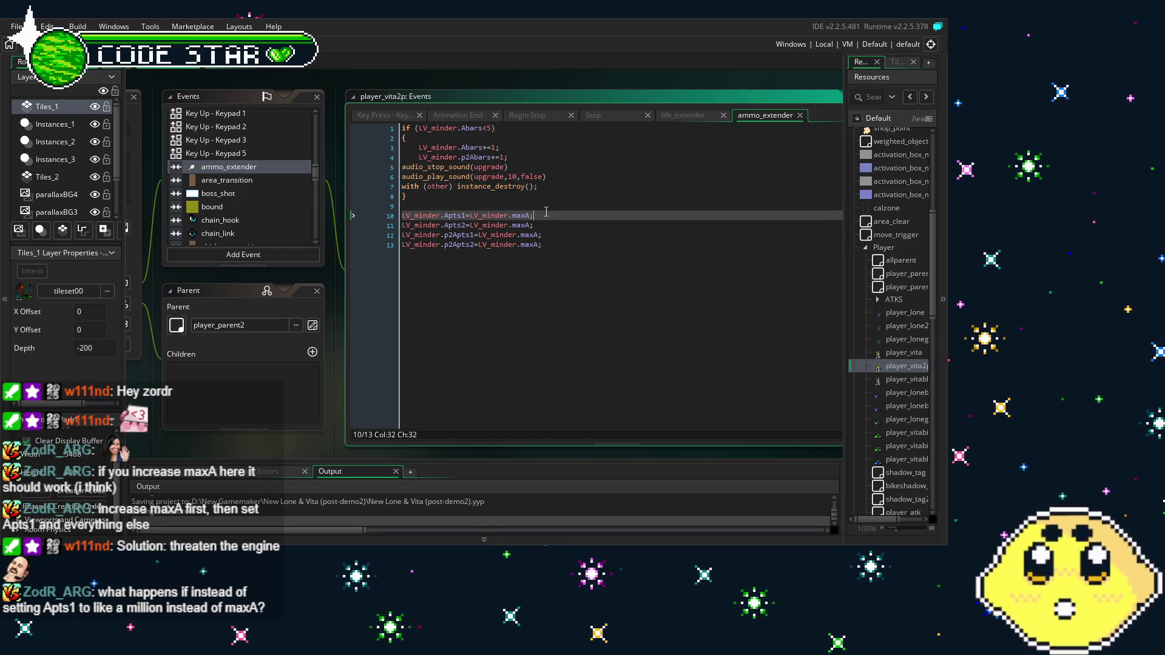
type("10000")
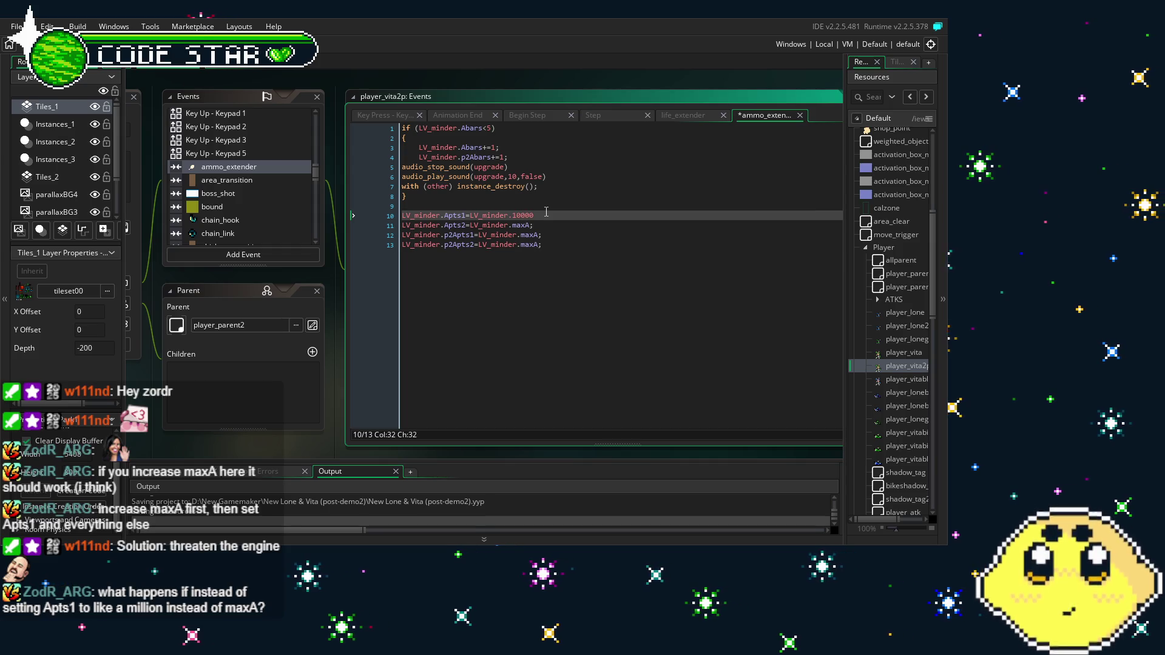
type("0")
key("Down")
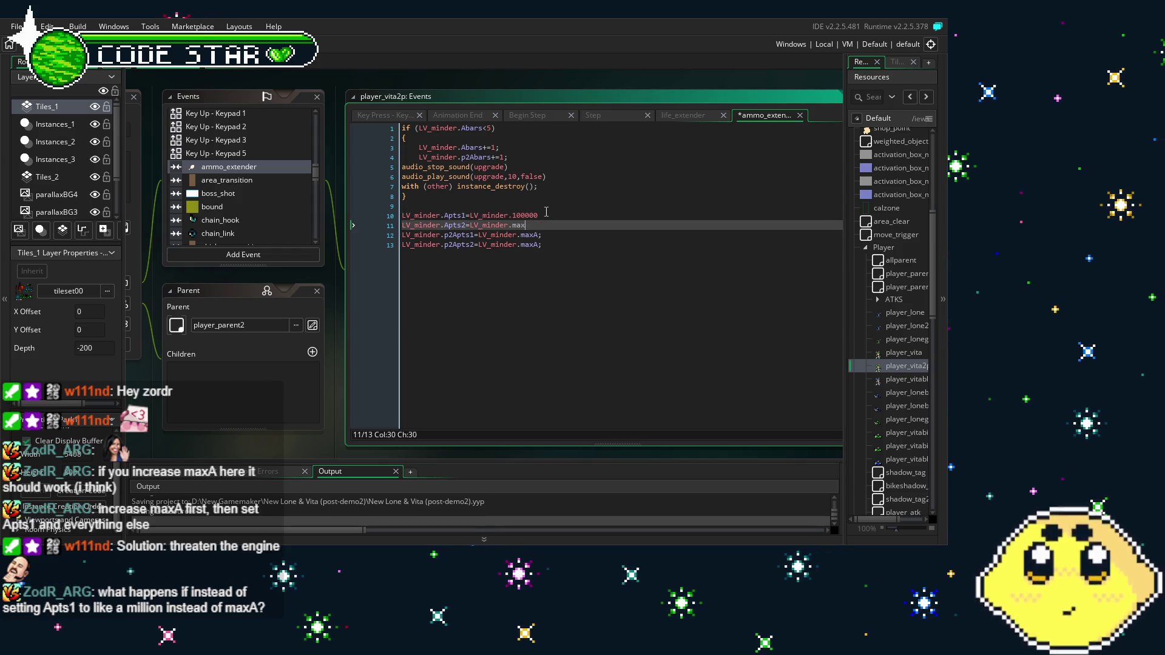
key("BackSpace")
key("BackSpace")
key("BackSpace")
type("10000")
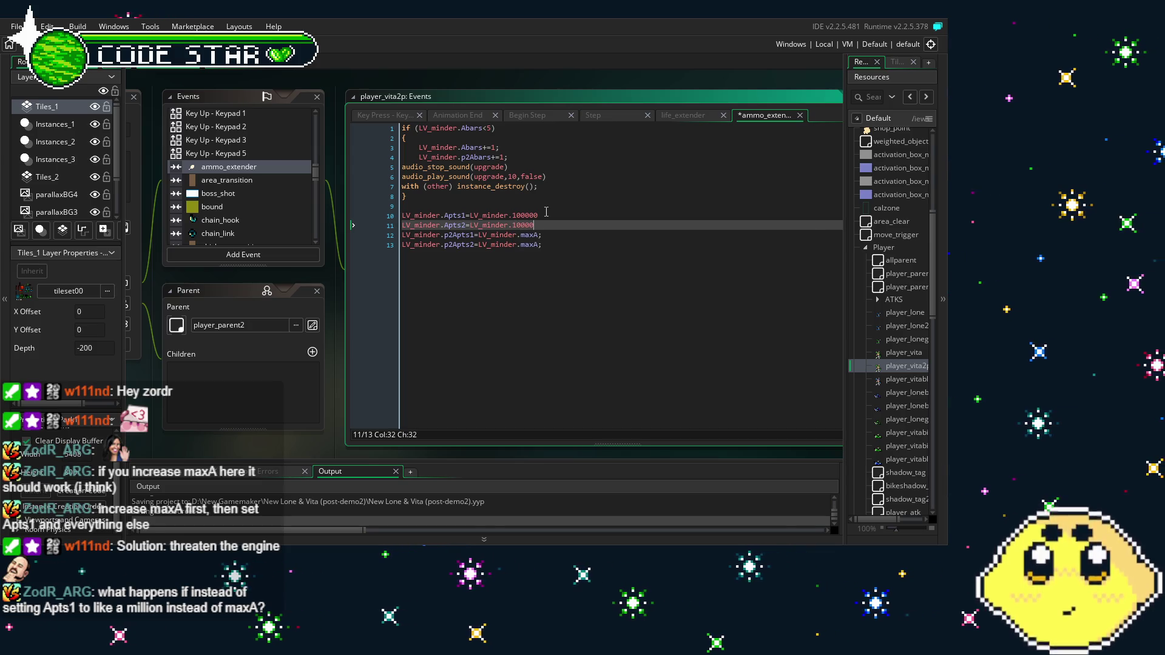
left_click(513, 215)
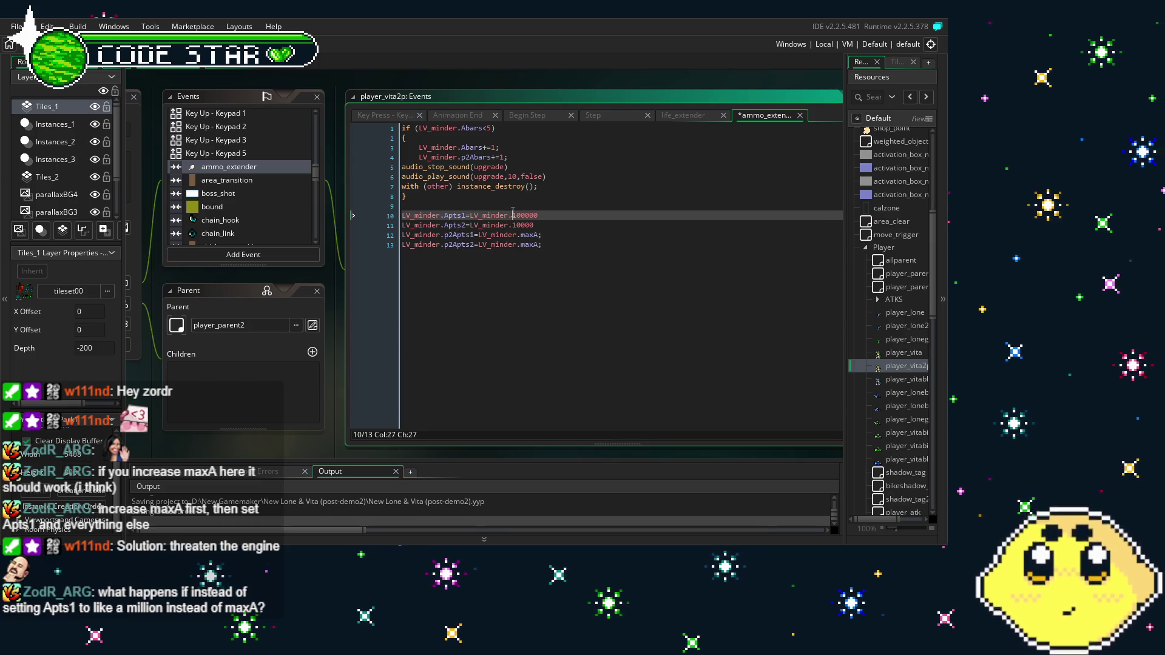
key("BackSpace")
key("BackSpace")
key("BackSpace")
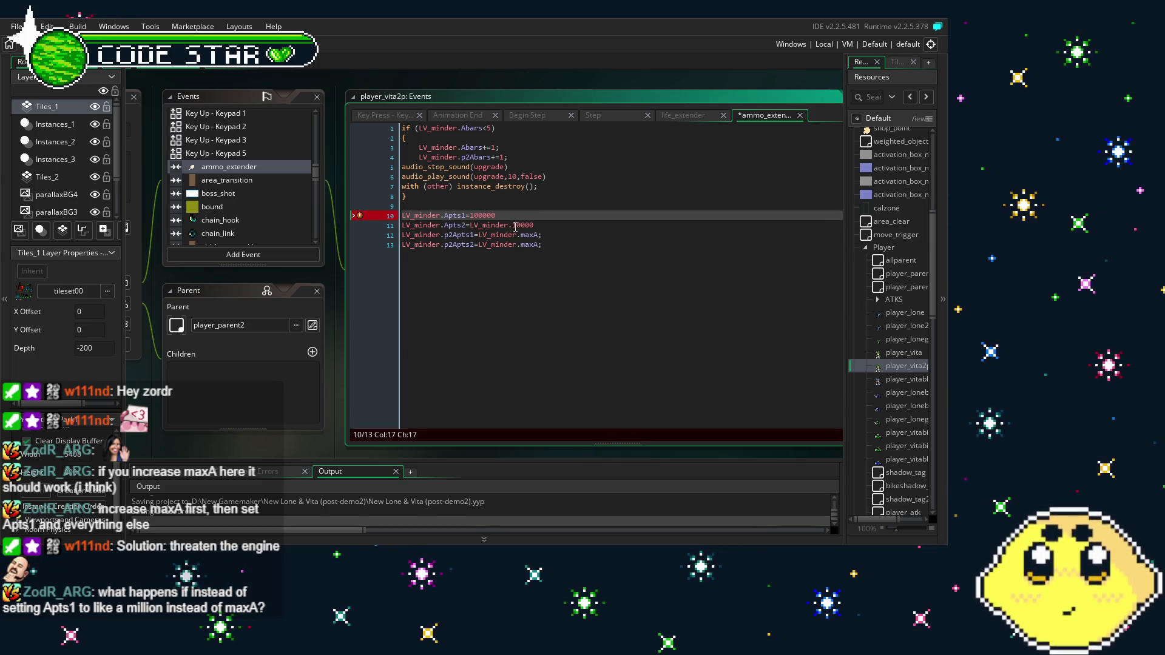
Delete the old LV_minder.maxA values from the Apts2, p2Apts1 and p2Apts2 lines
left_click_drag(535, 226, 473, 226)
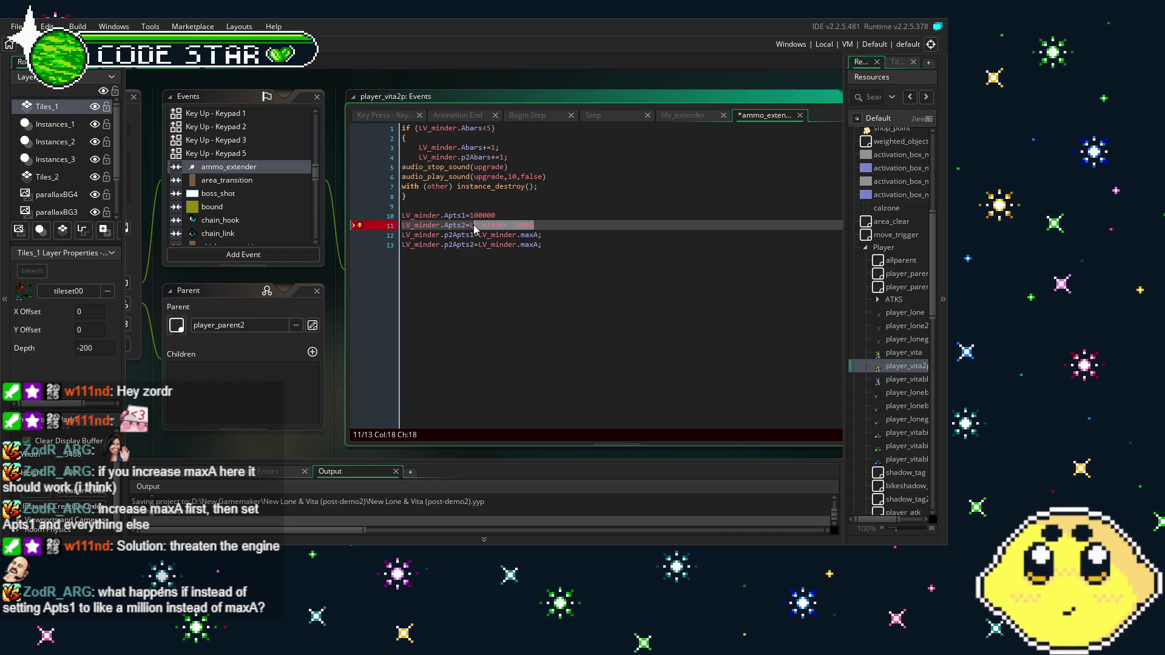
key("BackSpace")
key("BackSpace")
left_click_drag(557, 239, 479, 245)
key("BackSpace")
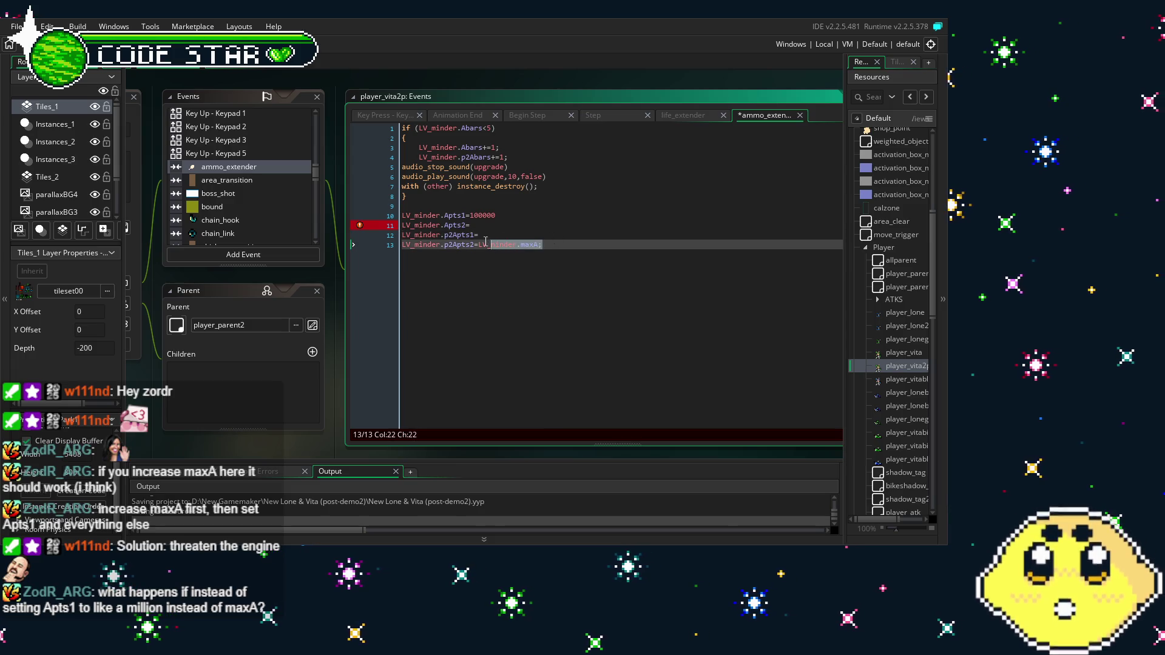
key("BackSpace")
End line 10 with a semicolon, copy 100000 to lines 11–13, then build and run with F5
left_click(510, 215)
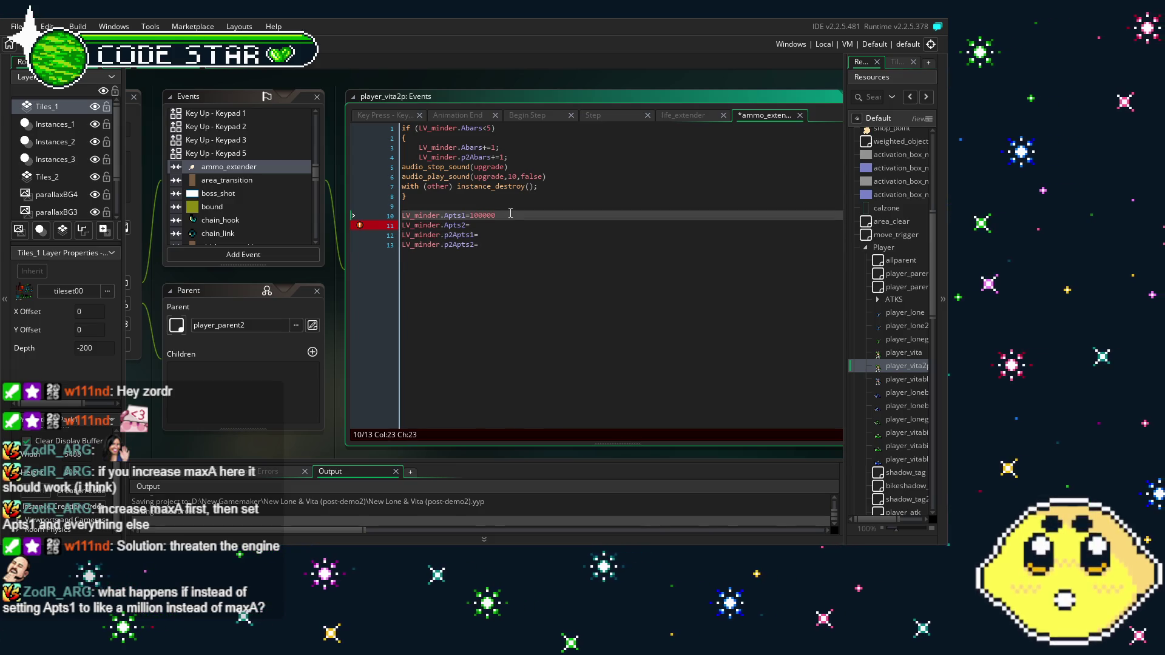
type(";")
left_click_drag(510, 215, 459, 217)
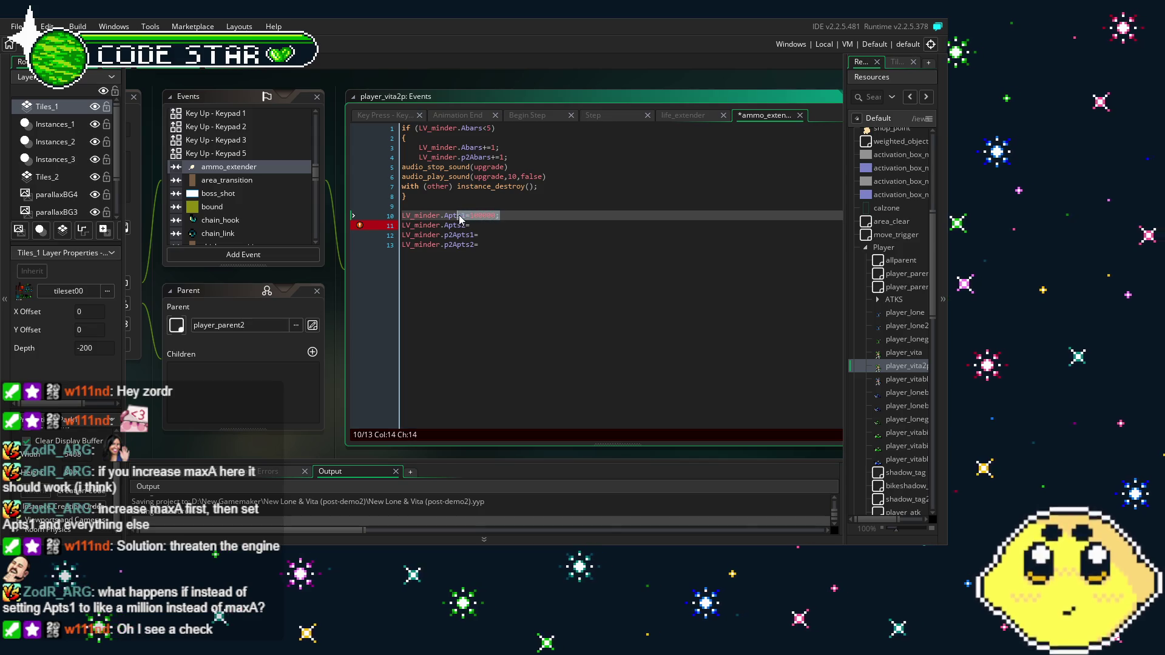
left_click(490, 225)
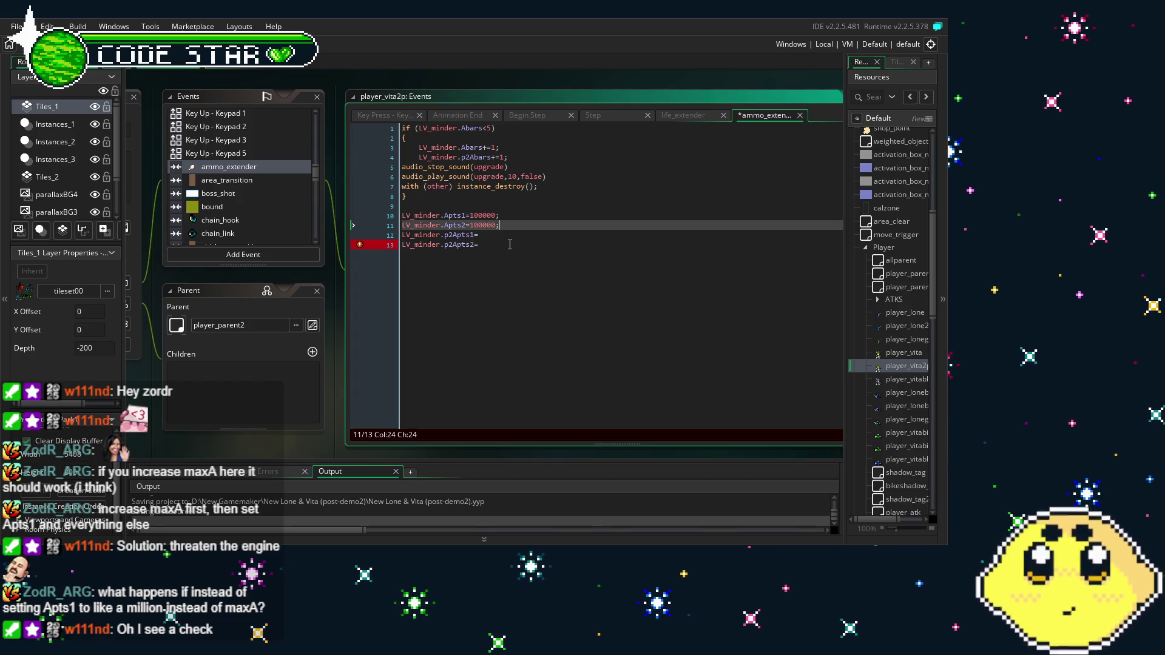
left_click(492, 237)
left_click(515, 244)
type("100000;")
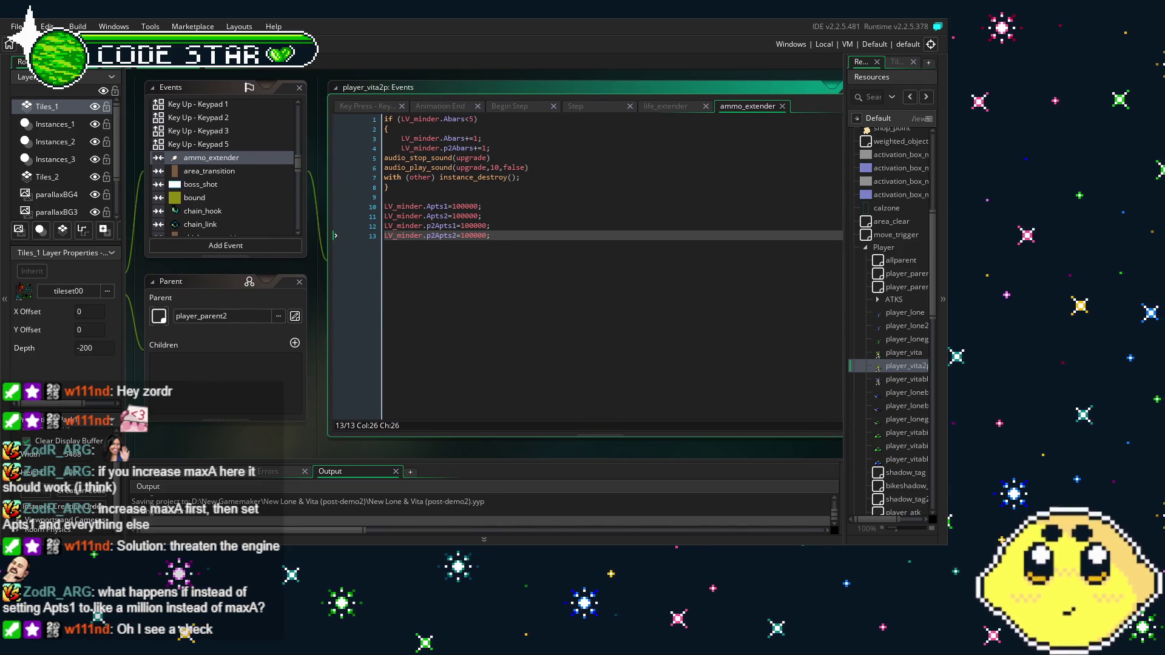
key("F5")
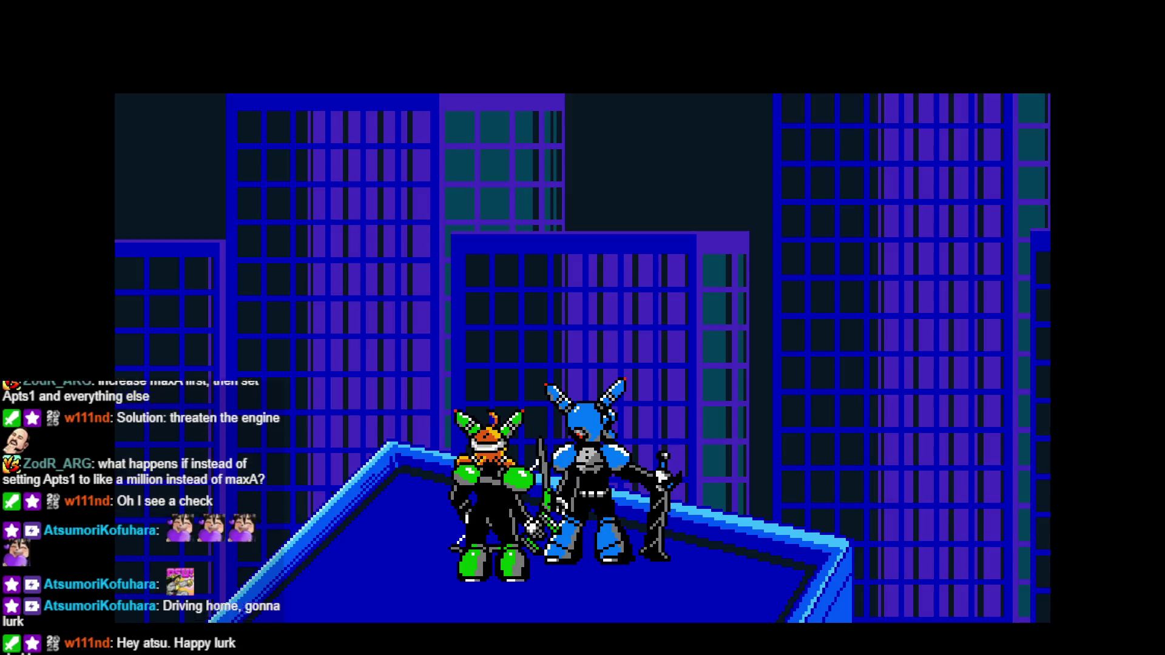
Skip the intro and start a CO-OP game from the mode menu
key("Return")
key("Return")
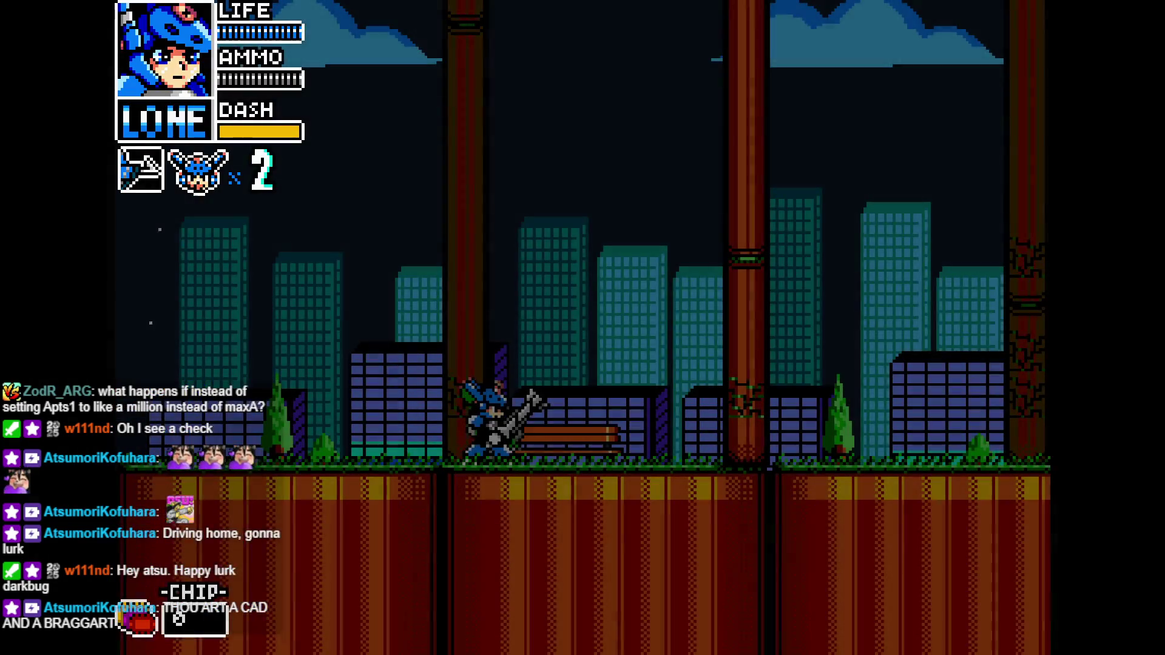
key("Escape")
key("Down")
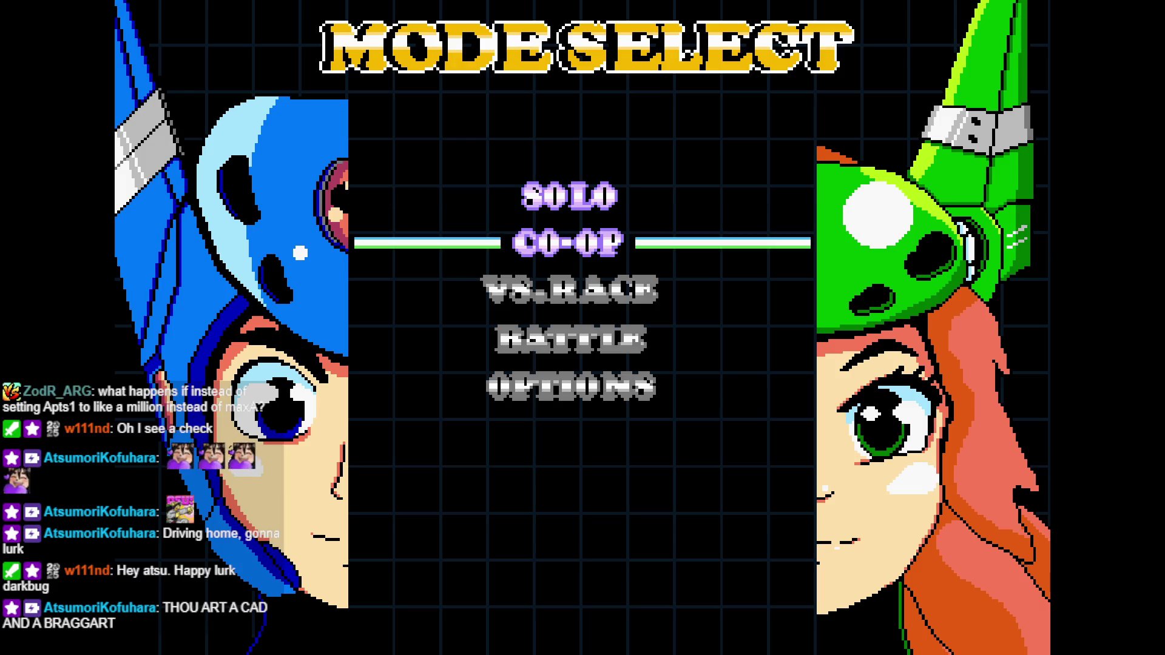
key("Return")
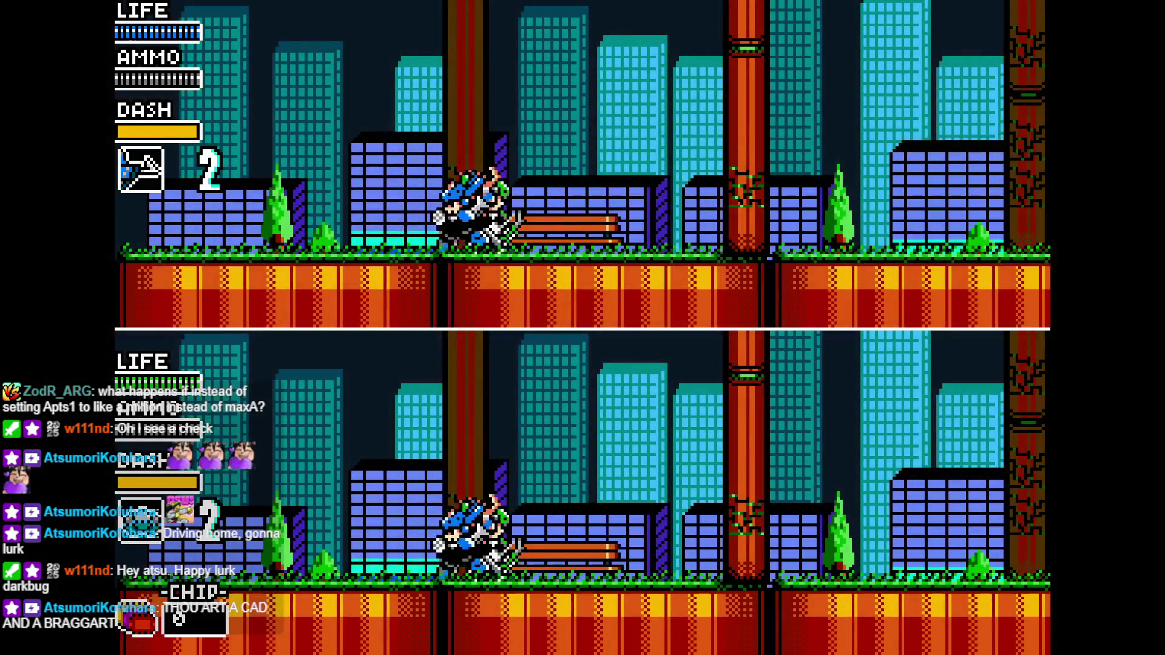
Move the characters right, jumping onto and off the bamboo stalk toward the rings
key("Left")
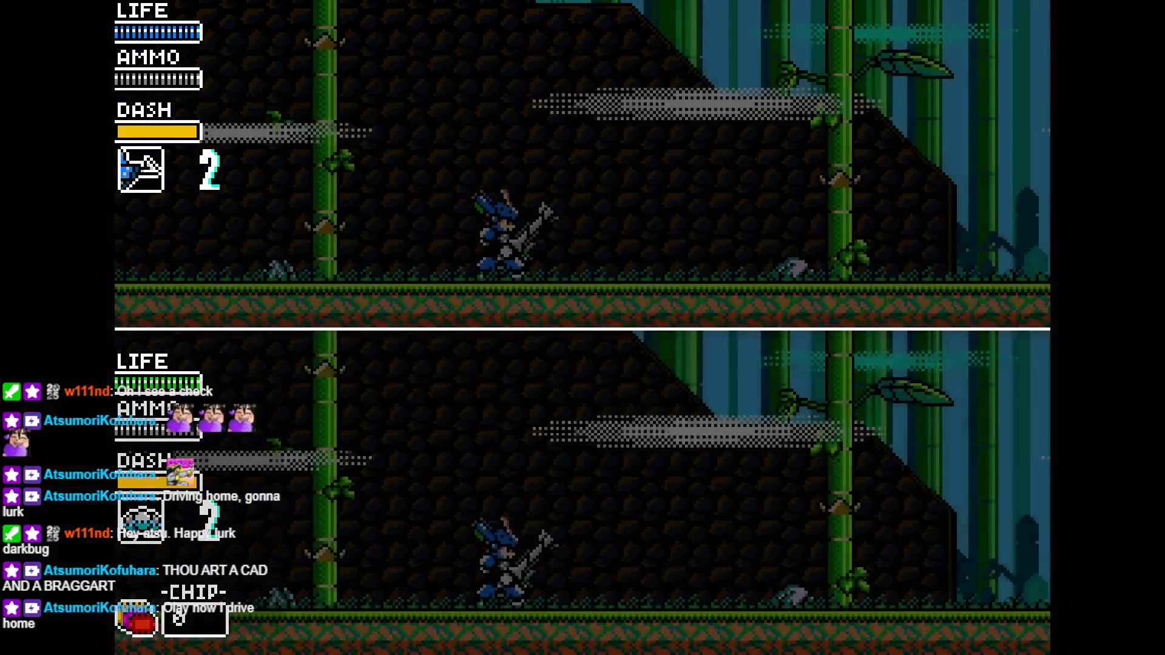
key("Right")
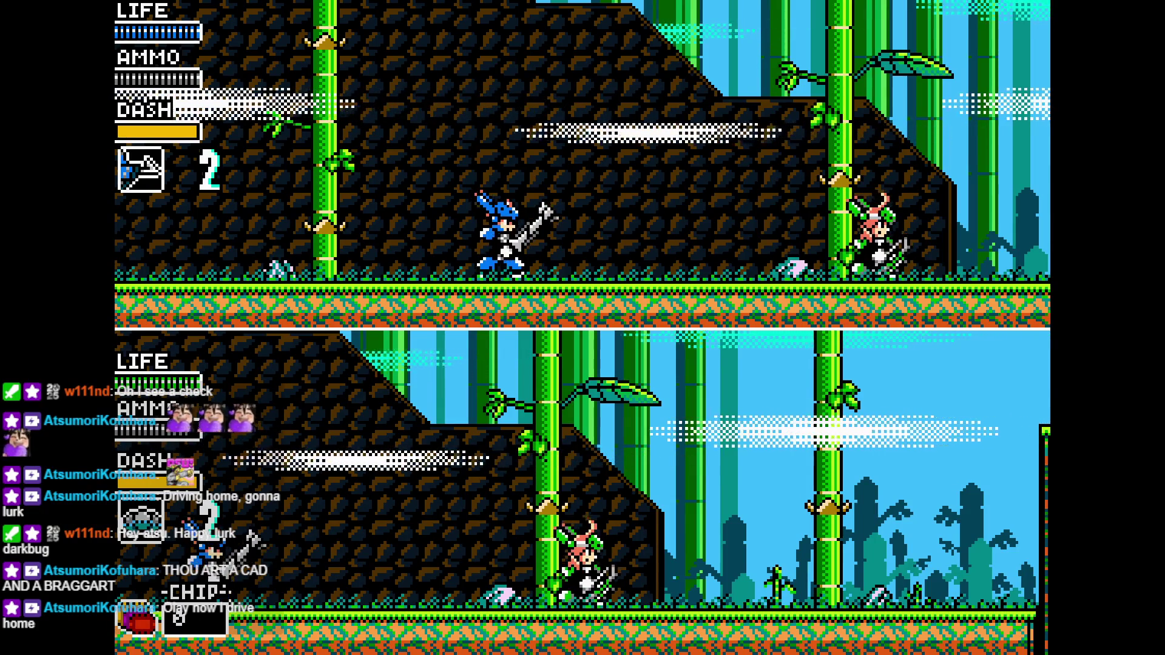
key("Right")
key("space")
key("Right")
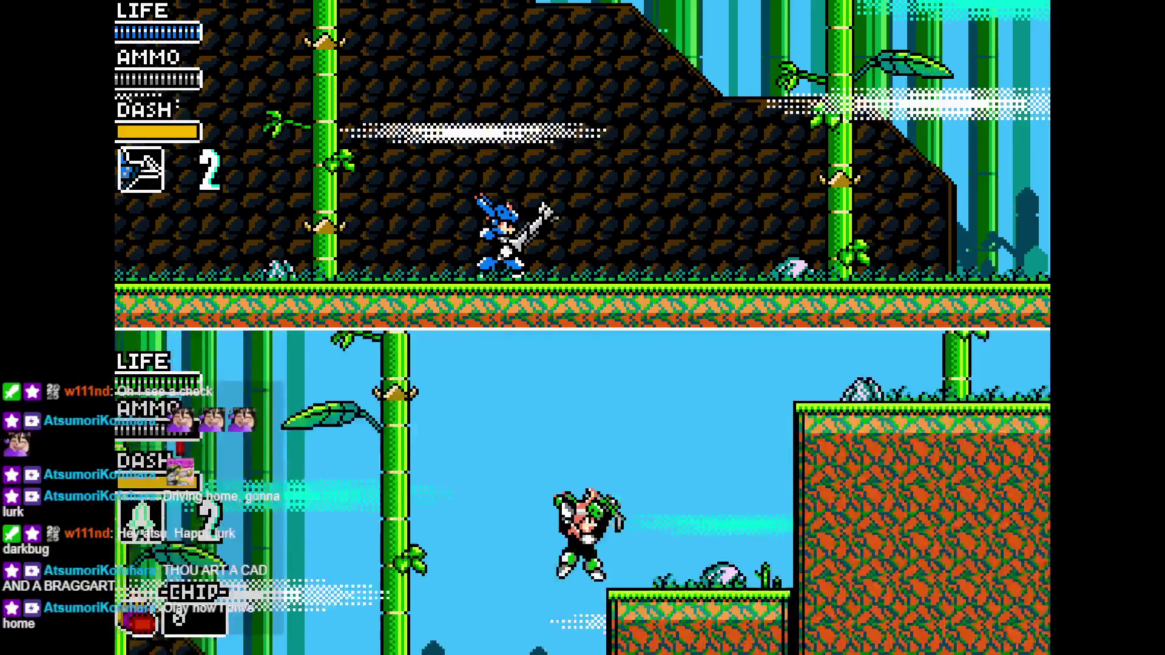
key("space")
key("Right")
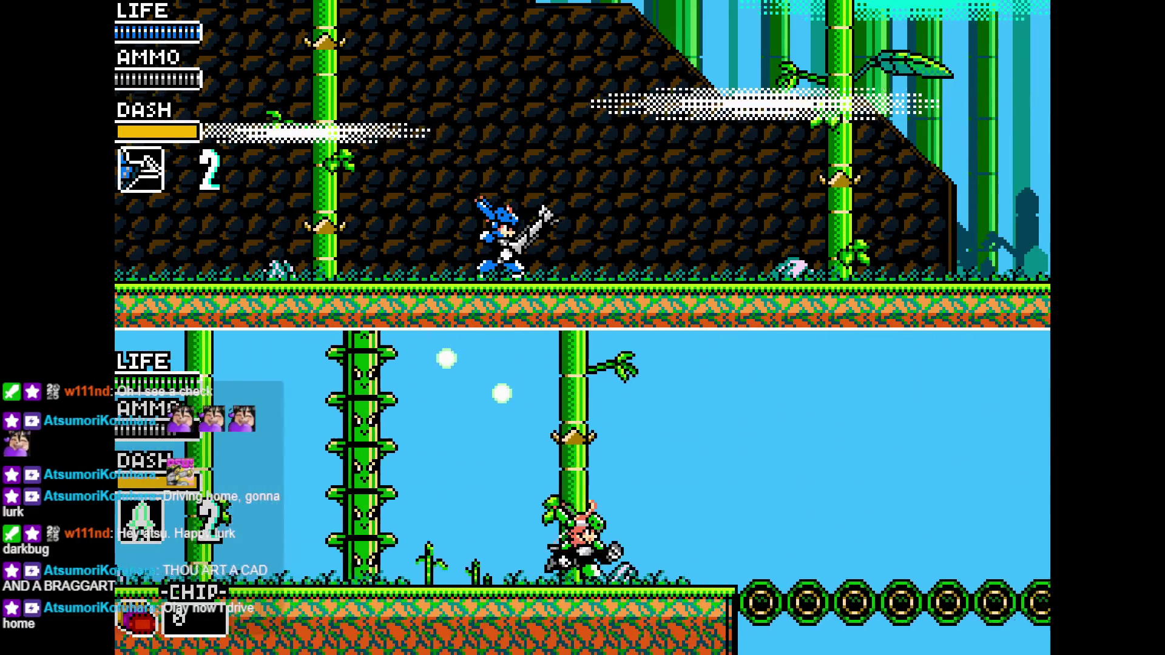
key("Right")
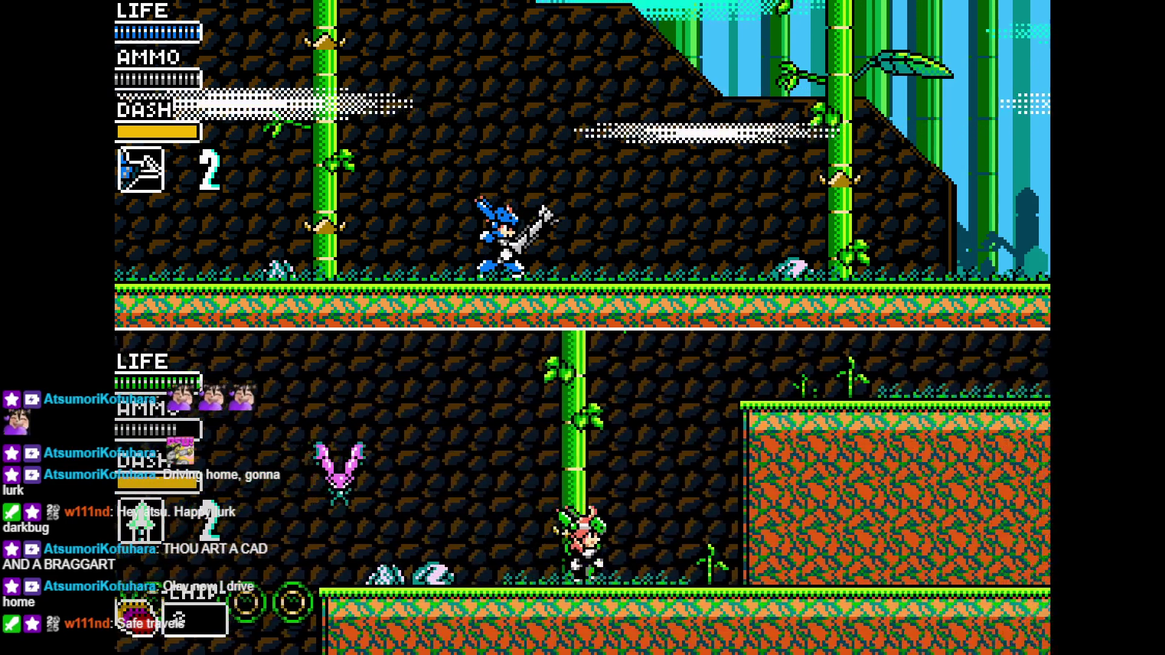
Have the second player fire shots to check ammo and jump onward to the ring bridge and a bamboo leaf
key("Left")
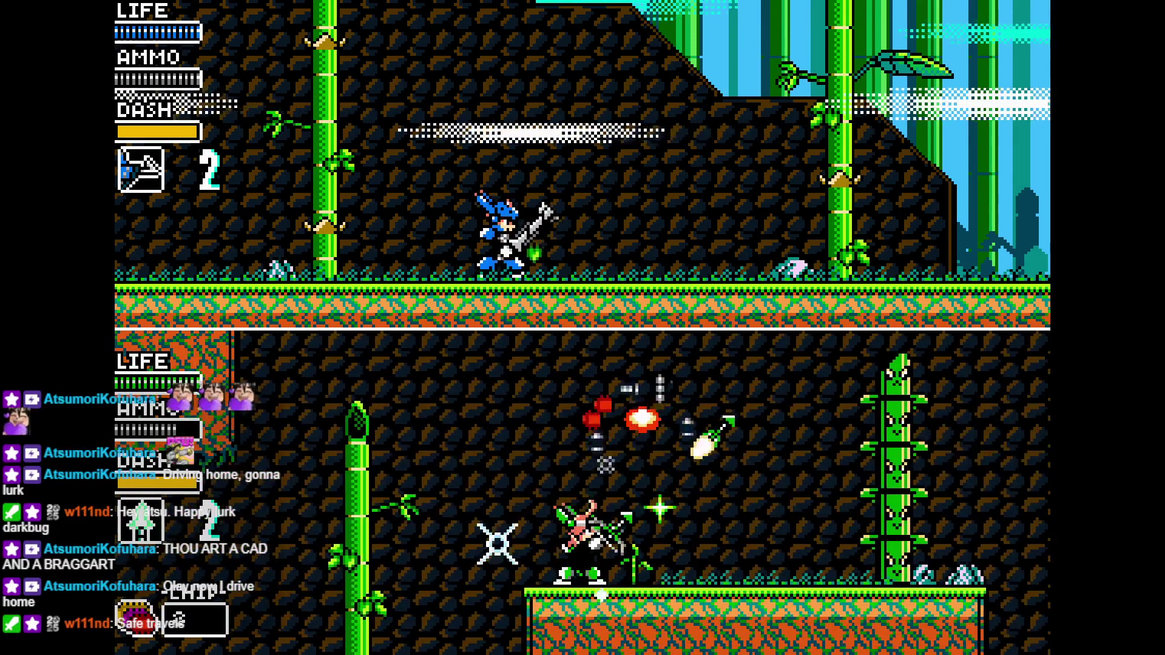
key("Right")
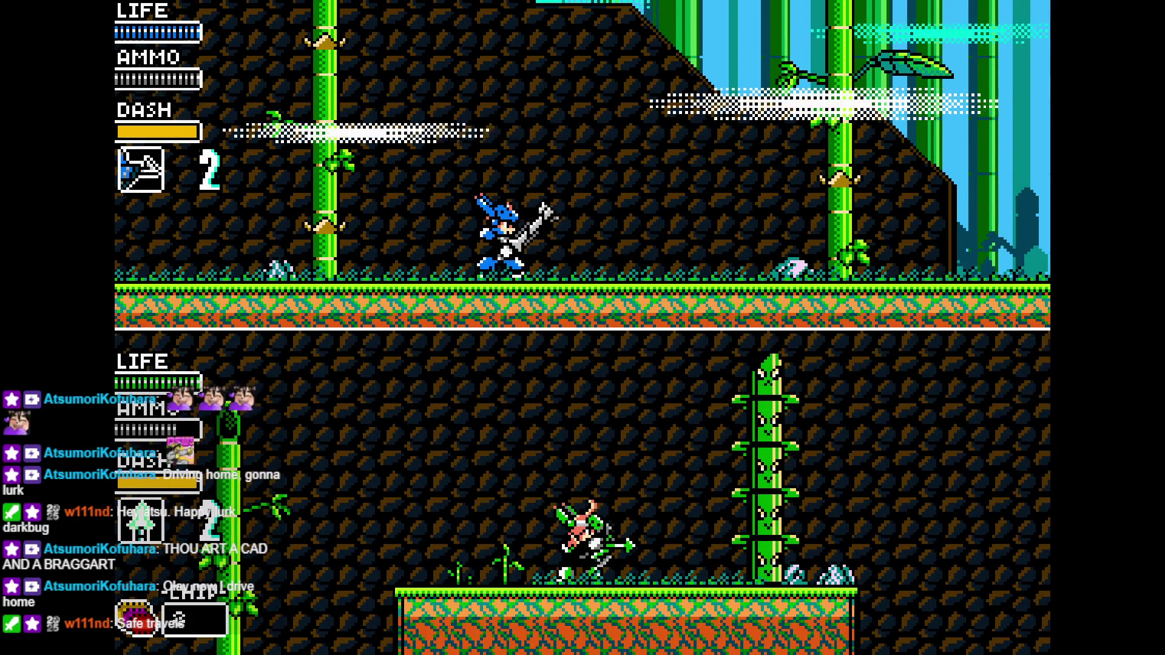
key("Left")
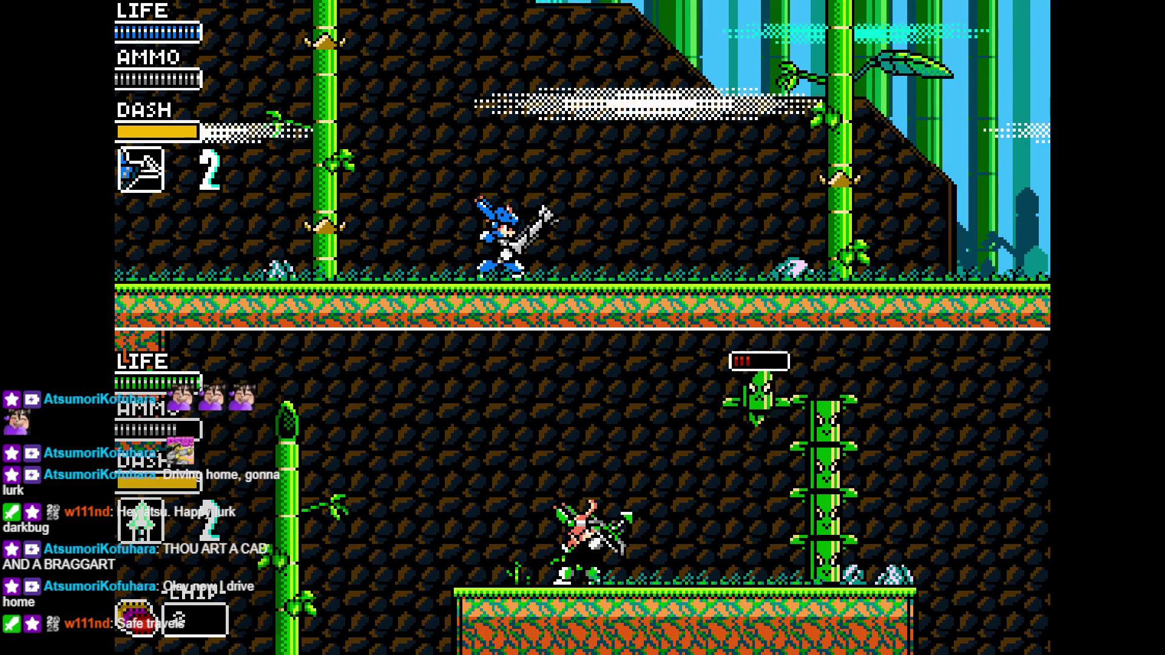
key("Right")
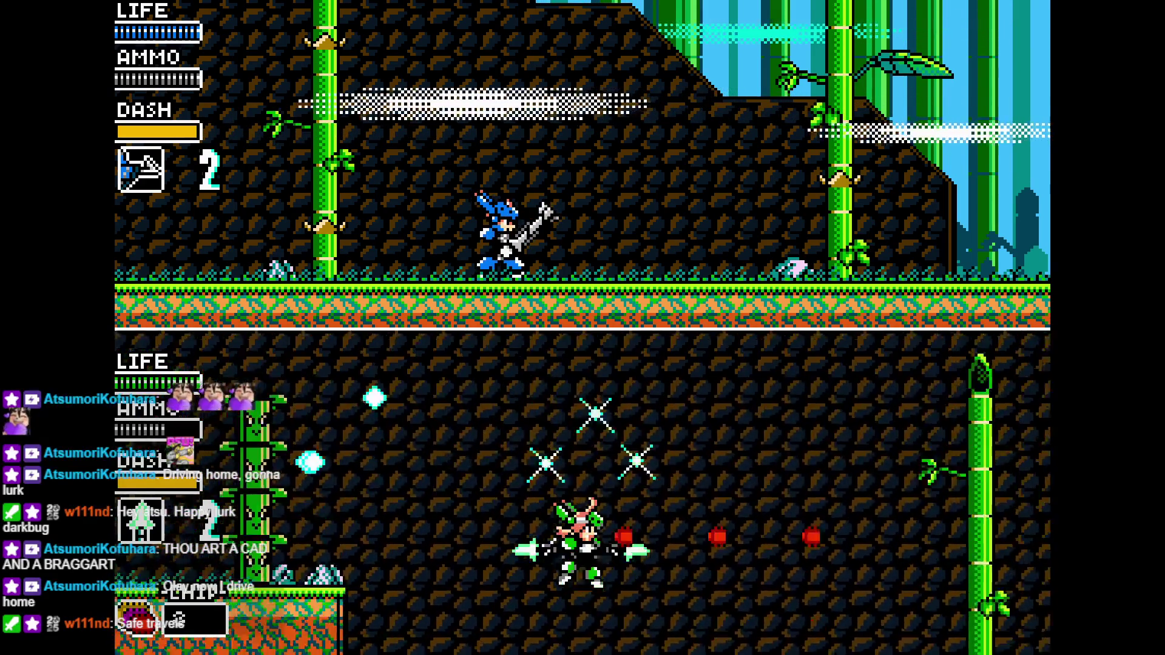
key("Right")
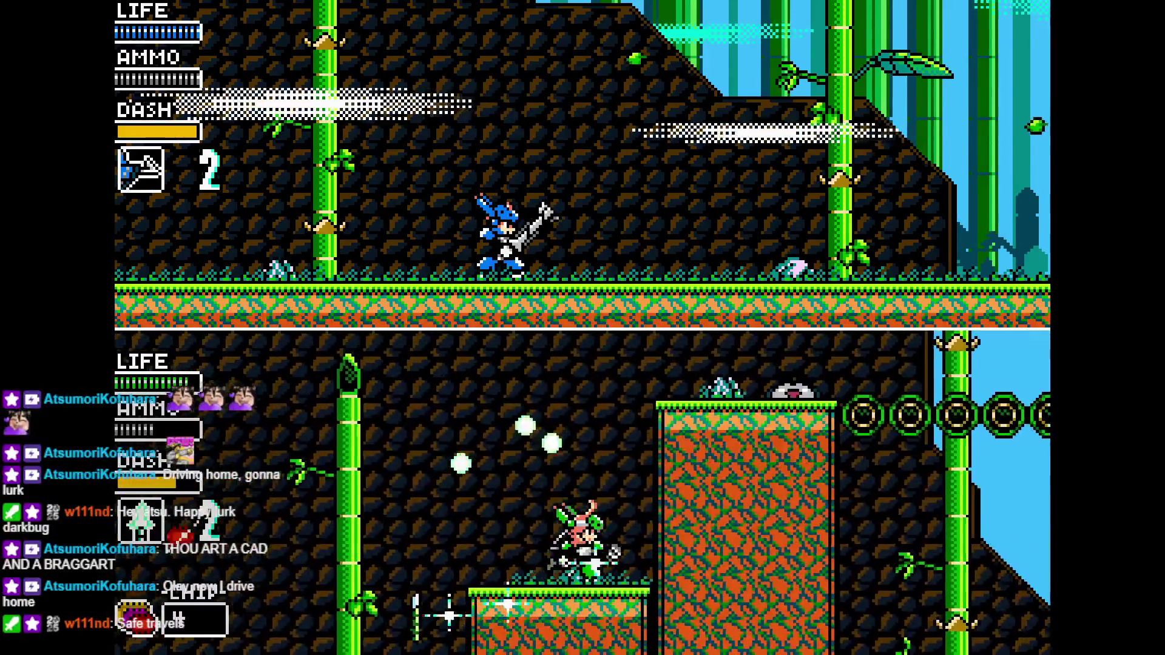
key("Right")
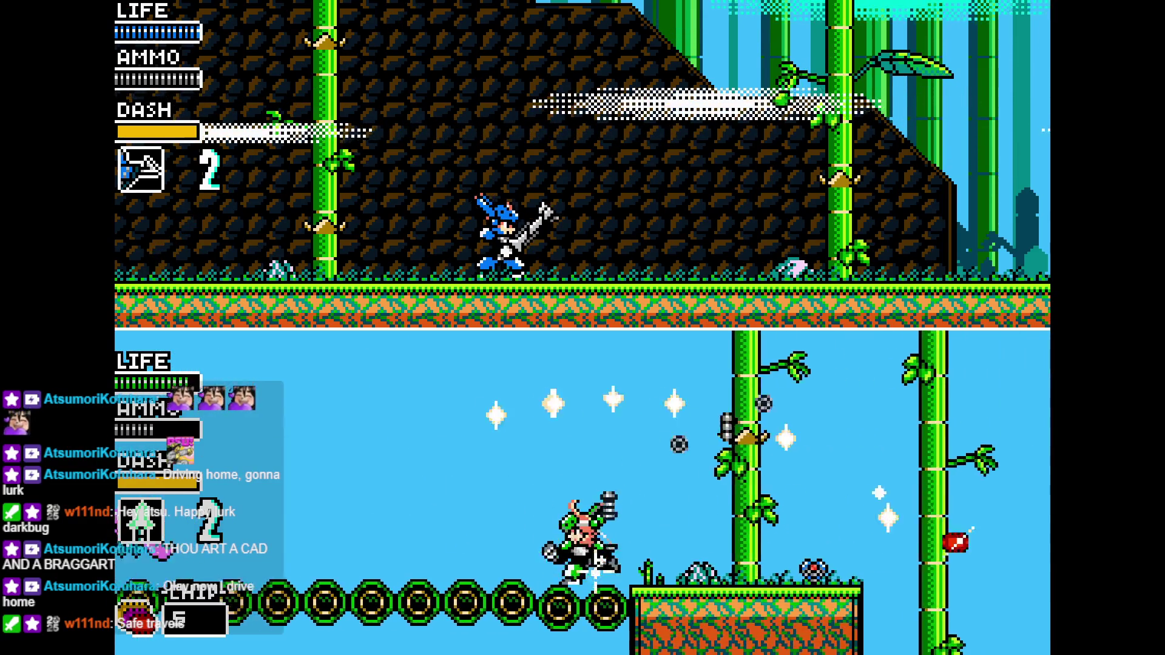
key("Right")
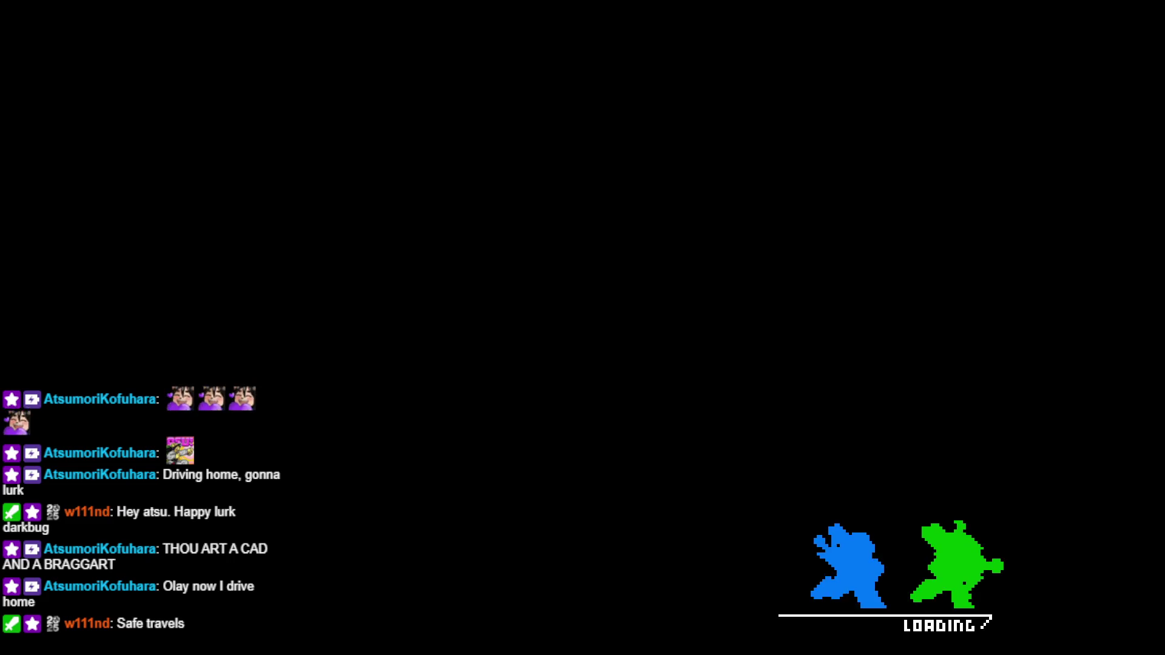
From the title screen, choose CO-OP instead of Solo in Mode Select to start split-screen play
key("Return")
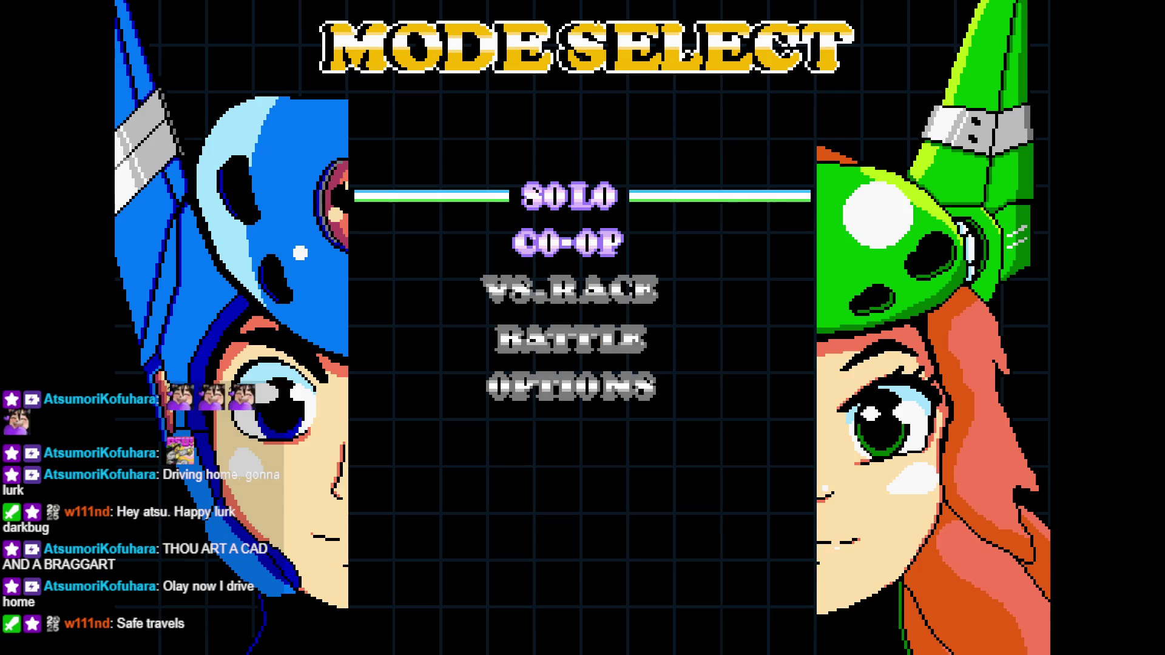
key("Down")
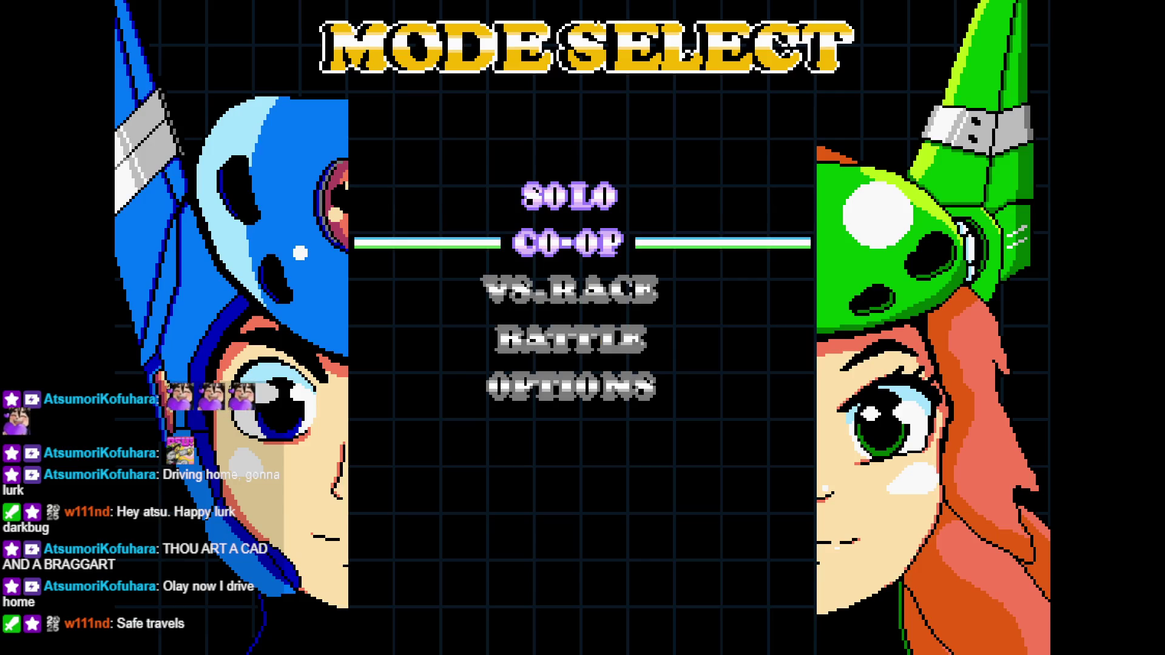
key("Return")
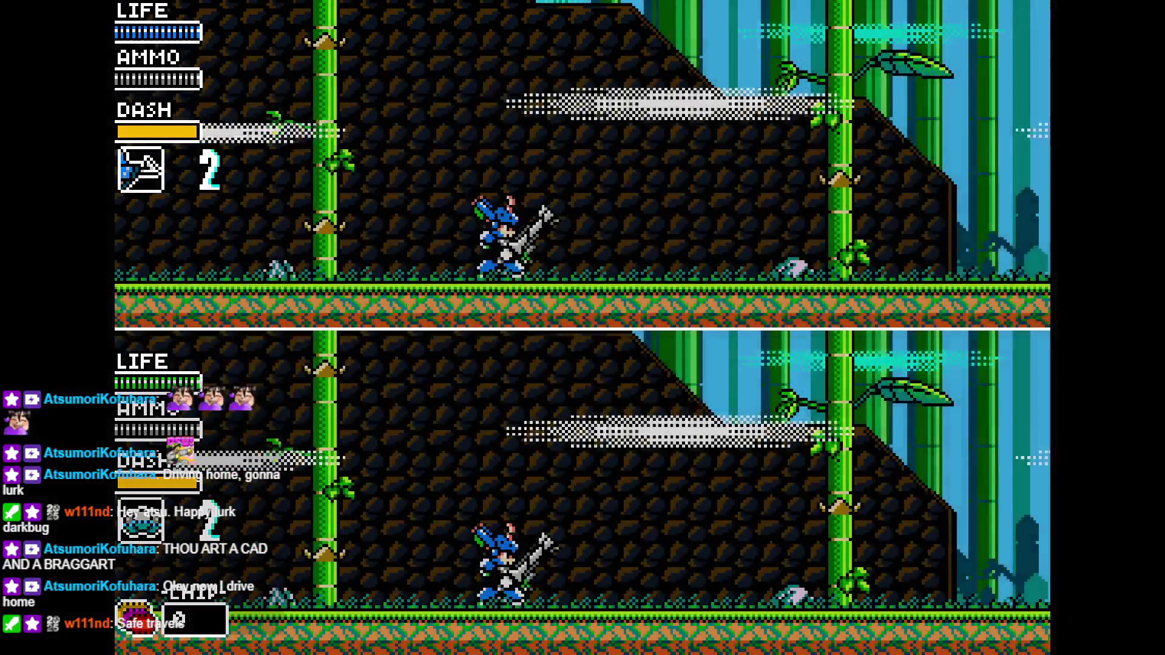
Run the green player right onto the ring platforms and shoot the enemies ahead
key("Right")
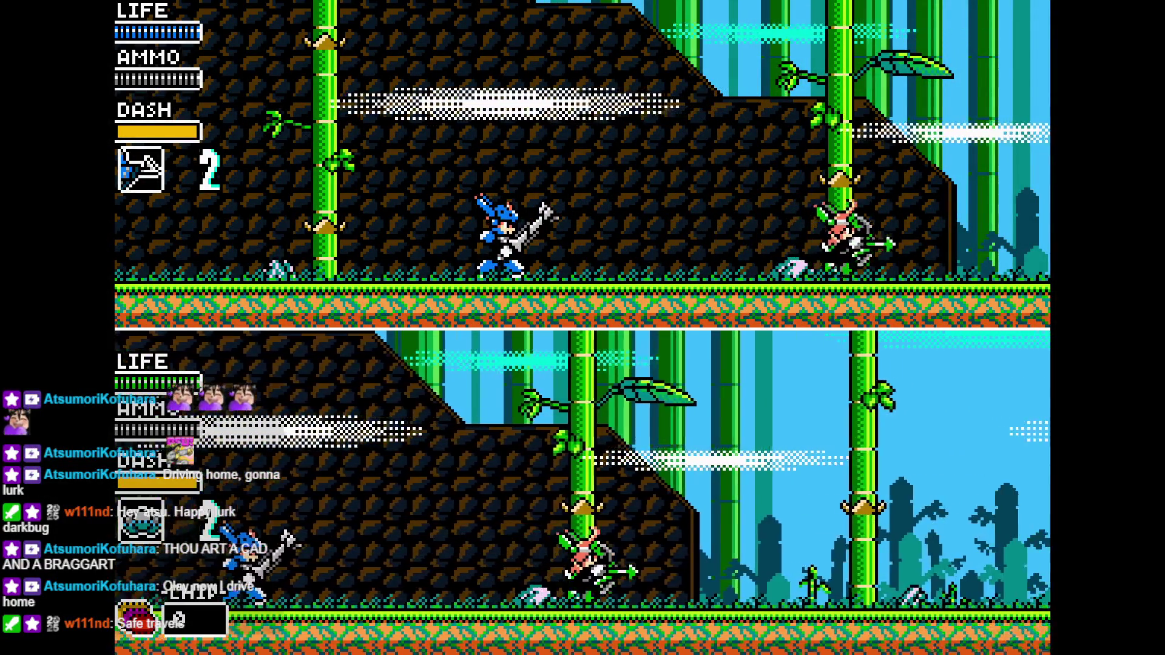
key("Right")
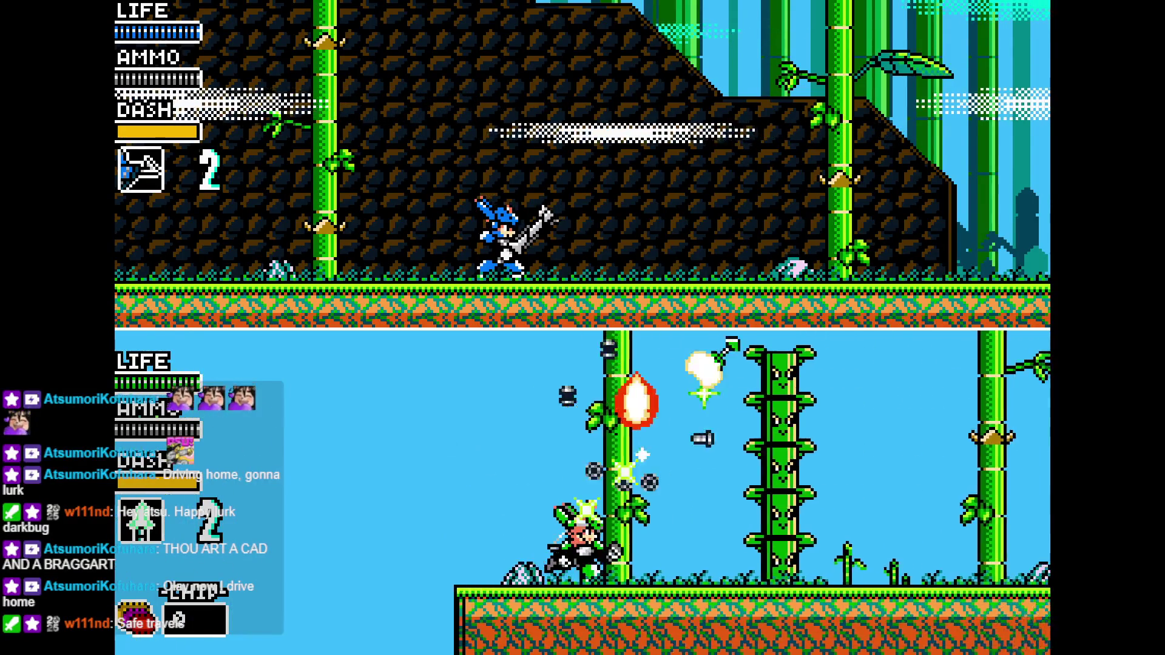
key("Right")
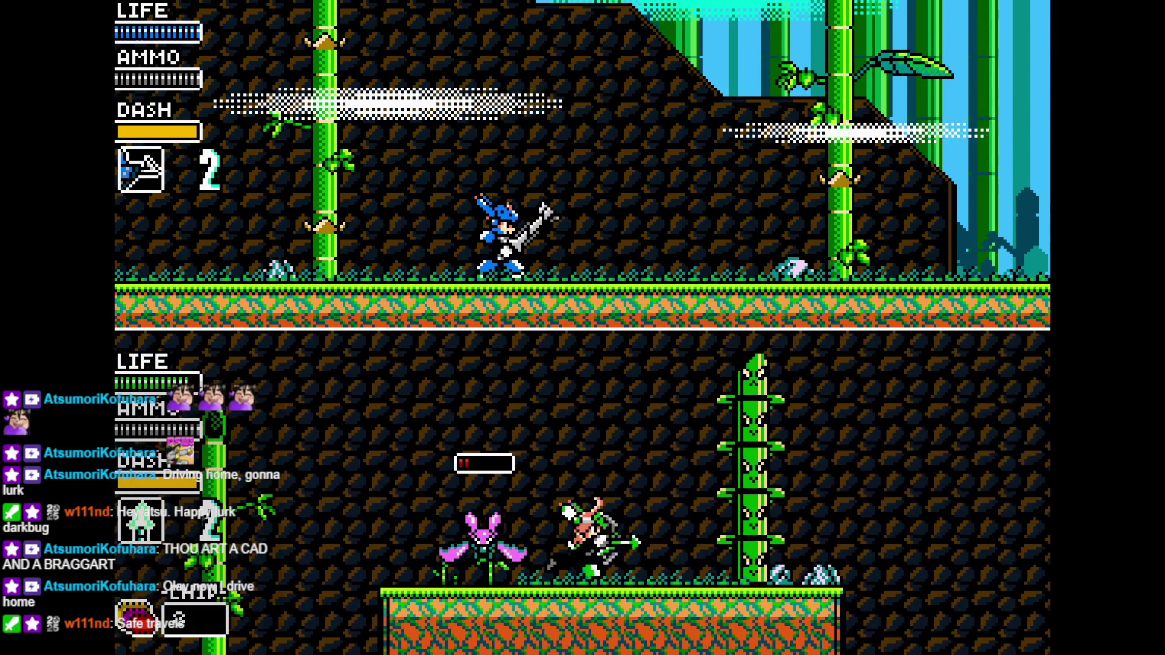
key("Right")
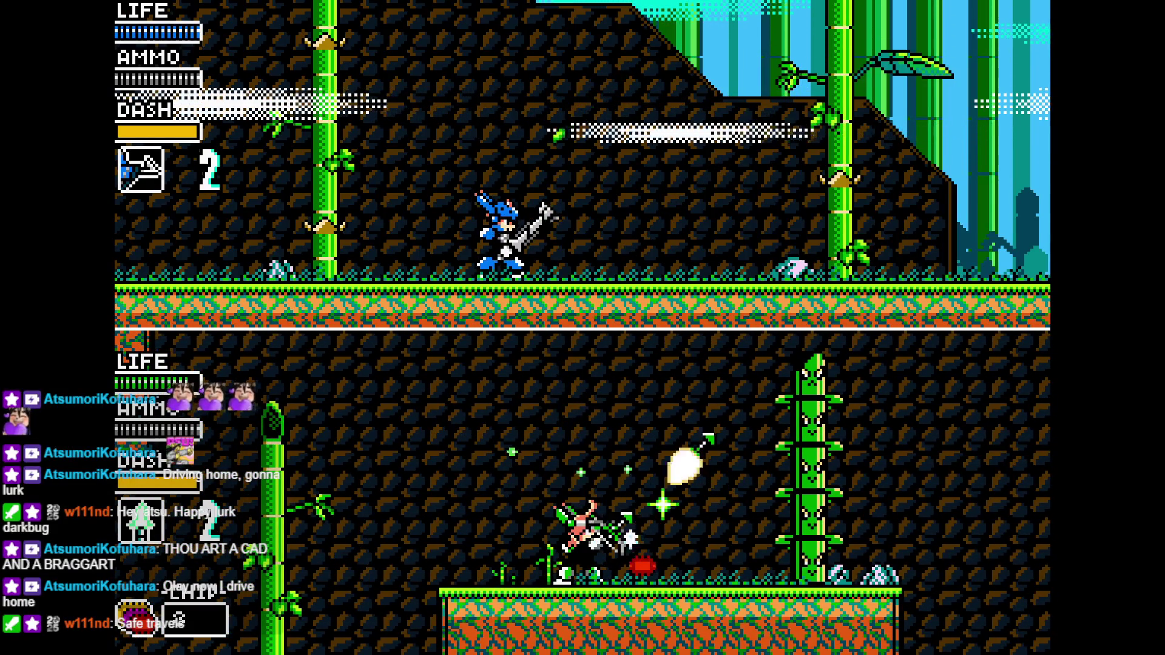
key("Left")
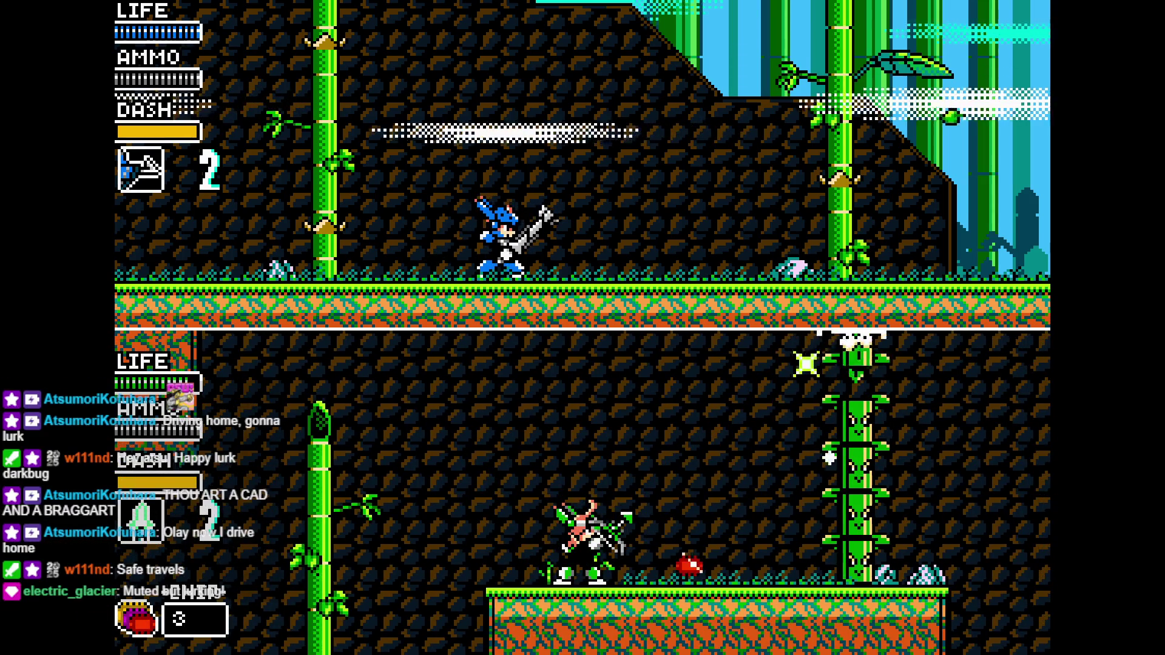
left_click(697, 411)
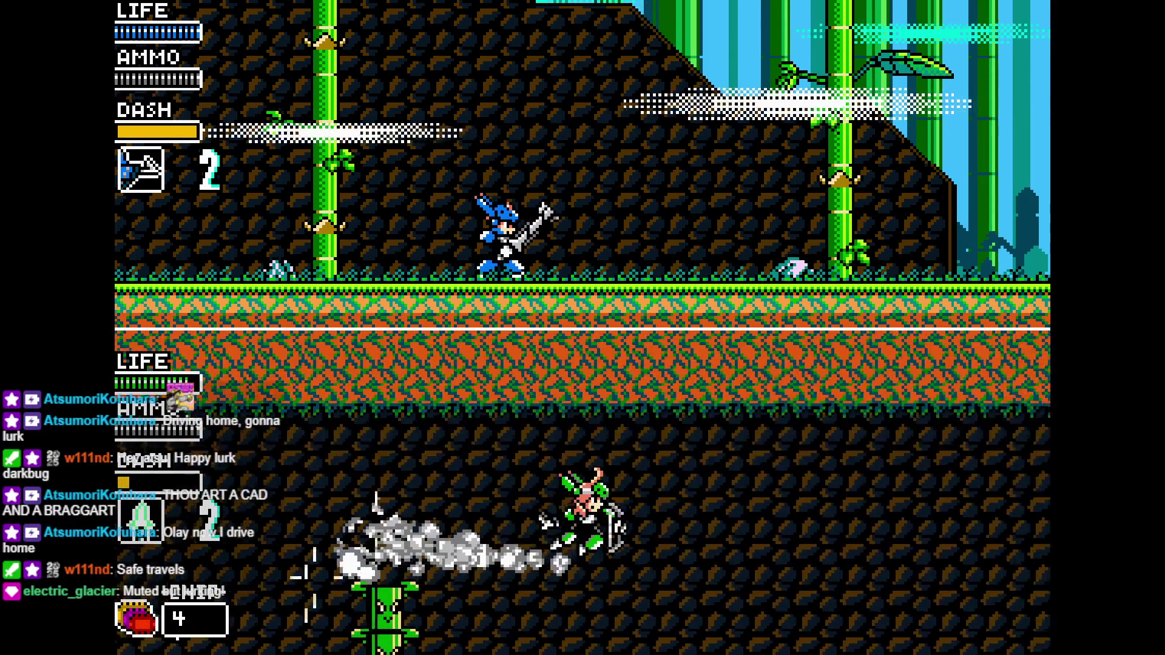
Collect the red gems, dash across the ring bridge firing a missile, and move through the bamboo
key("Right")
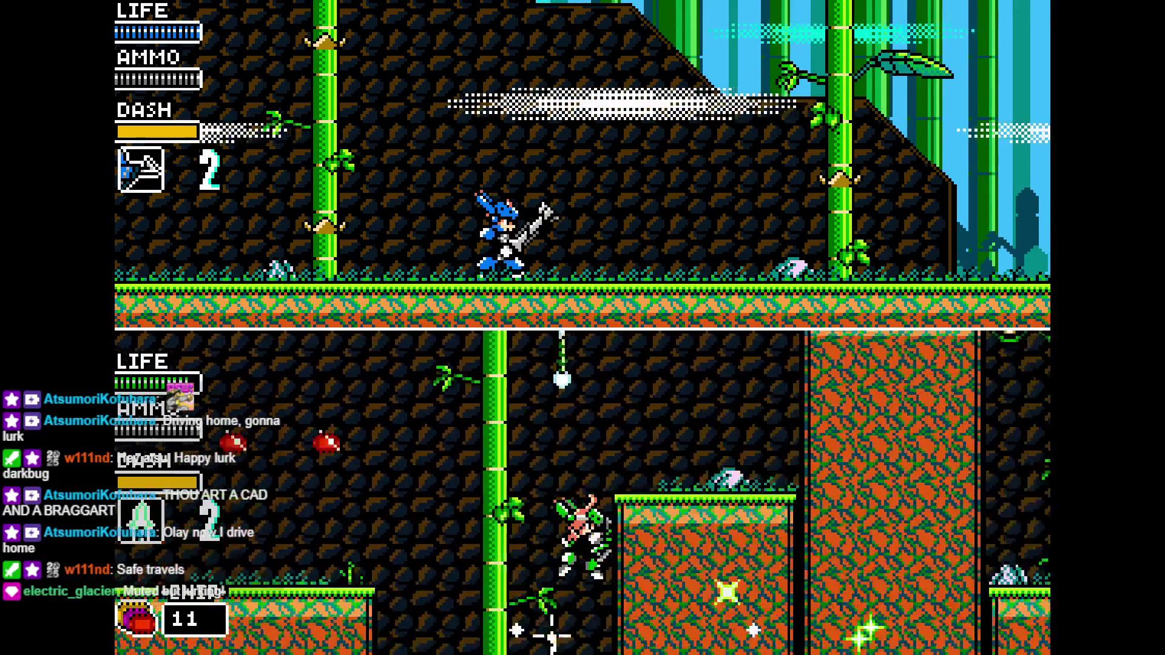
key("Right")
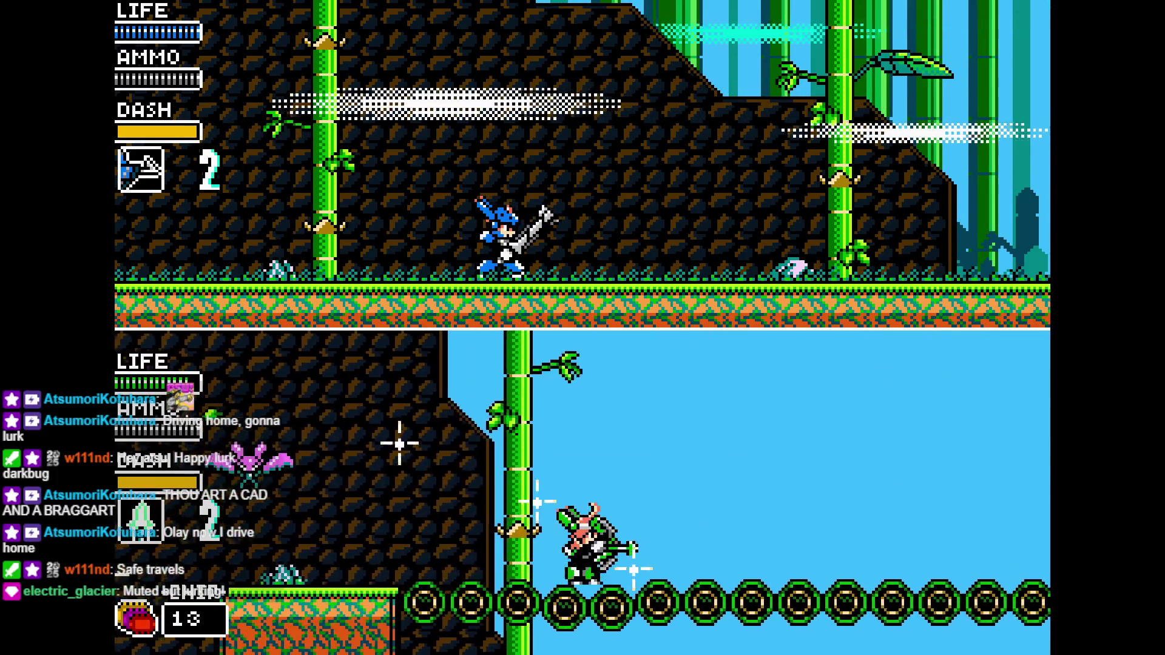
key("shift")
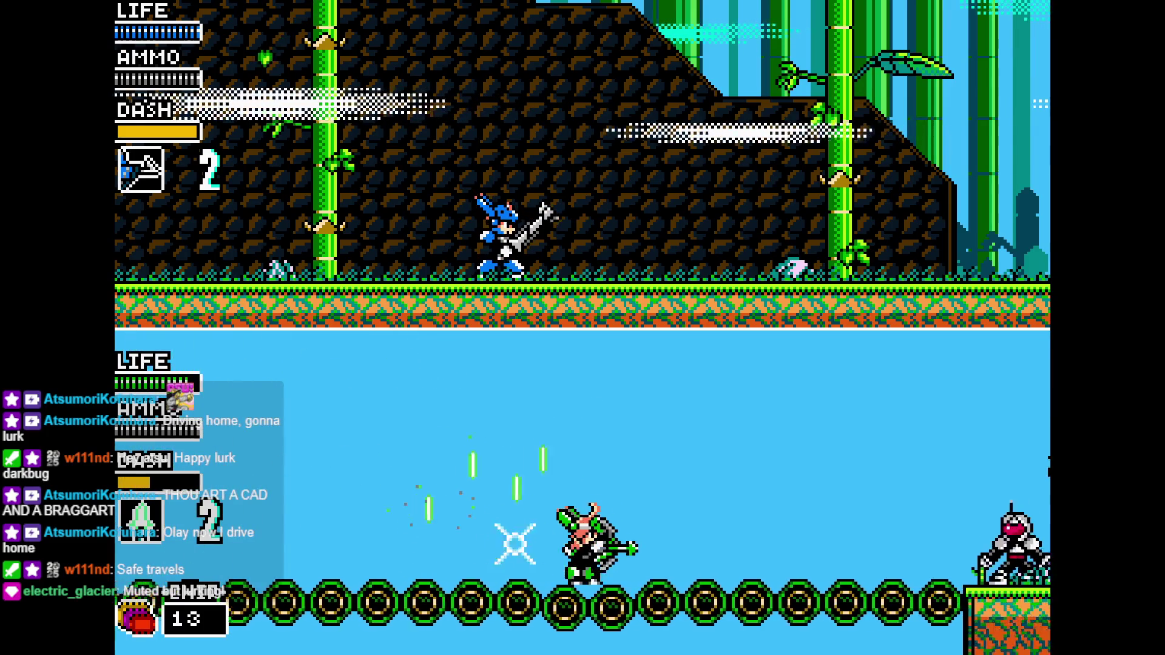
key("Right")
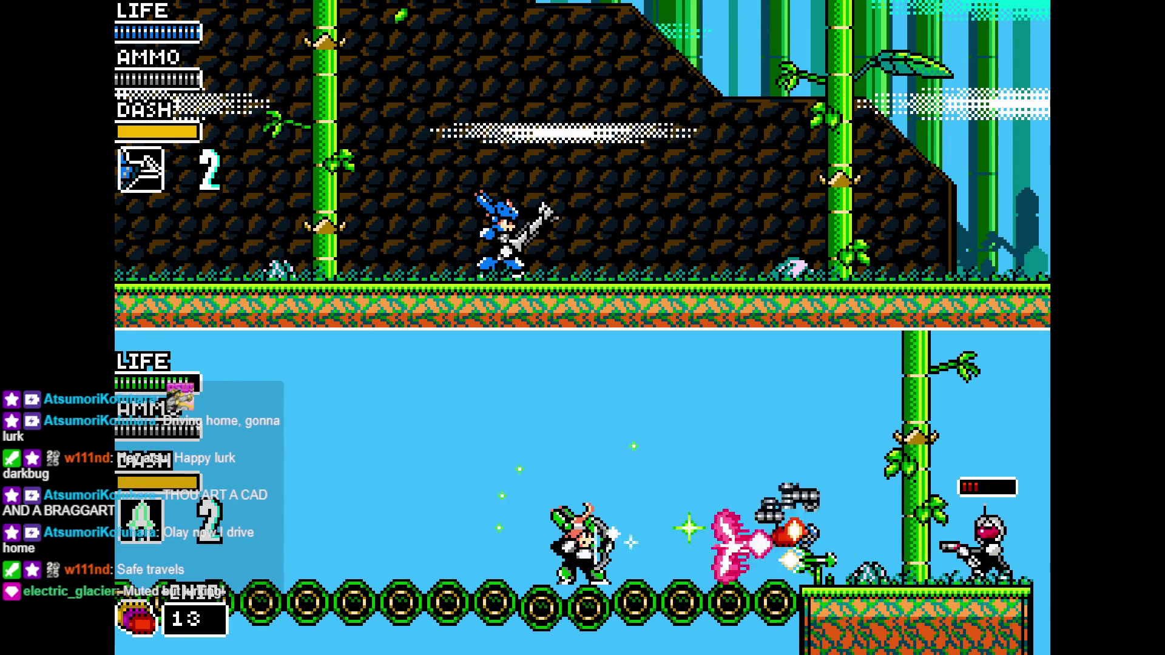
key("Right")
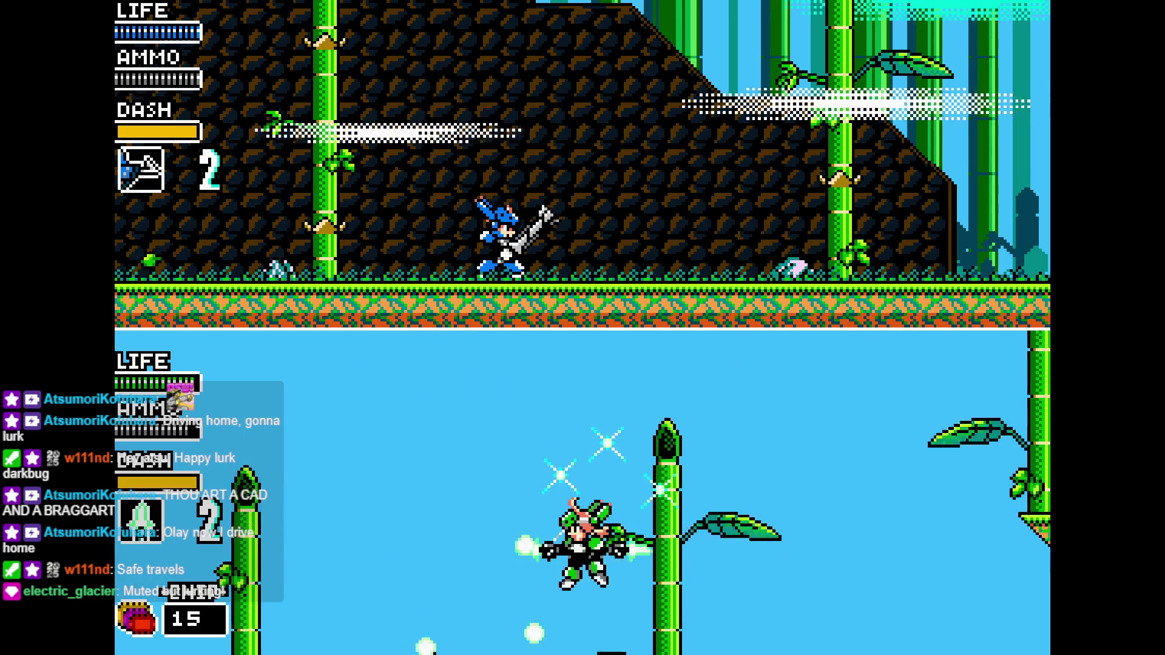
key("Right")
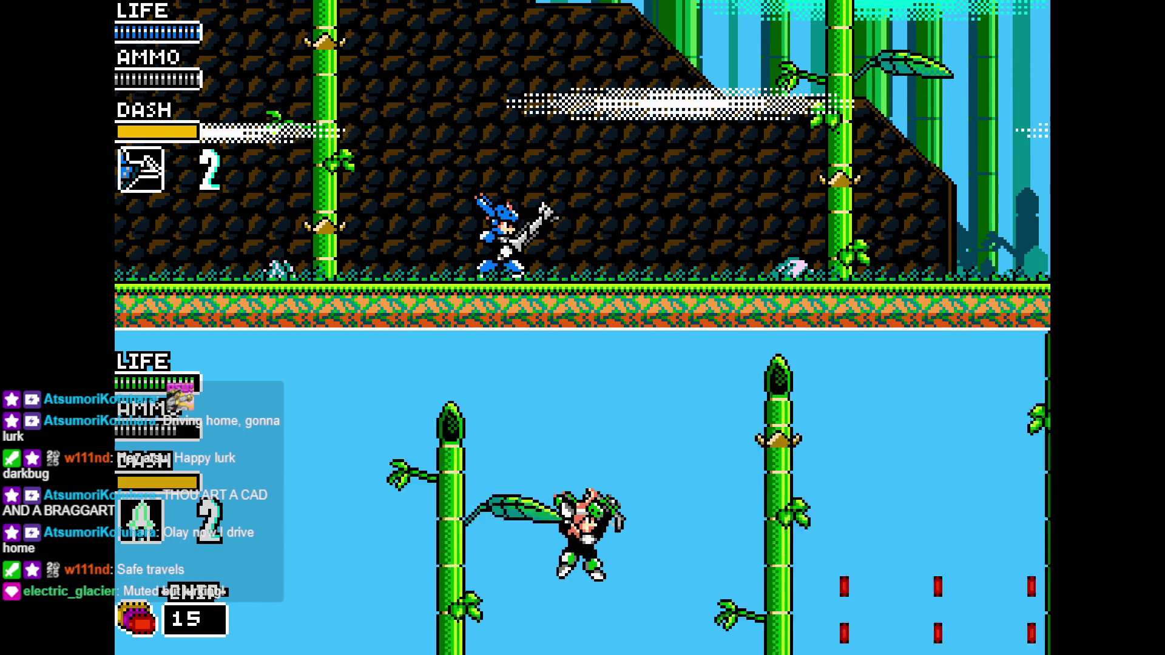
key("Right")
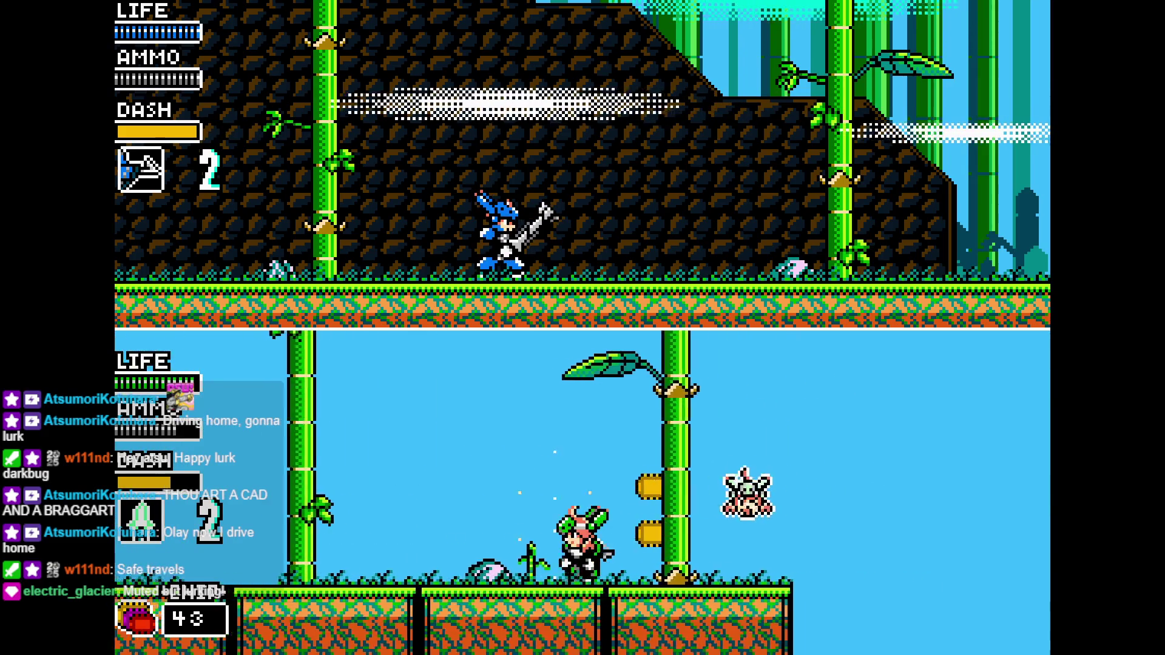
Climb onto a leaf, turn left to dash and fire shots, then close the game with Alt+F4
key("Right")
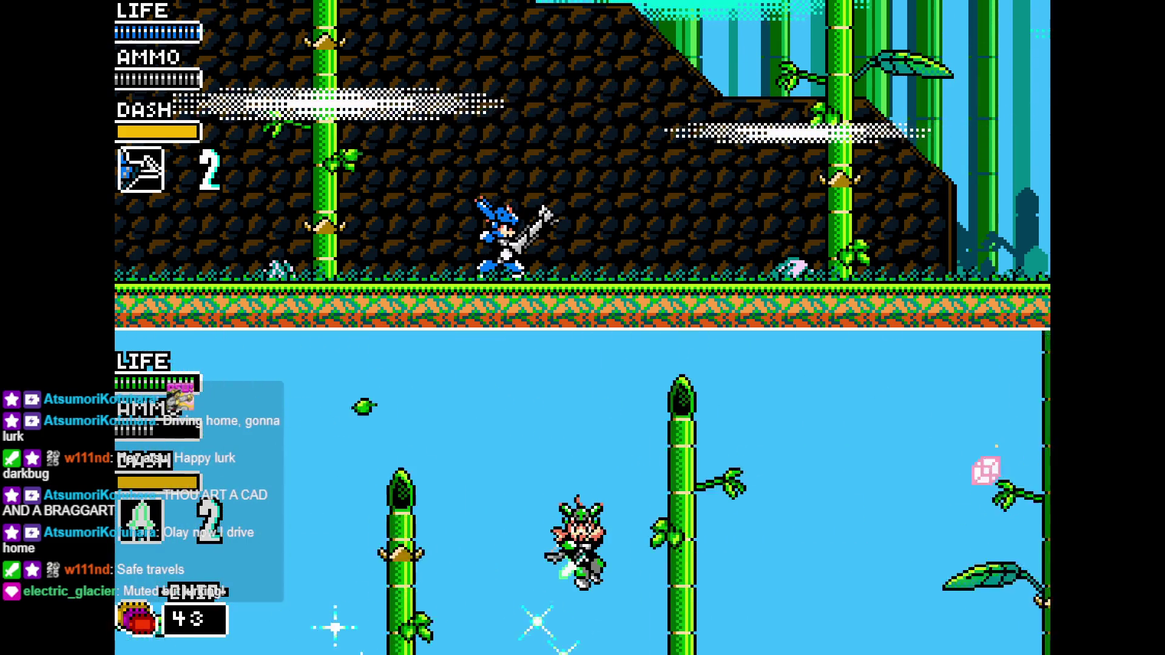
key("Right")
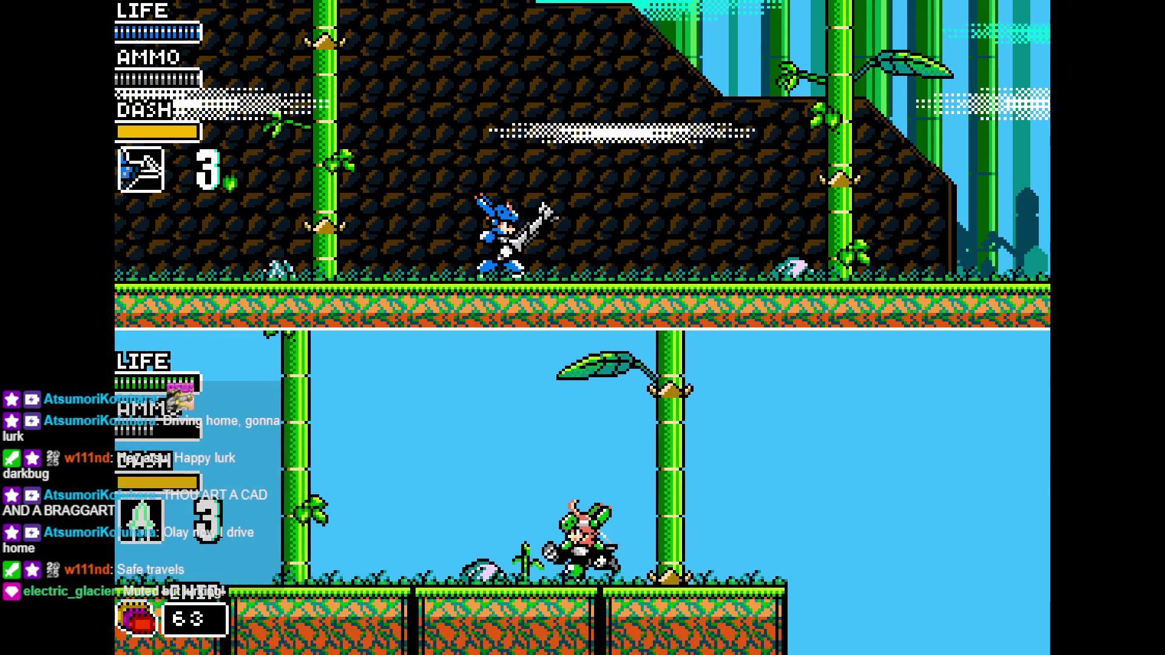
key("Right")
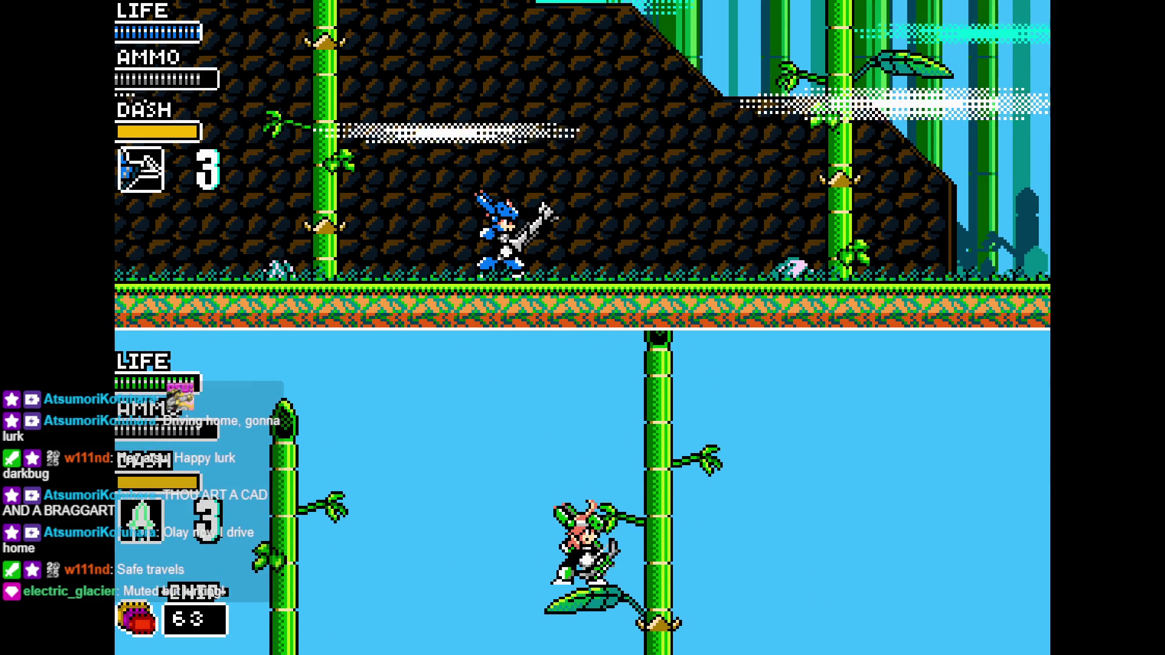
key("Left")
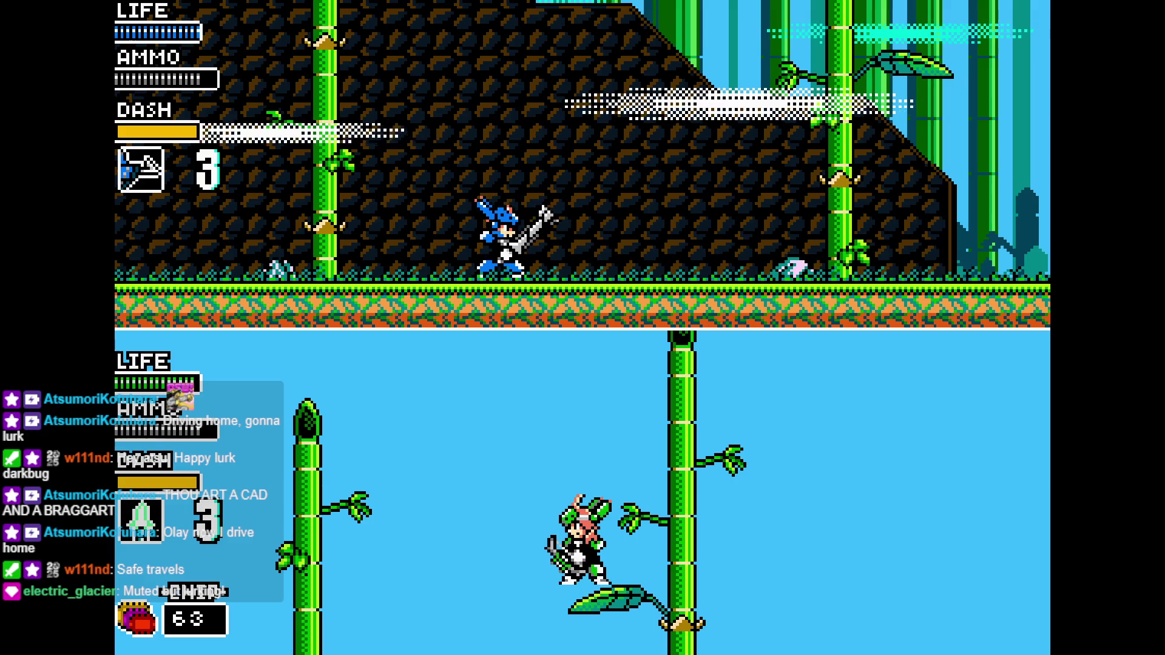
key("Left")
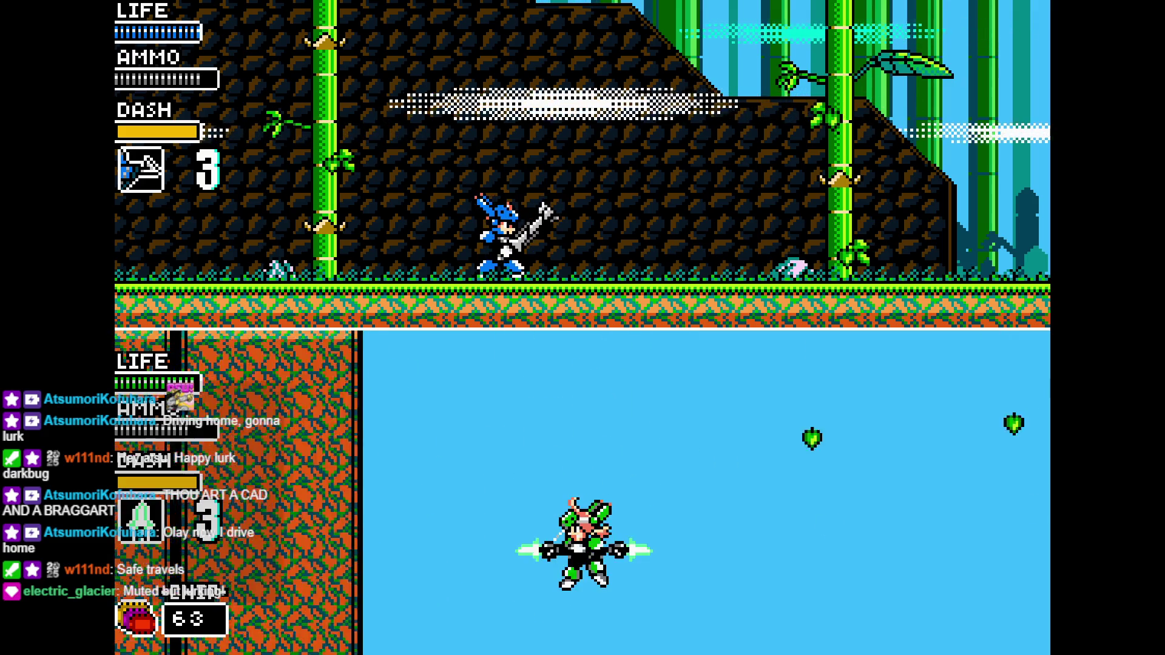
key("Left")
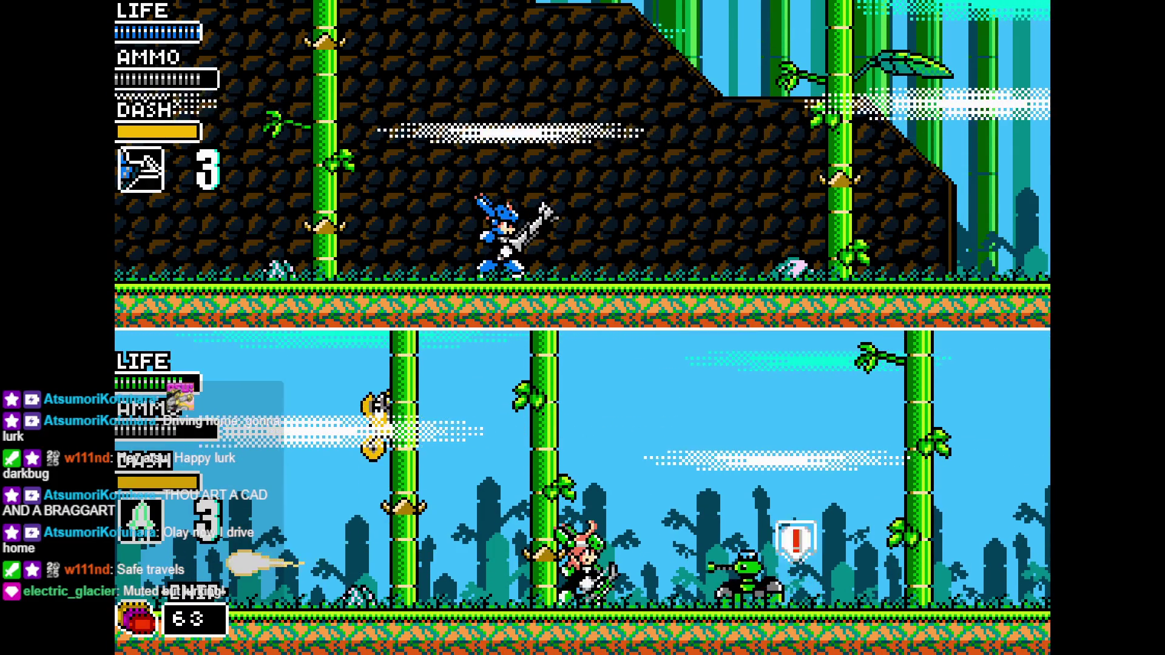
key("alt+F4")
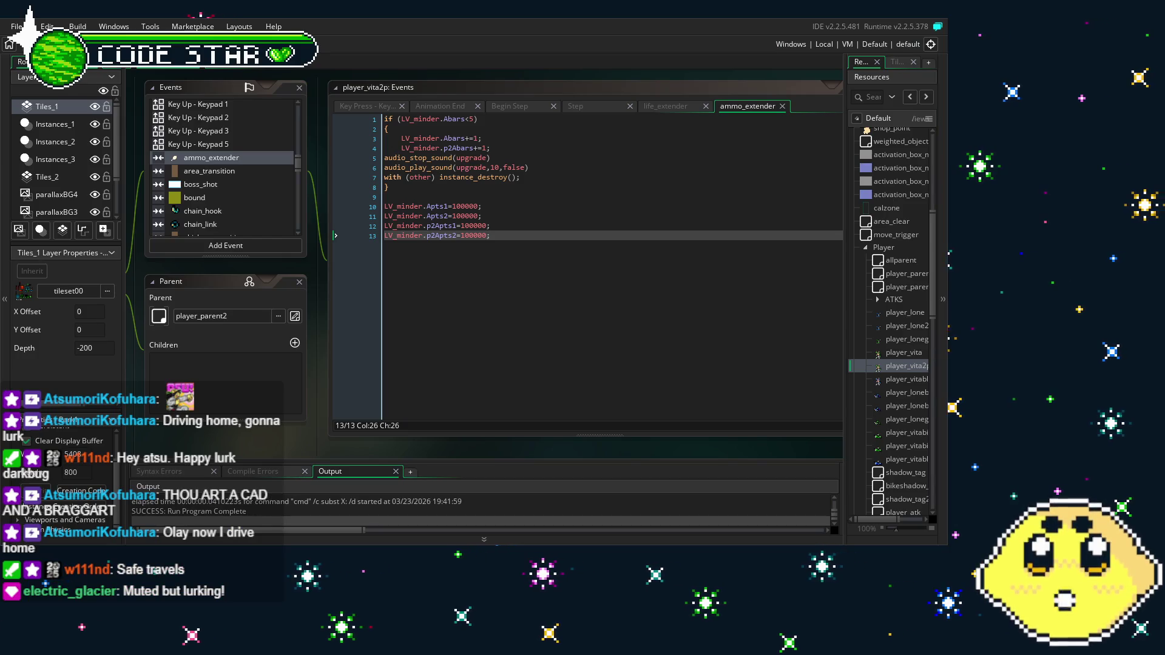
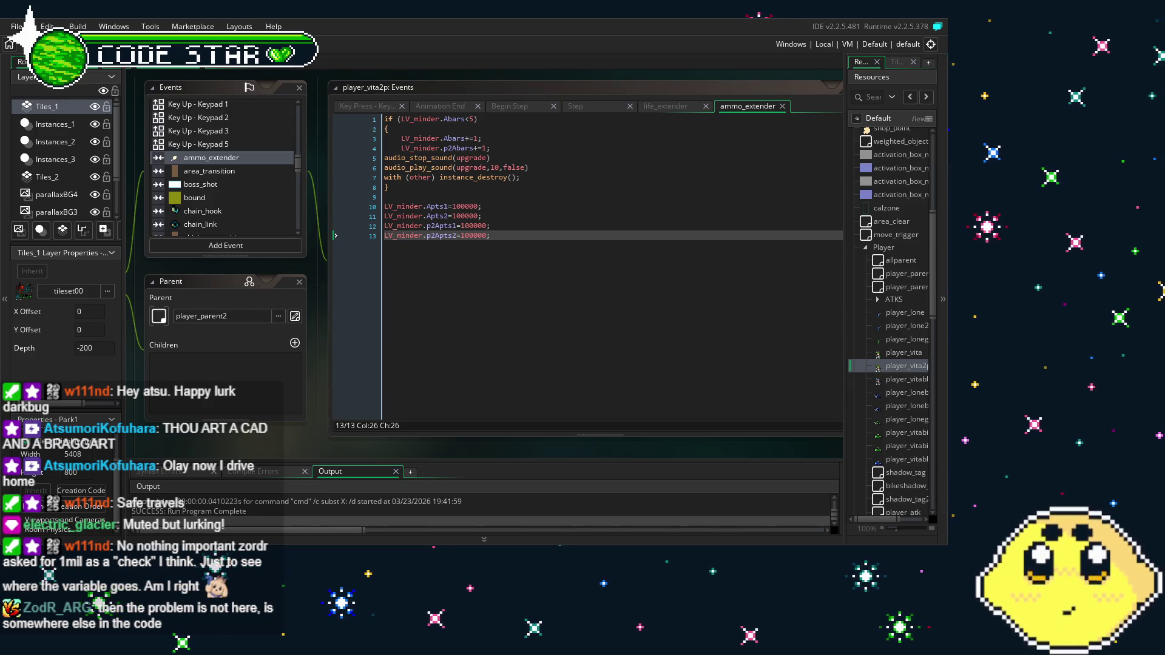
Replace the 100000 test values on lines 13 and 12 with LV_minder.maxA
left_click(573, 281)
key("BackSpace")
key("BackSpace")
key("BackSpace")
type("LV_minder.maxA;")
key("Up")
key("End")
key("BackSpace")
key("BackSpace")
key("BackSpace")
type("LV_minder.maxA;")
key("Up")
key("Up")
type("LV_minder.")
Replace the remaining 100000 values on lines 11 and 10 with LV_minder.maxA
key("Down")
key("End")
key("BackSpace")
key("BackSpace")
key("BackSpace")
type("LV_minder.")
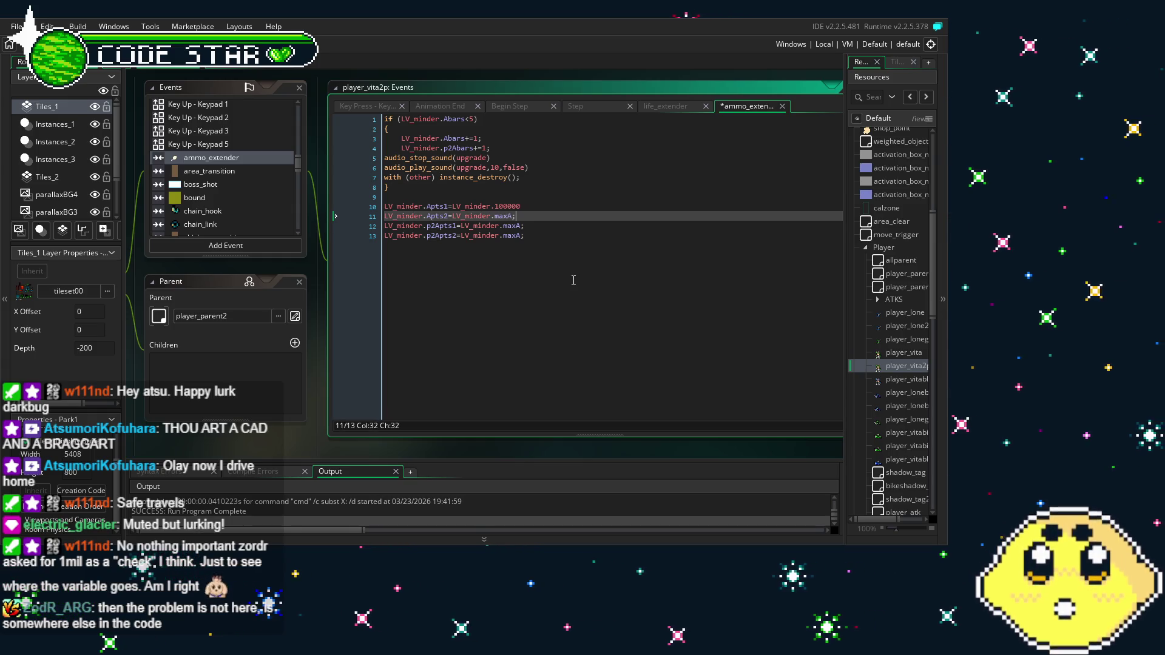
type("A;")
key("Up")
key("End")
key("BackSpace")
key("BackSpace")
key("BackSpace")
type("axA;")
Move the four LV_minder assignment lines up into the if block at lines 5–8
key("Down")
key("Down")
key("Down")
key("End")
key("shift+Up")
key("shift+Up")
key("shift+Up")
key("shift+Home")
key("alt+Up")
key("alt+Up")
key("alt+Up")
left_click(573, 280)
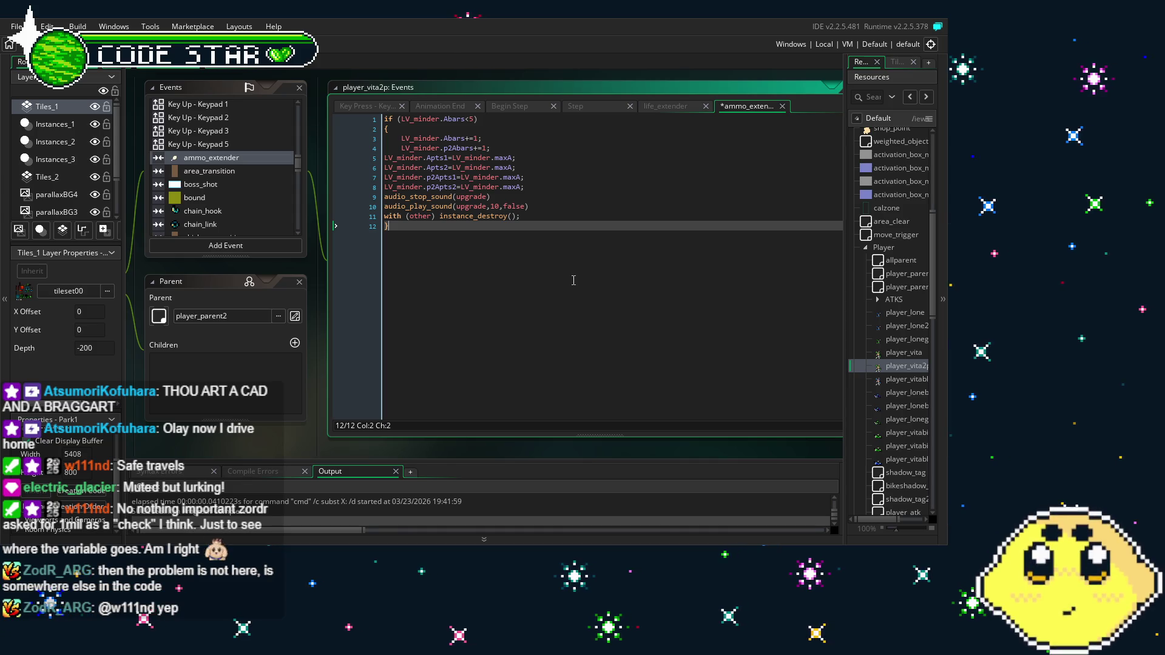
Delete the four LV_minder ammo-refill lines, then save and build the game with F5
left_click_drag(352, 198, 349, 161)
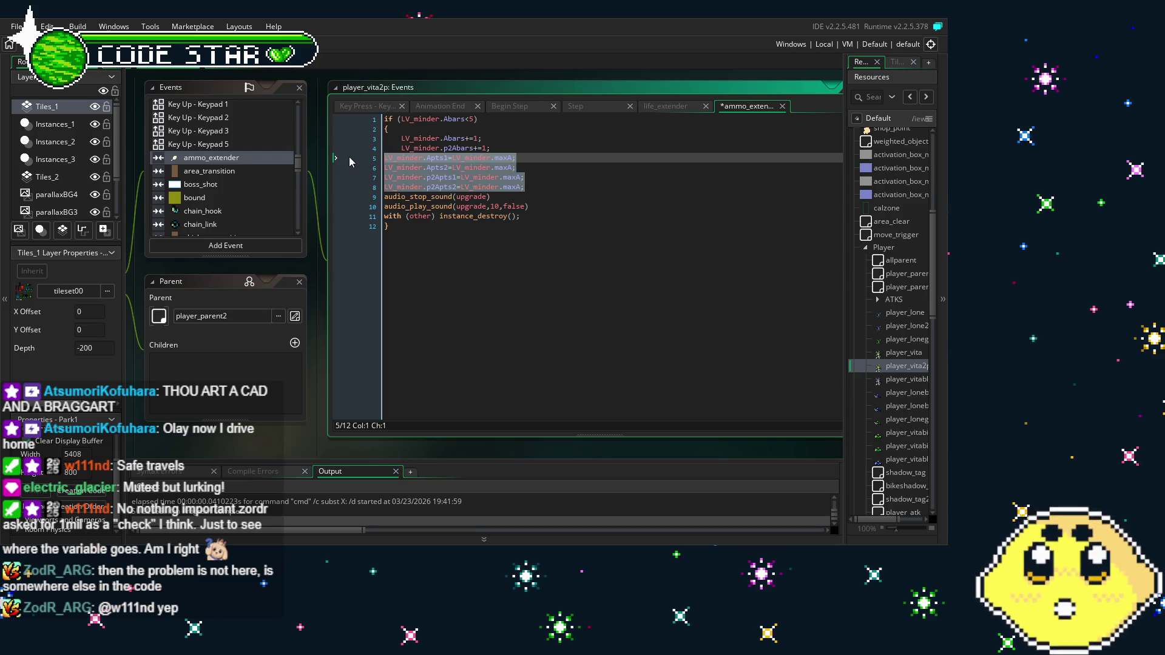
key("BackSpace")
key("BackSpace")
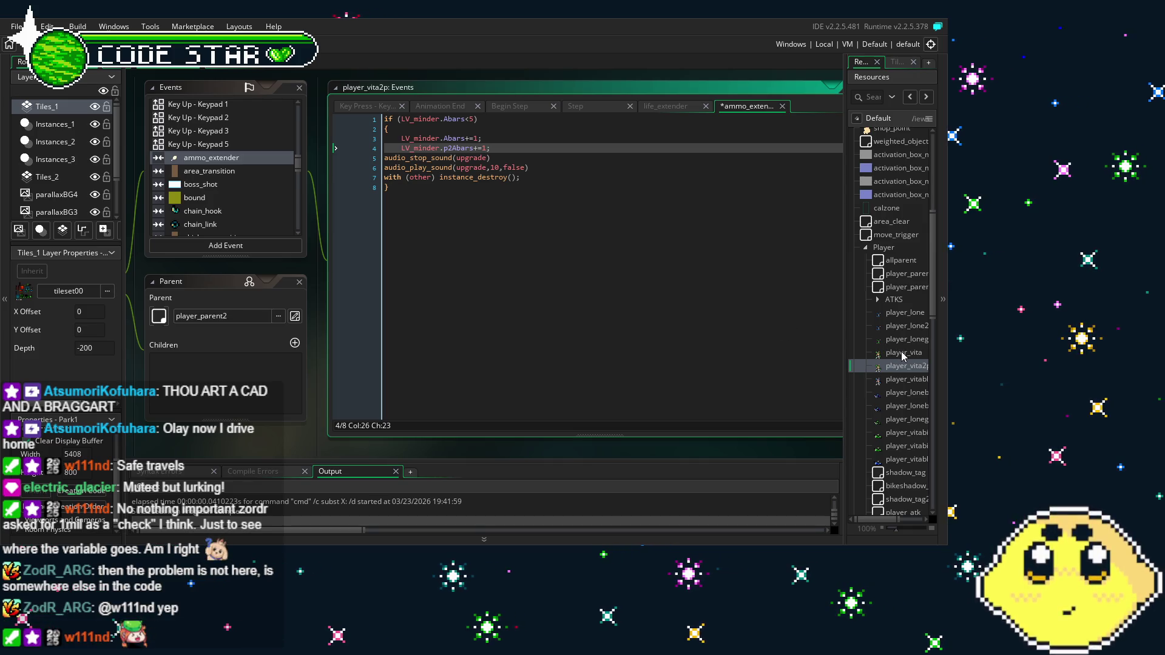
left_click(627, 318)
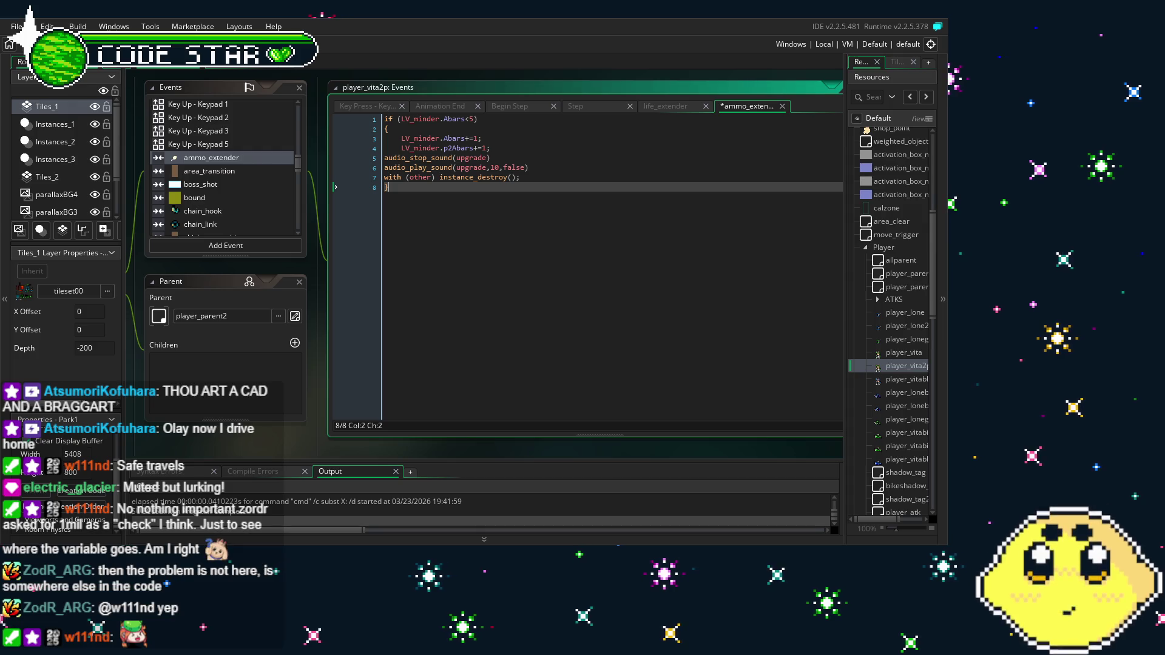
key("F5")
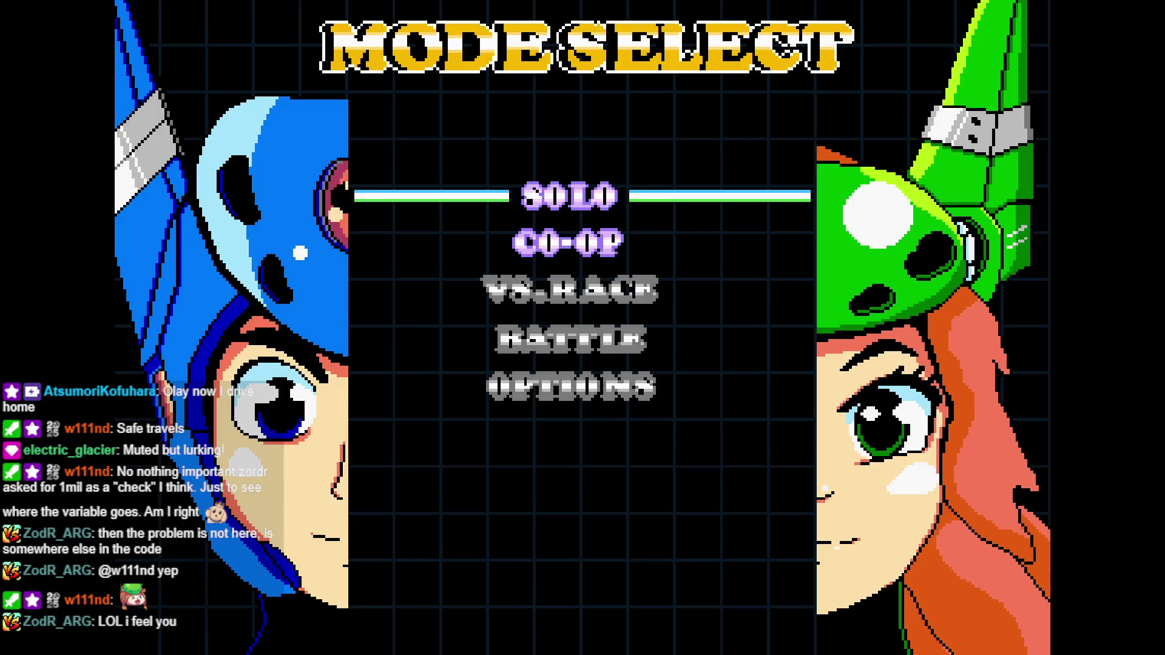
Confirm the game mode on the Mode Select screen to enter the stage as VITA
key("Return")
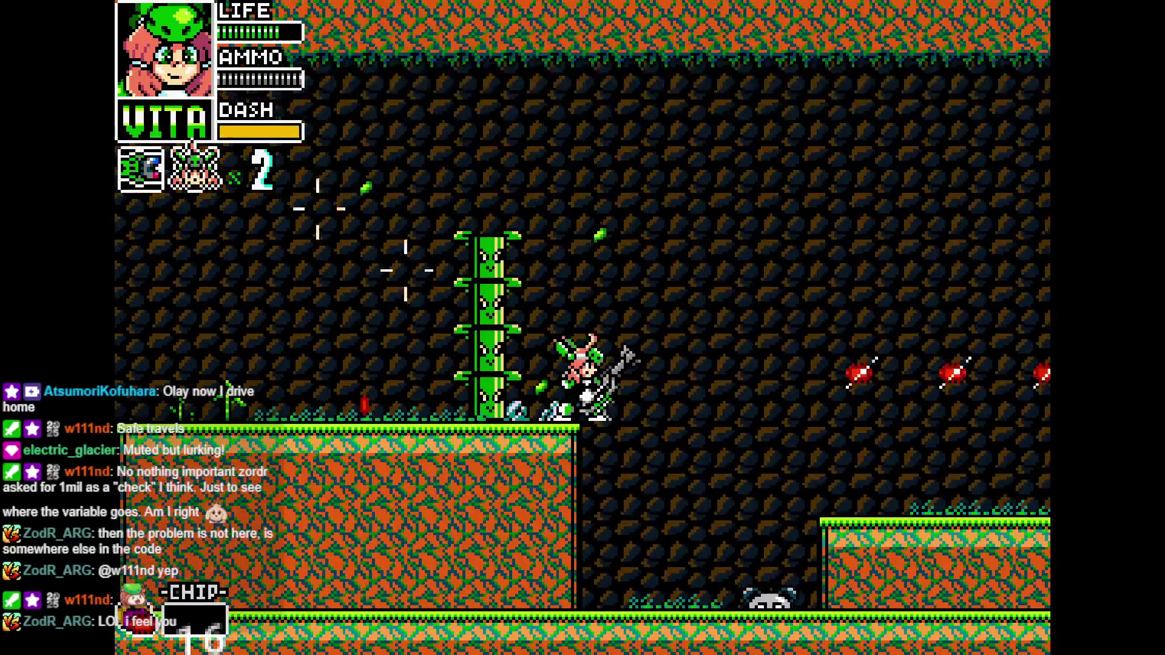
Play as LONE, dashing and slashing across the ring bridge up to the grassy ledge
key("c")
key("z")
key("Right")
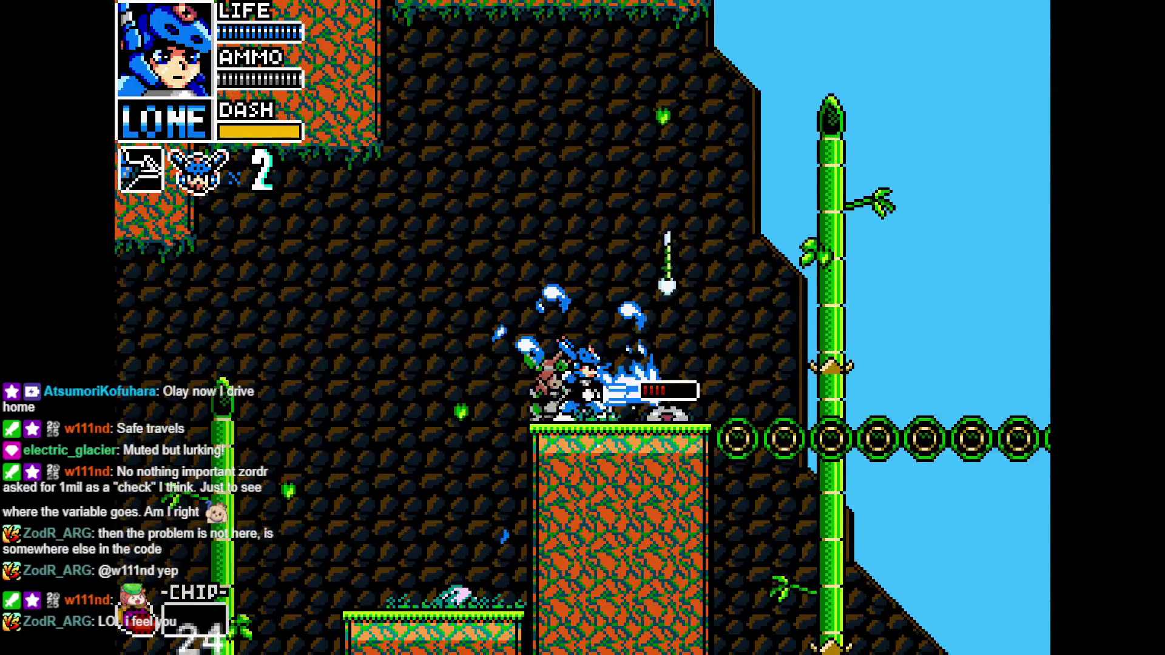
key("x")
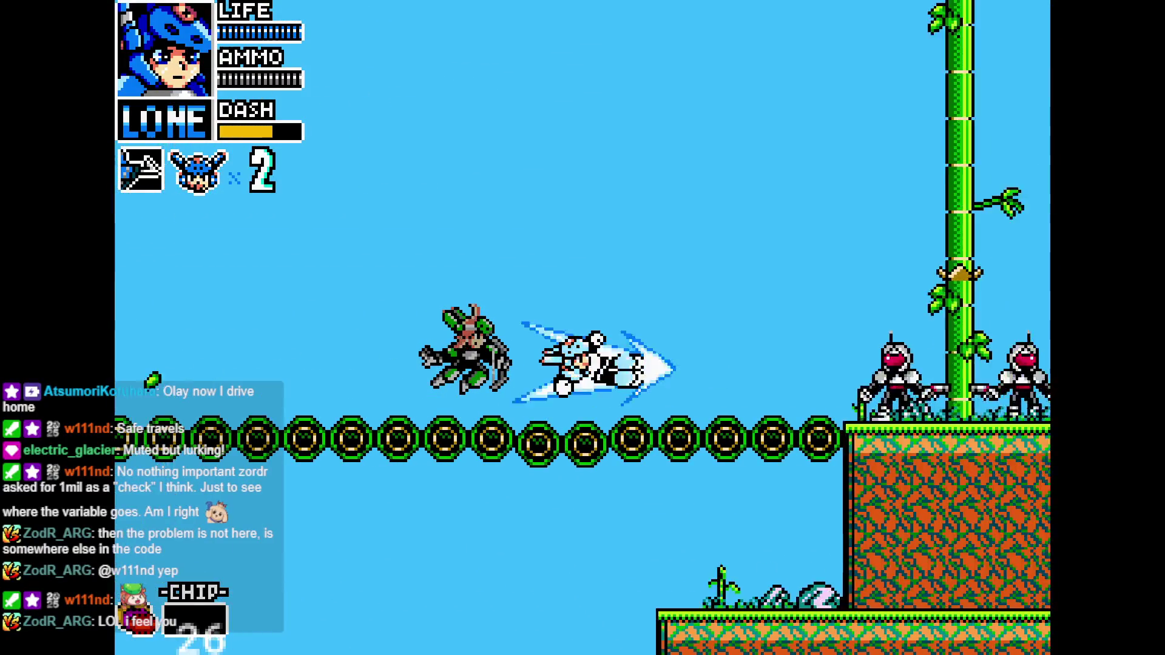
key("Right")
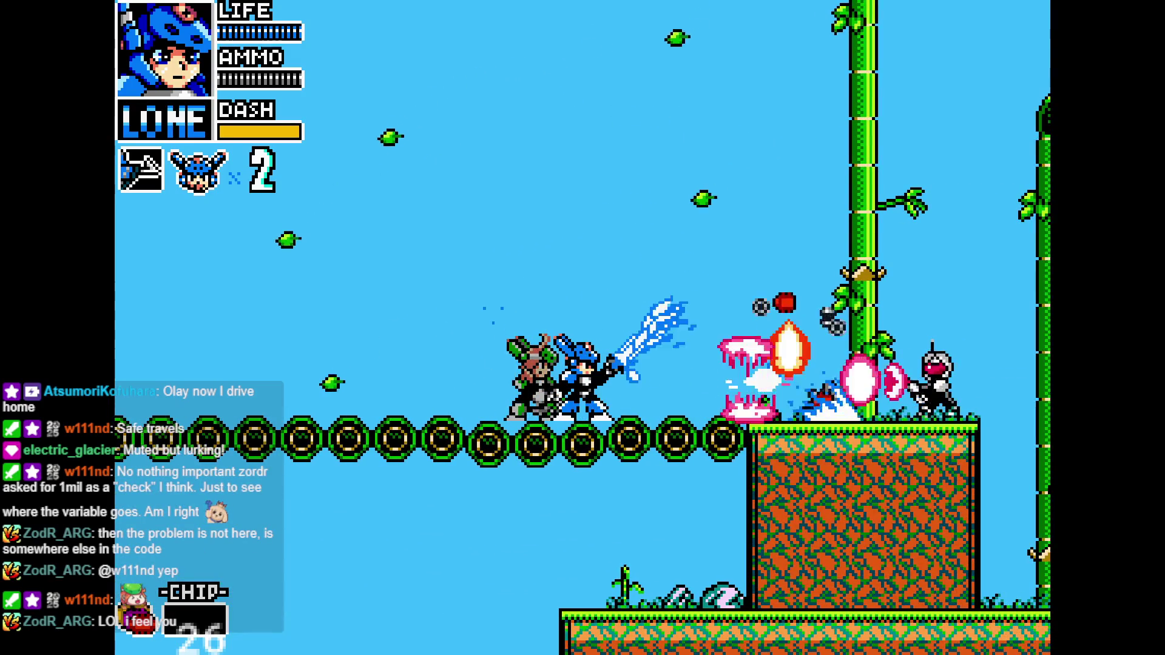
key("Right")
key("z")
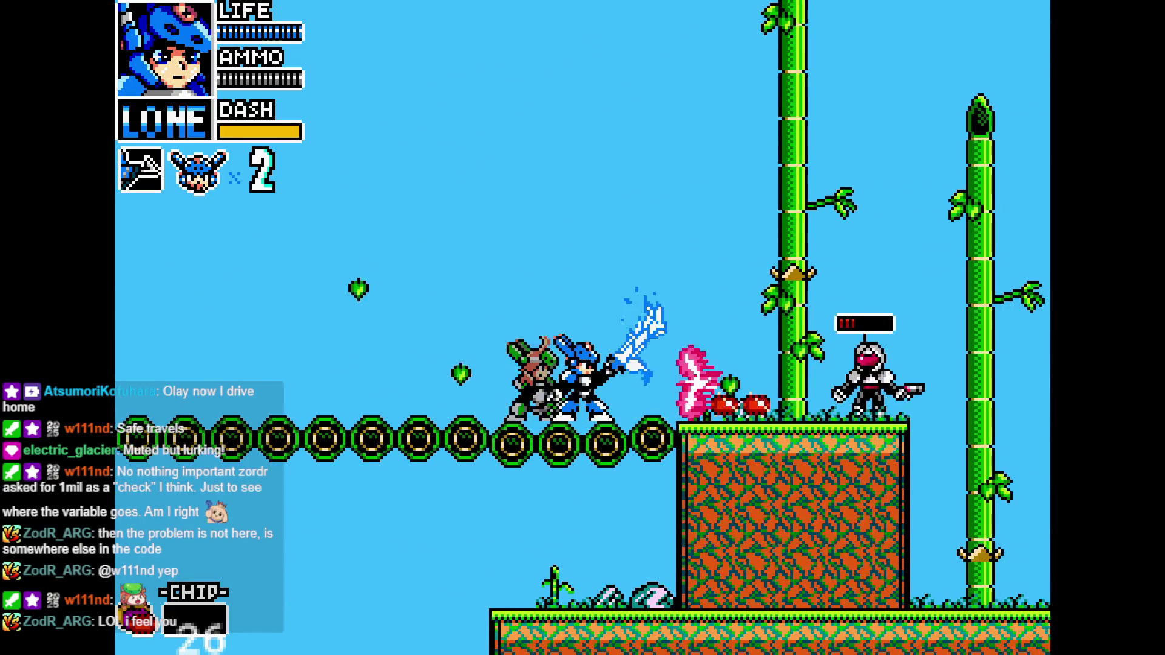
key("c")
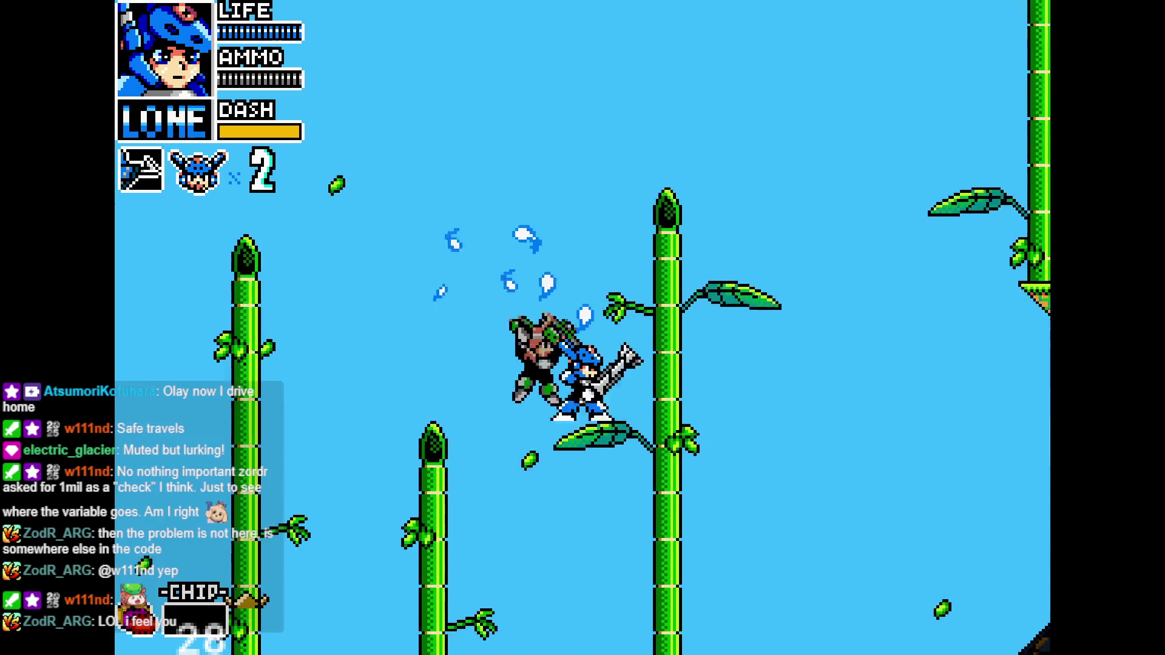
Switch back to VITA, grab the extra life and fire ring shots leftward along the ledge
key("a")
key("Right")
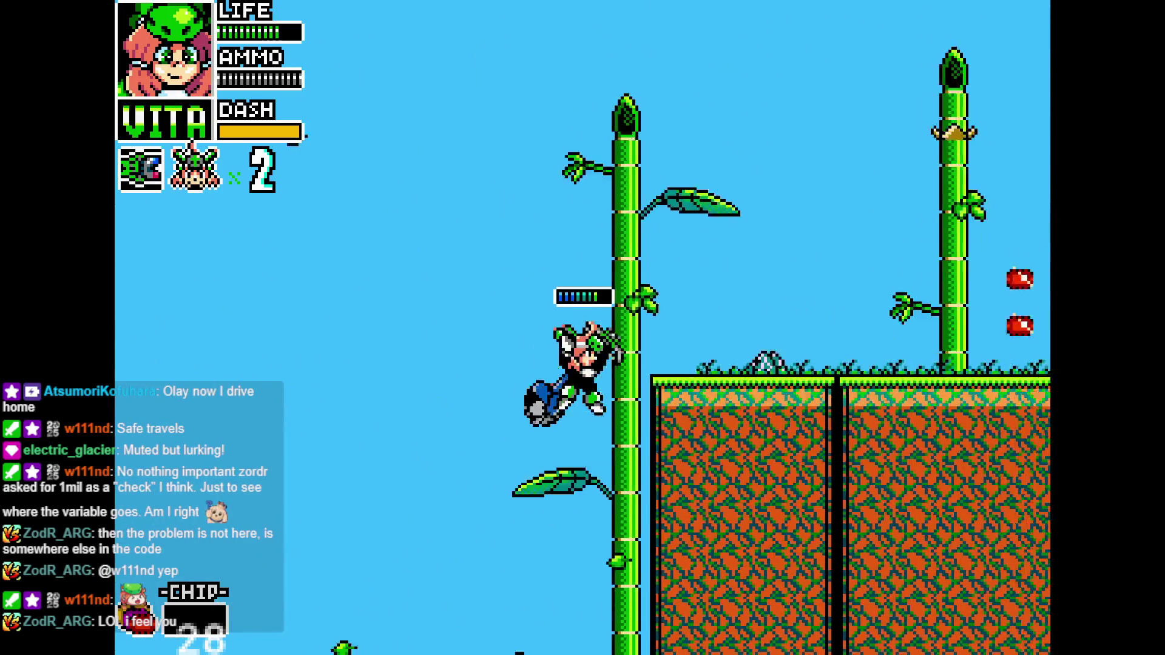
key("Right")
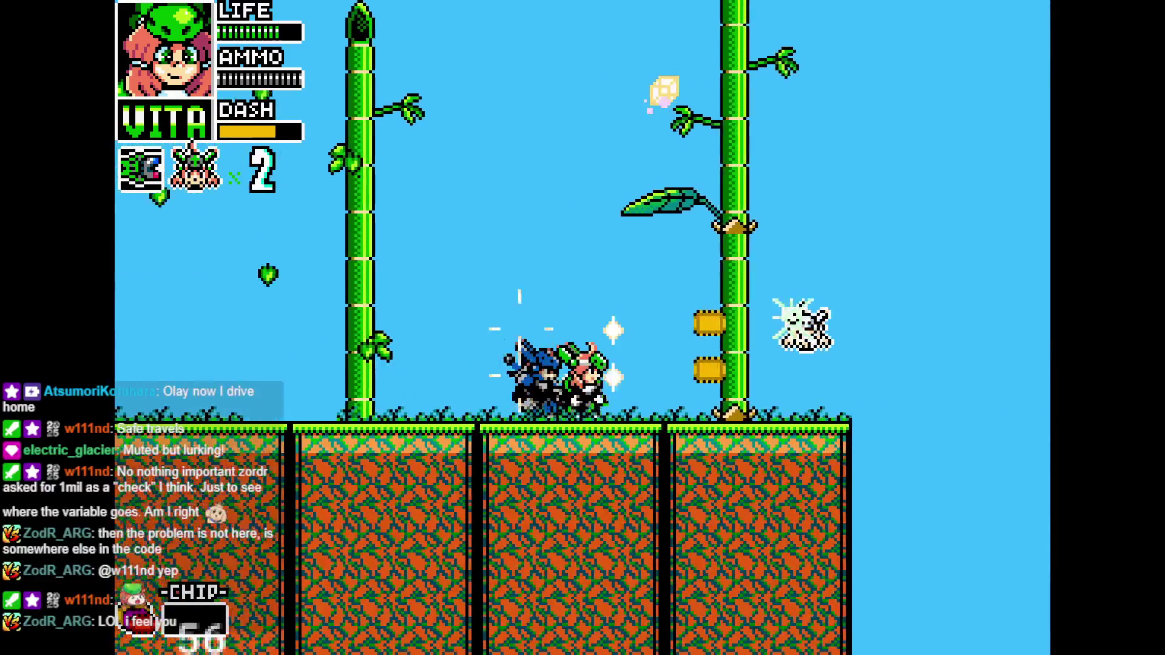
key("Left")
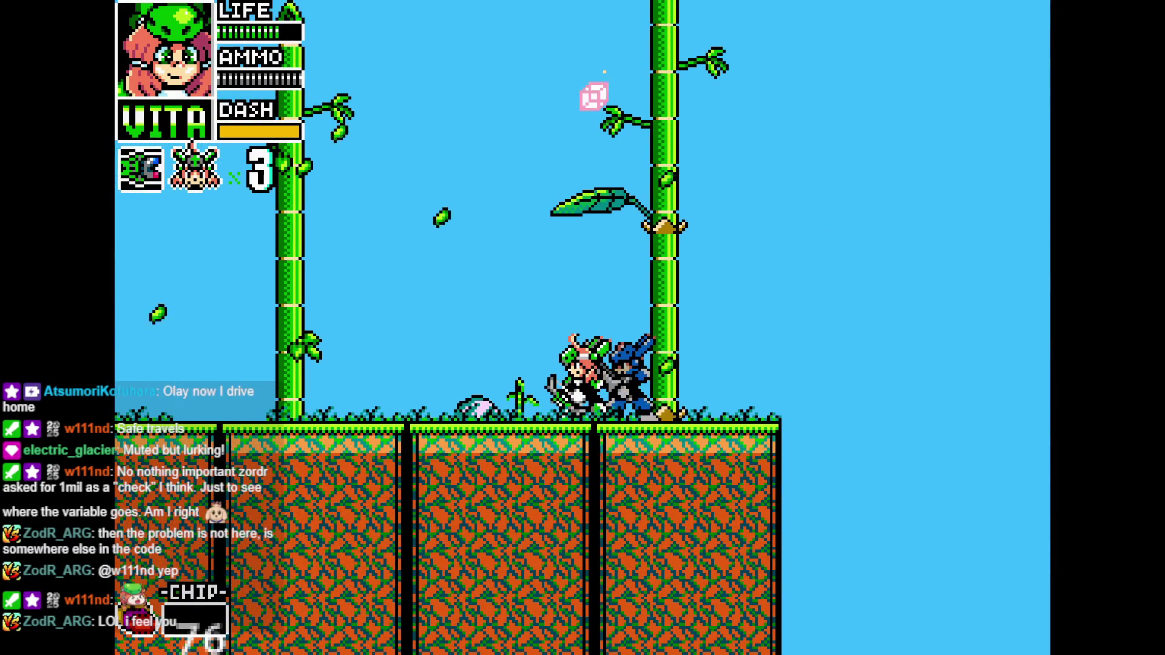
key("Left")
key("x")
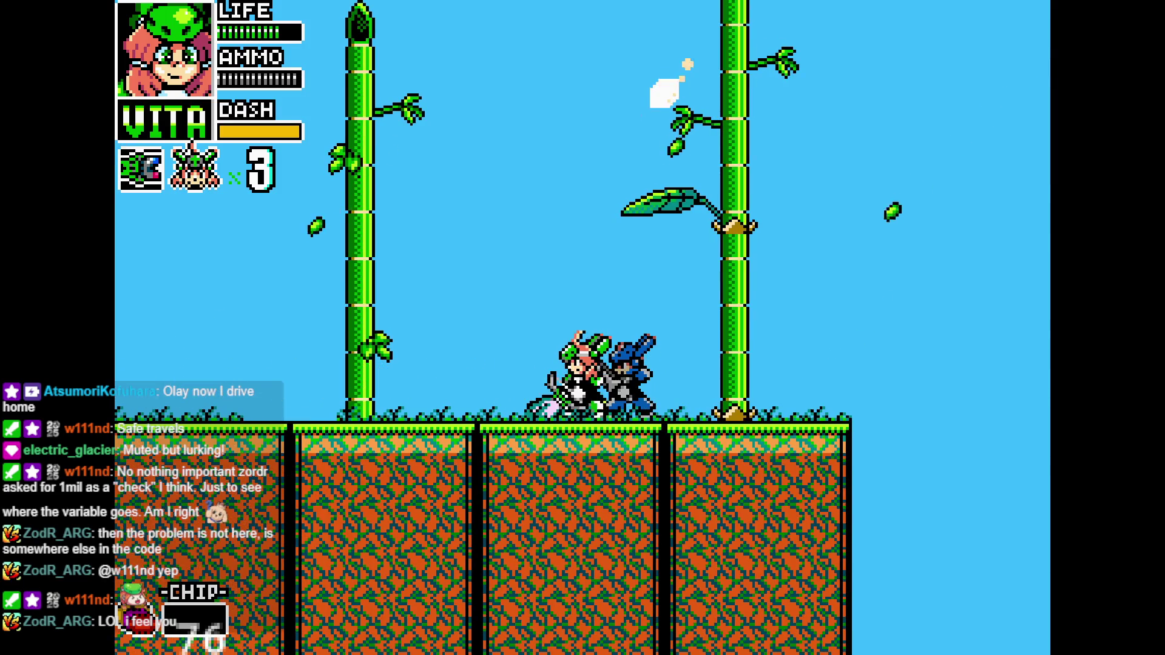
key("Left")
key("x")
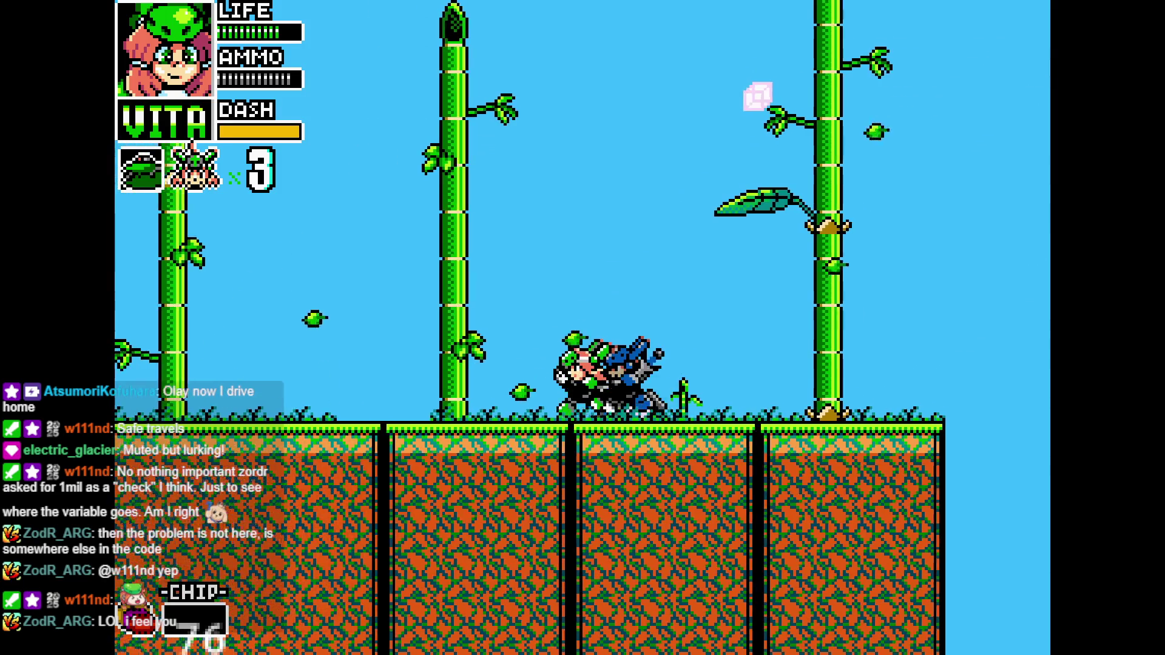
key("Left")
key("x")
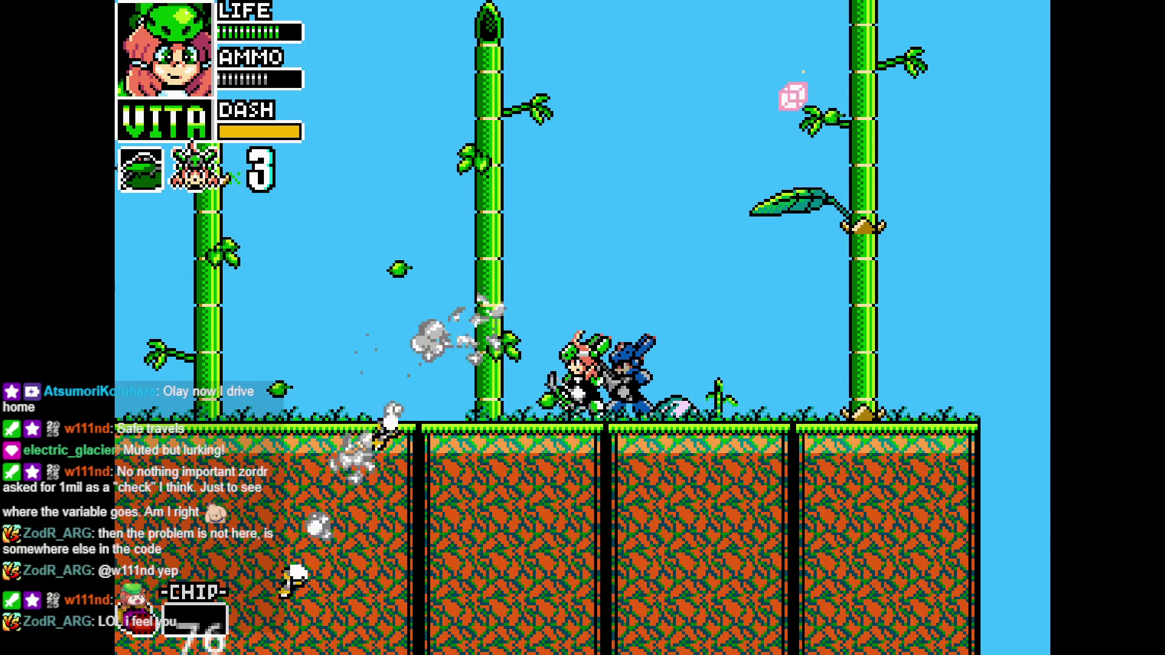
key("Left")
key("x")
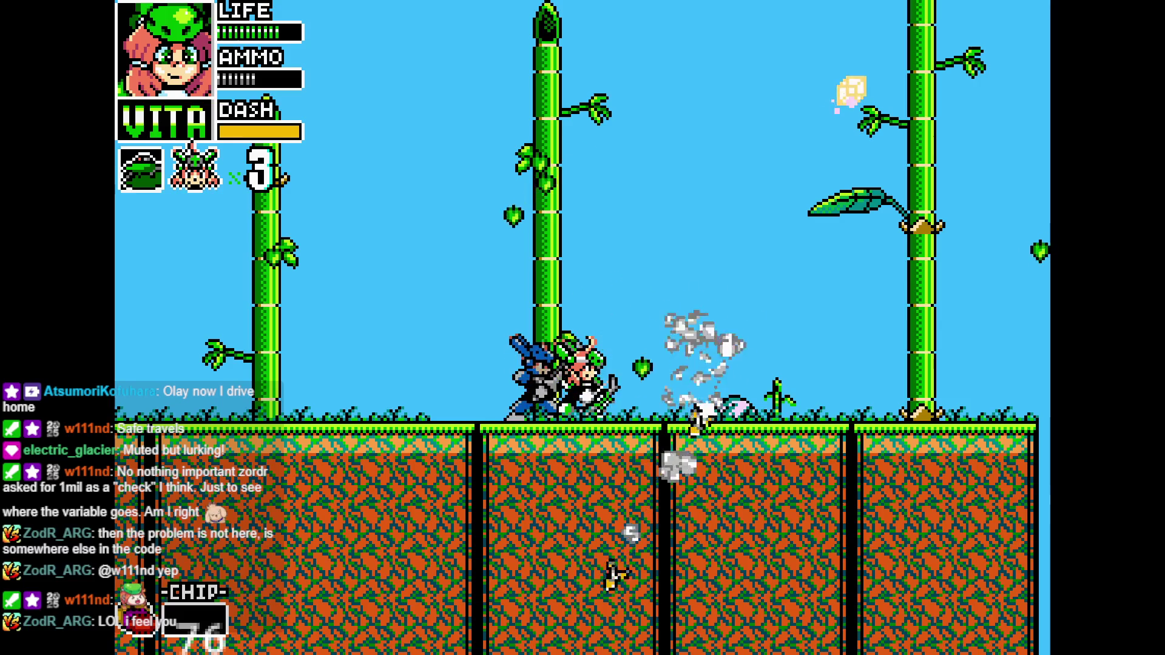
Run VITA right with her partner, collecting the pink ammo pickup and fighting enemies, then quit the game
key("Right")
key("Right")
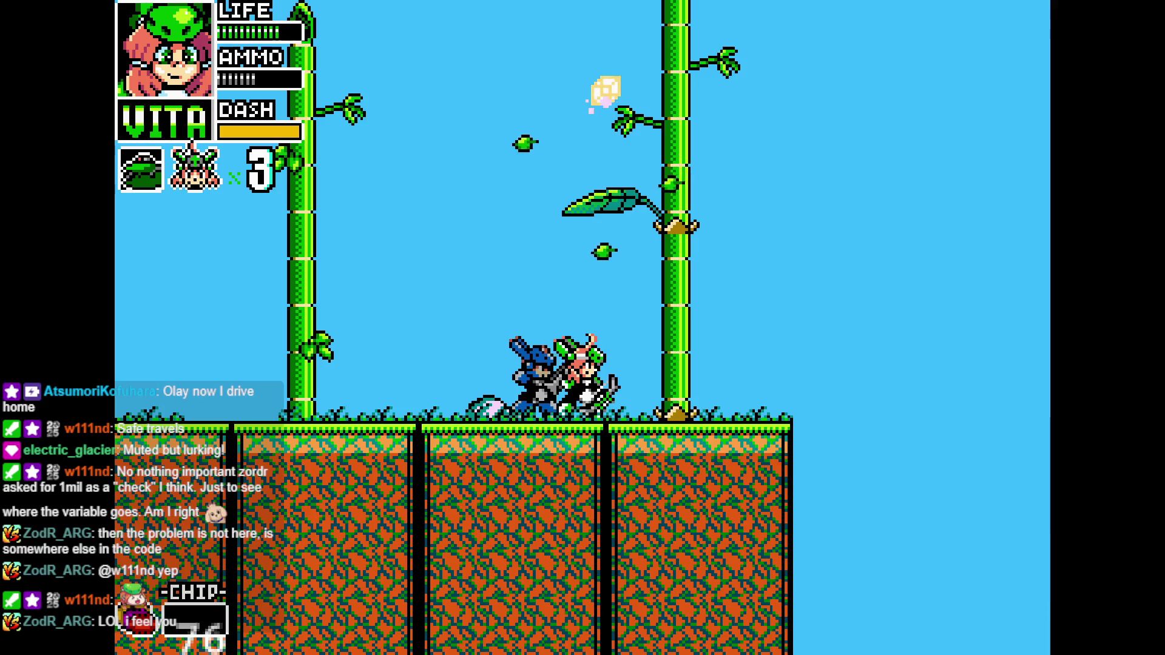
key("z")
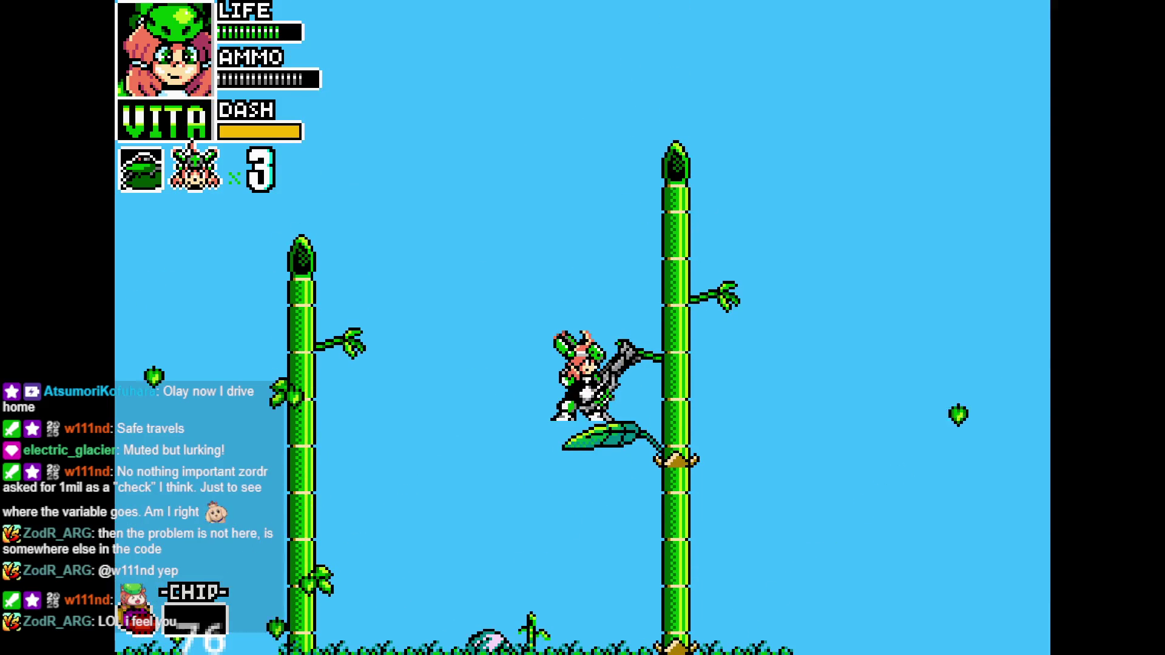
key("Left")
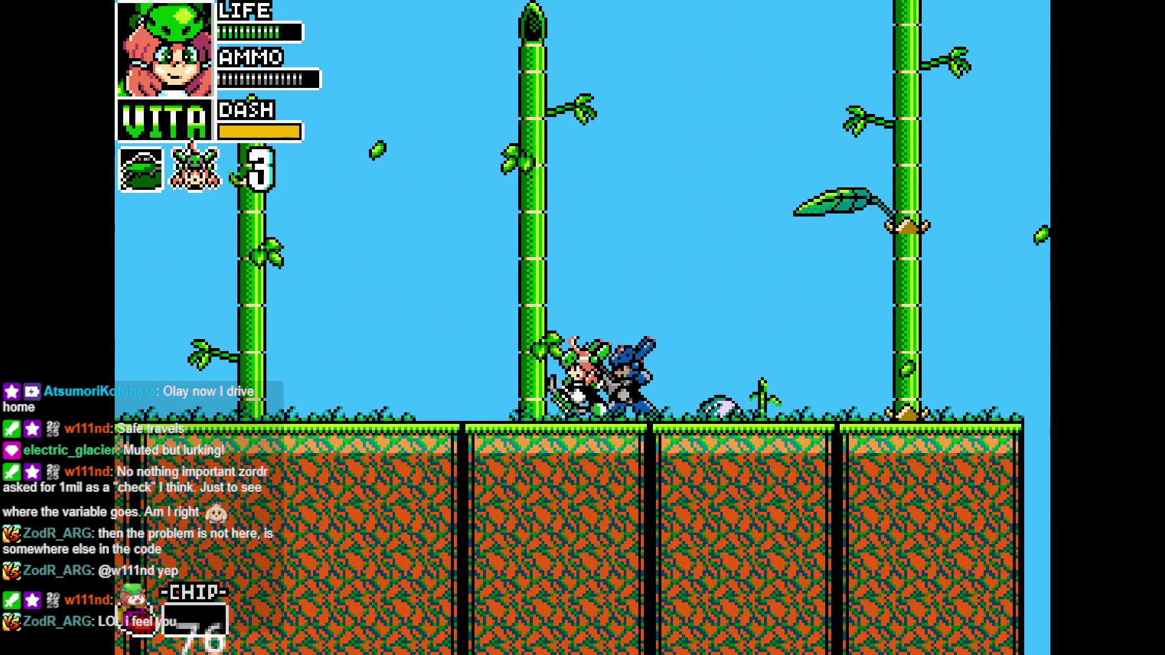
key("Right")
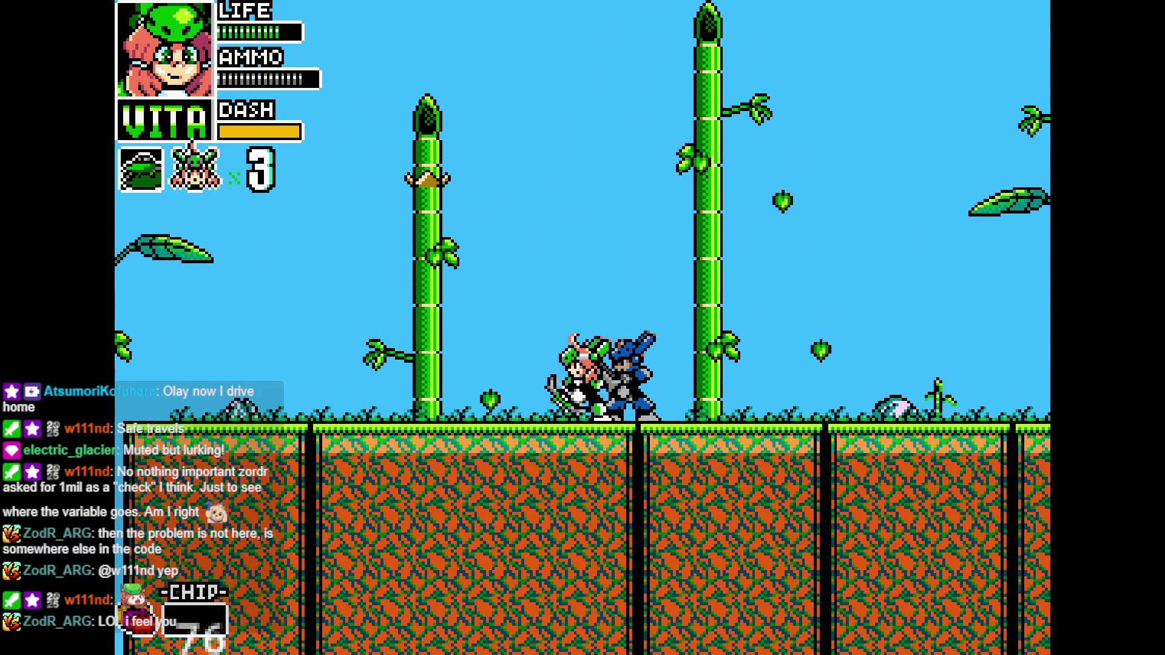
key("Right")
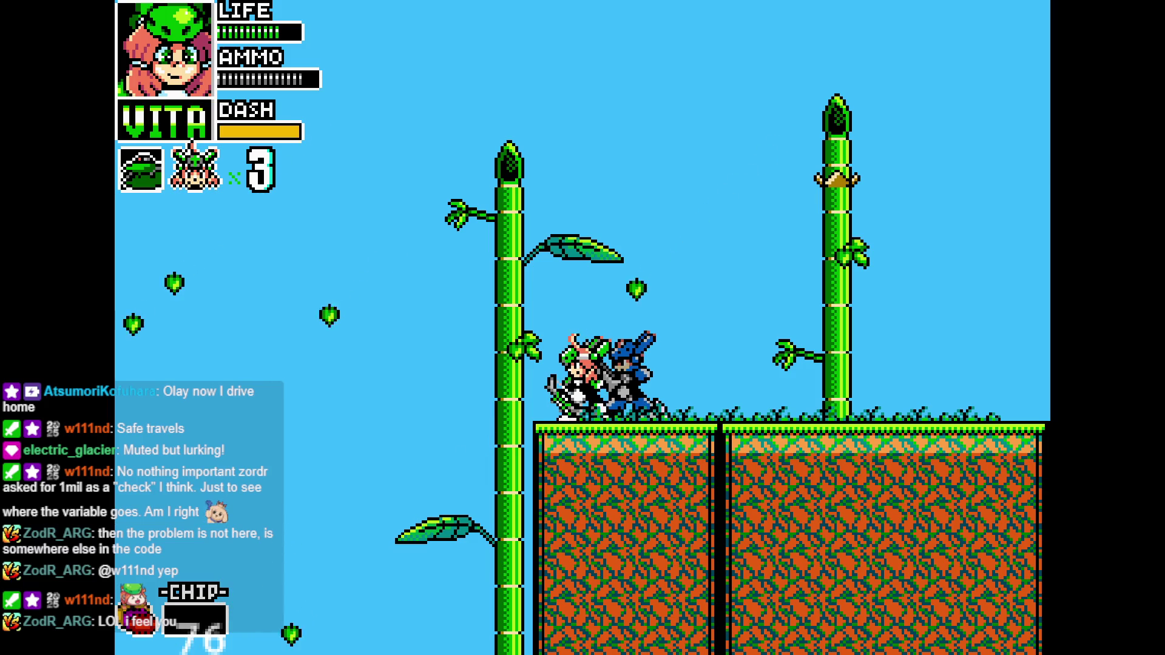
key("Right")
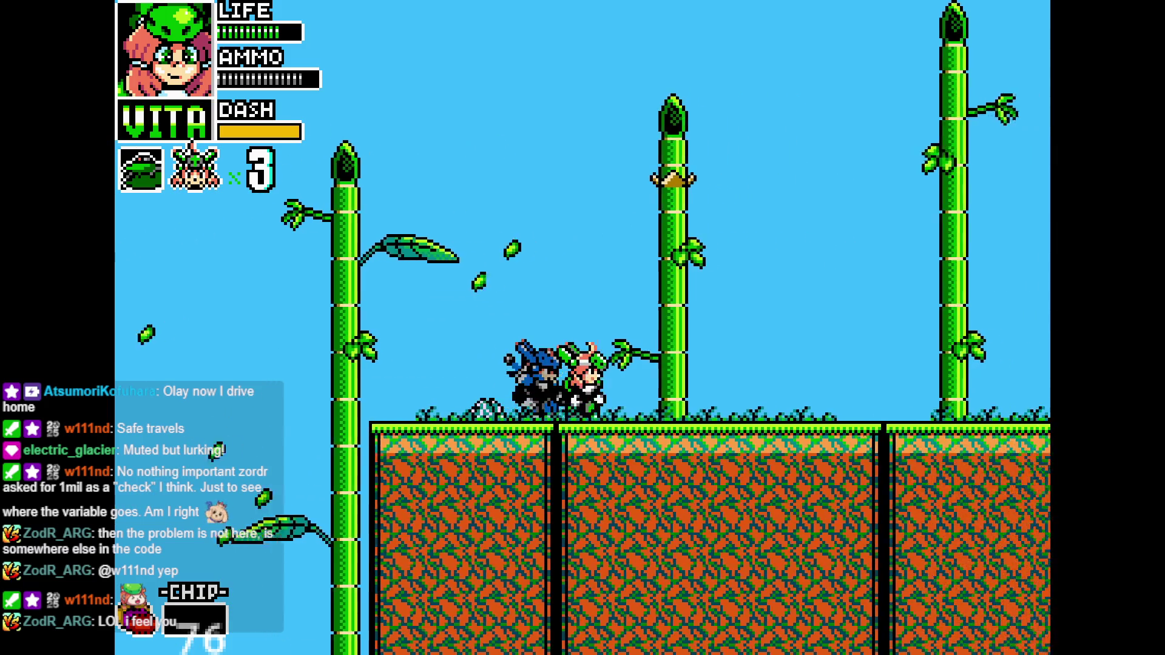
key("Right")
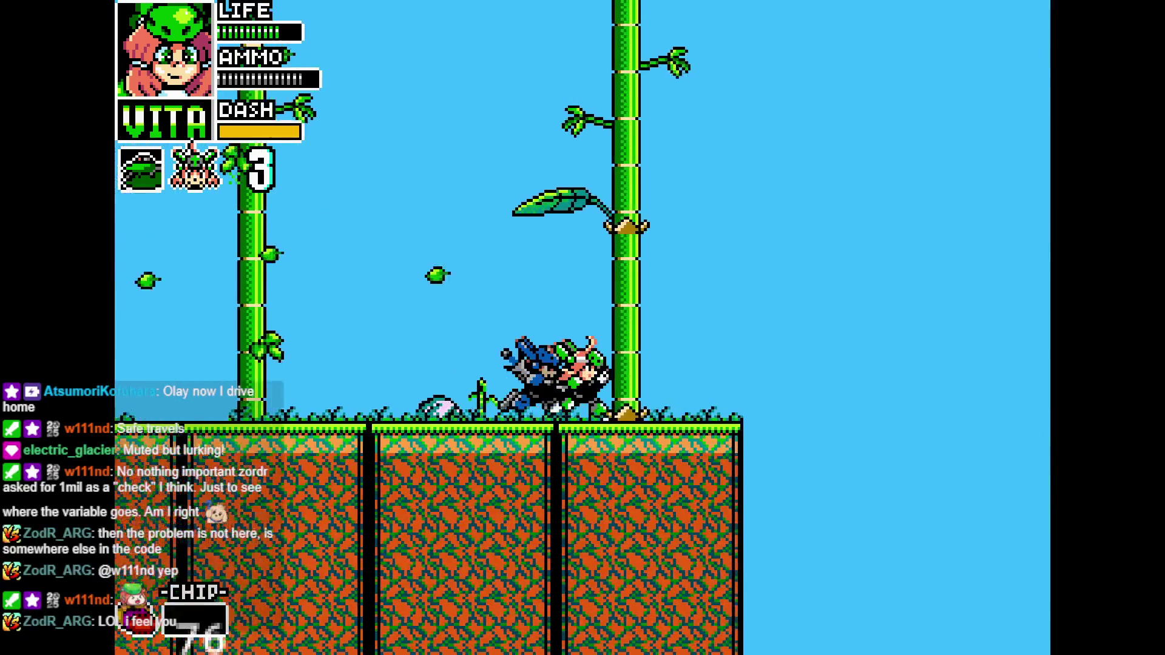
key("Right")
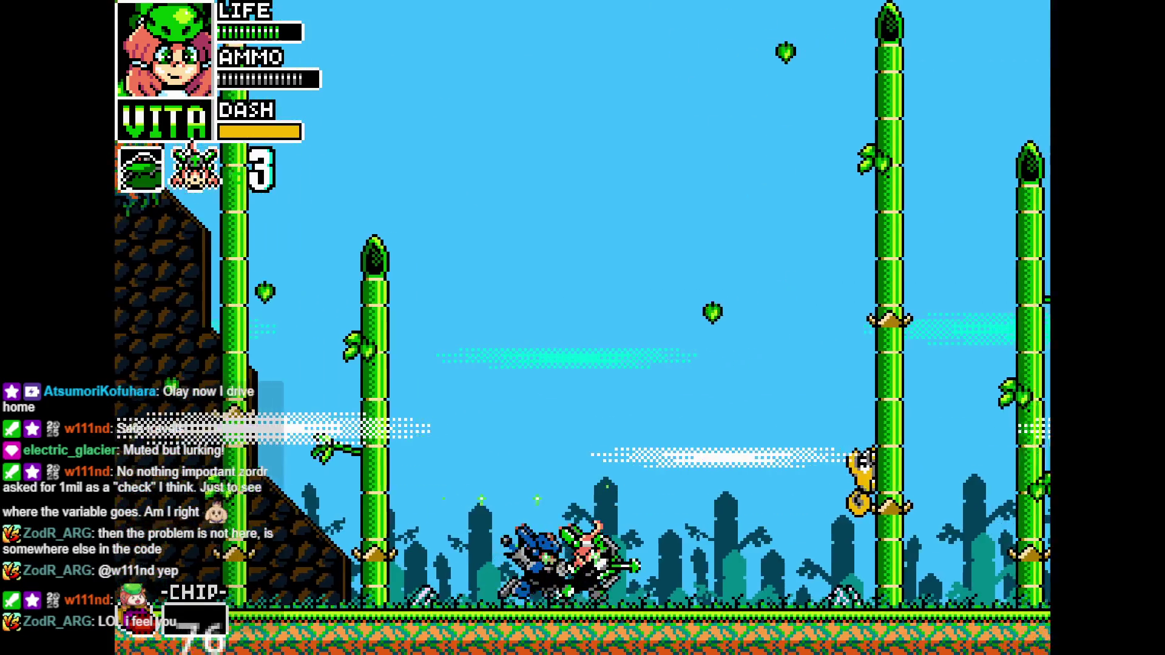
key("Right")
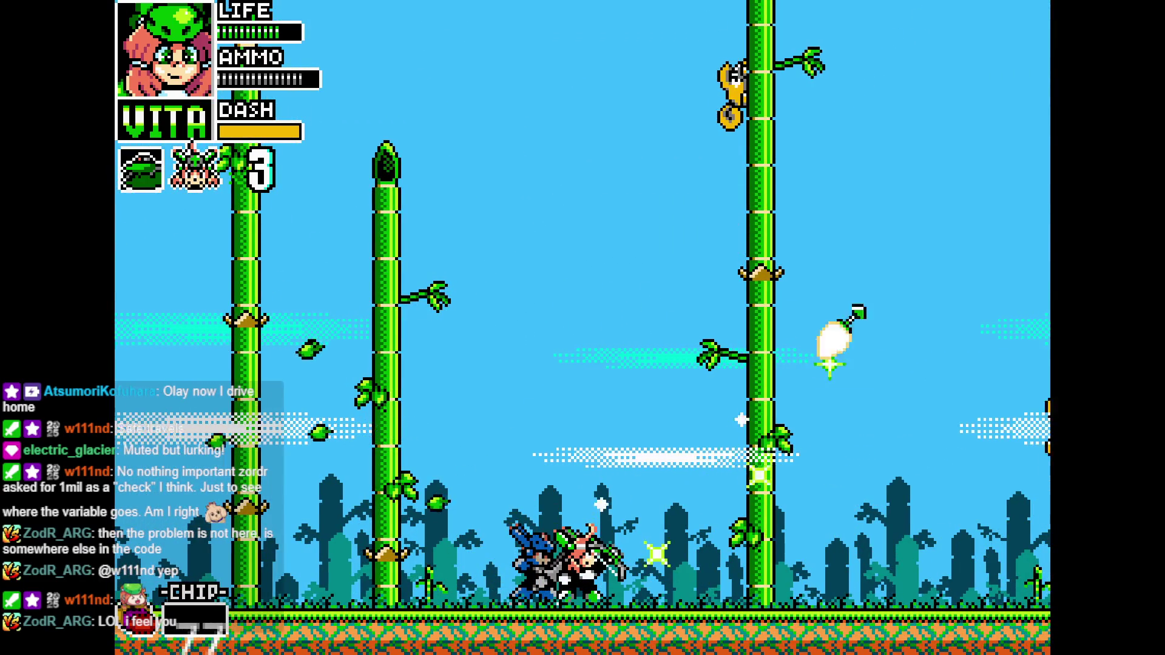
key("Right")
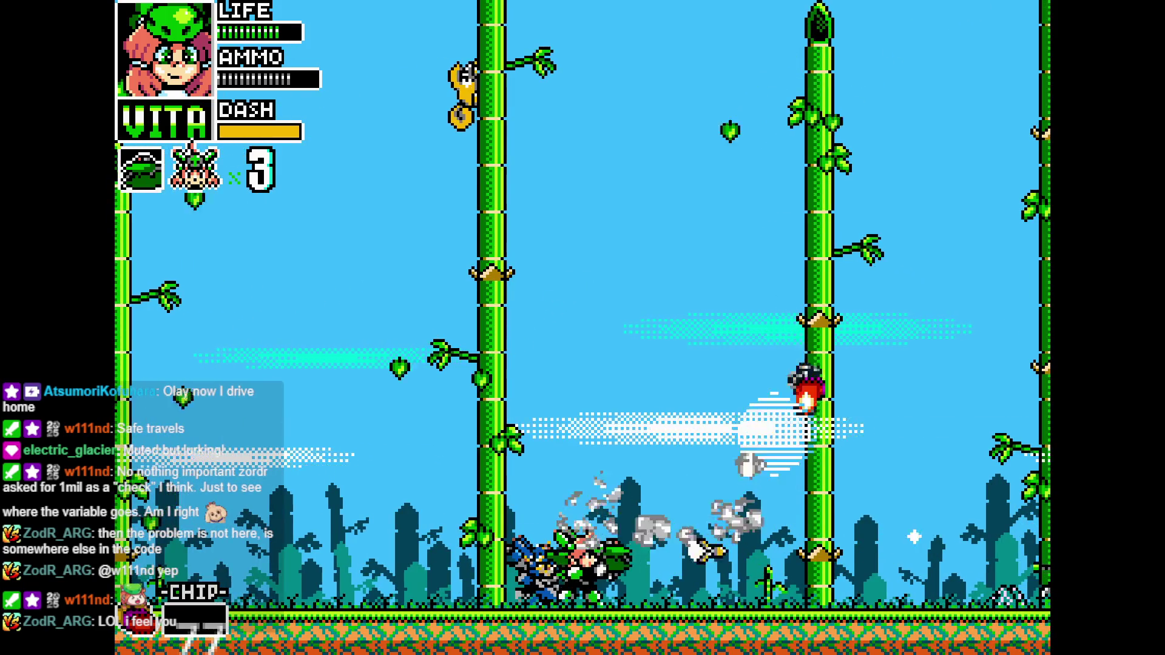
key("Right")
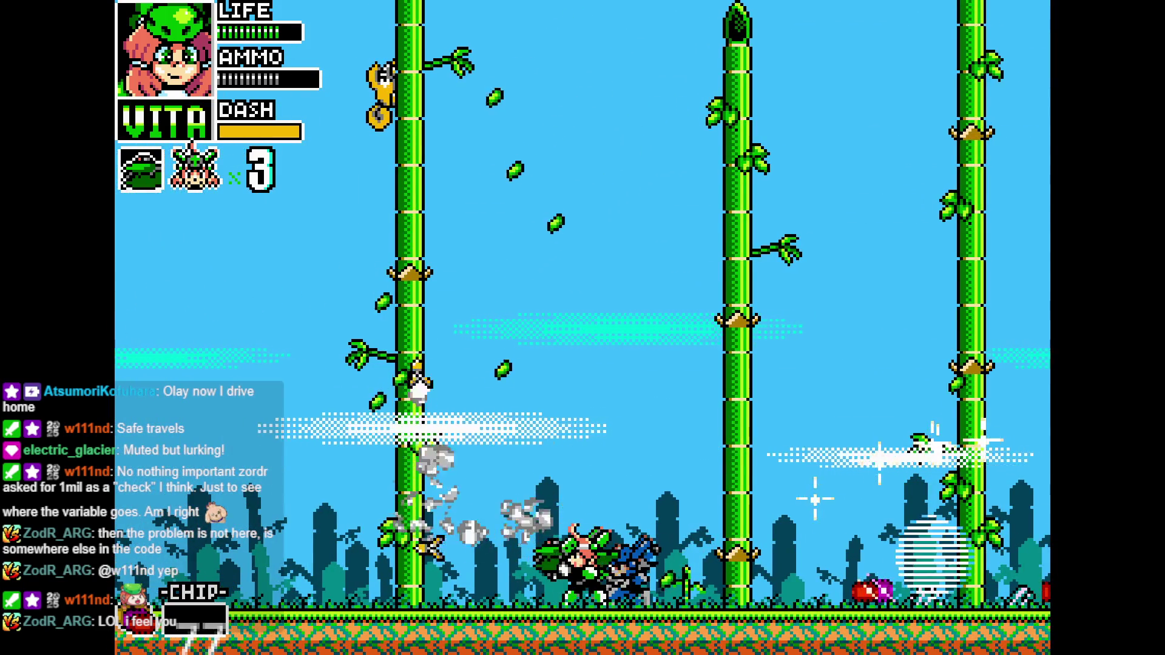
key("Left")
key("Left")
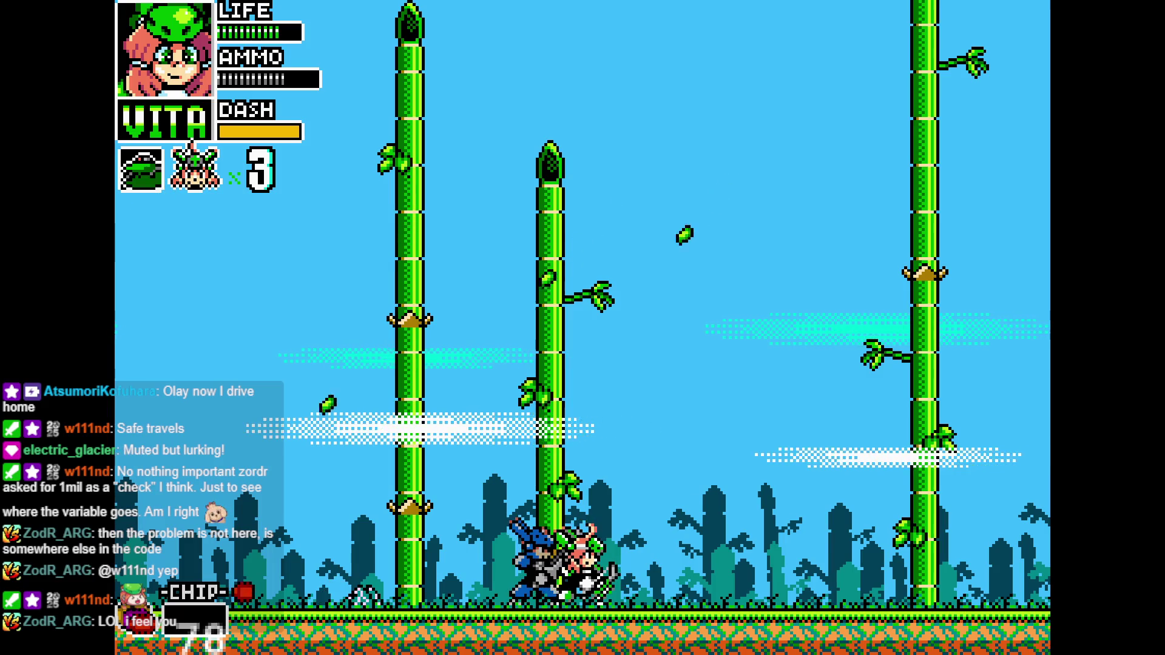
key("Escape")
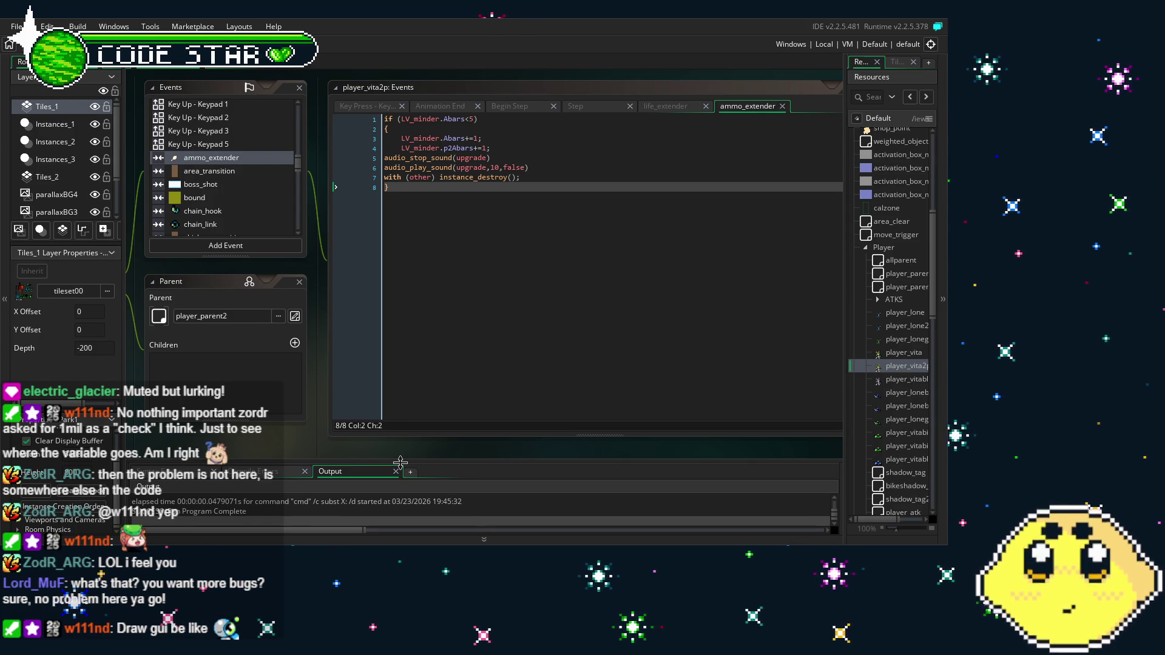
scroll(898, 287, "up", 4)
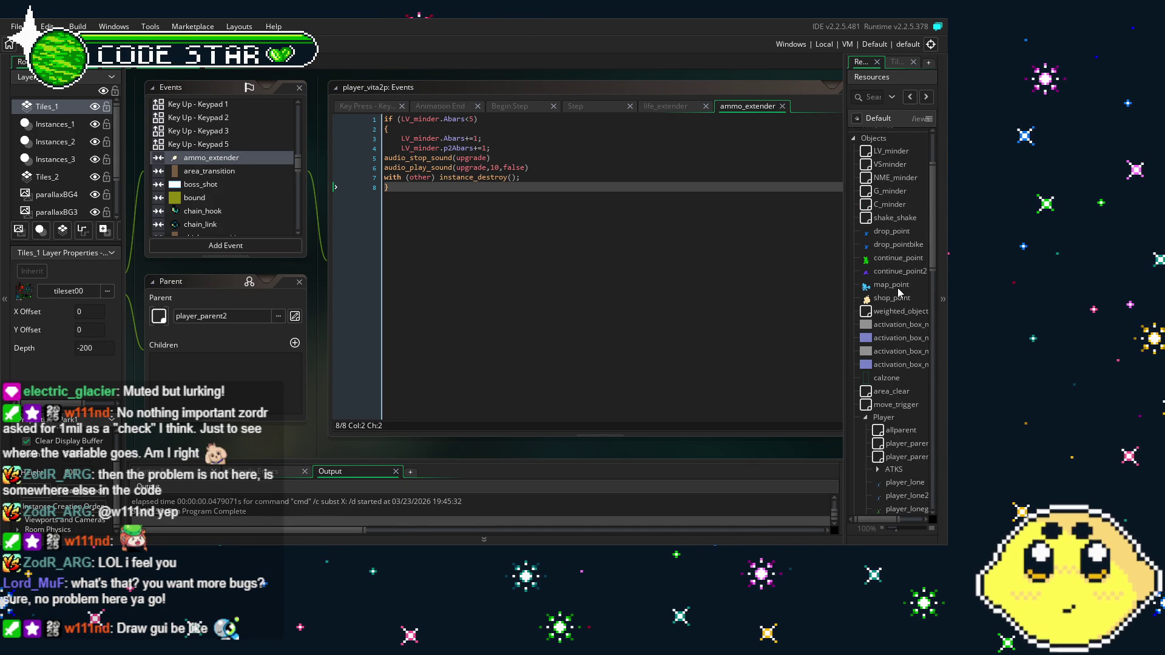
Open the LV_minder object and scroll through its Create event's starting variables
double_click(902, 153)
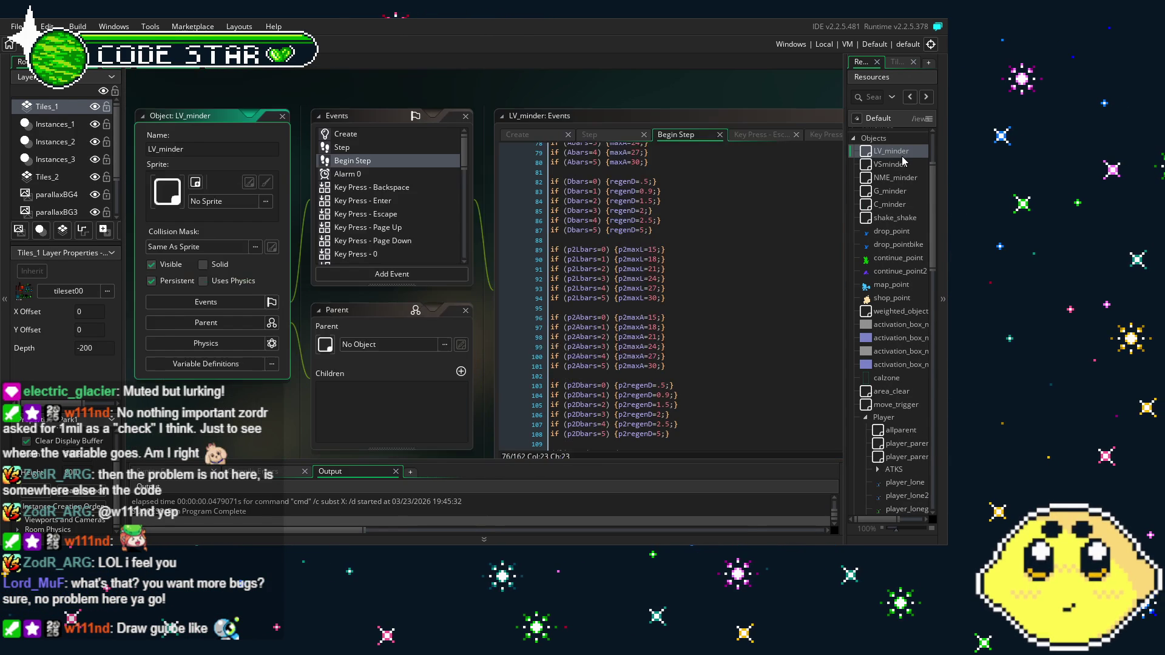
scroll(734, 252, "up", 10)
scroll(734, 252, "up", 10)
left_click(518, 102)
scroll(639, 250, "up", 10)
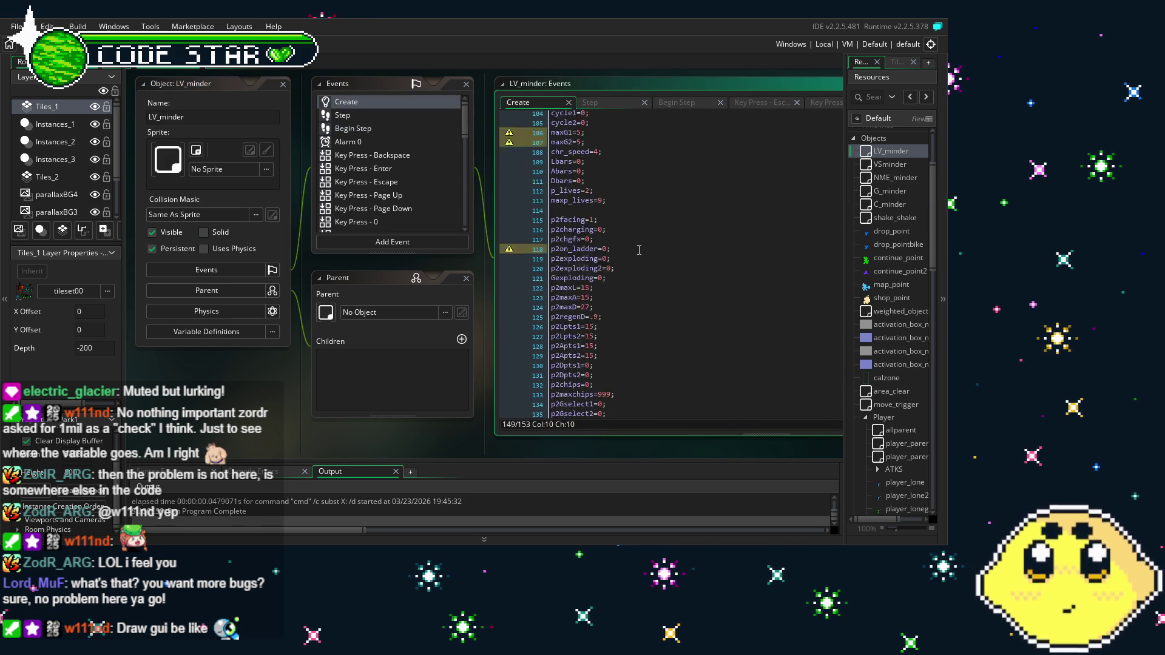
scroll(639, 250, "up", 4)
scroll(639, 250, "up", 1)
left_click_drag(273, 440, 201, 446)
scroll(534, 406, "down", 3)
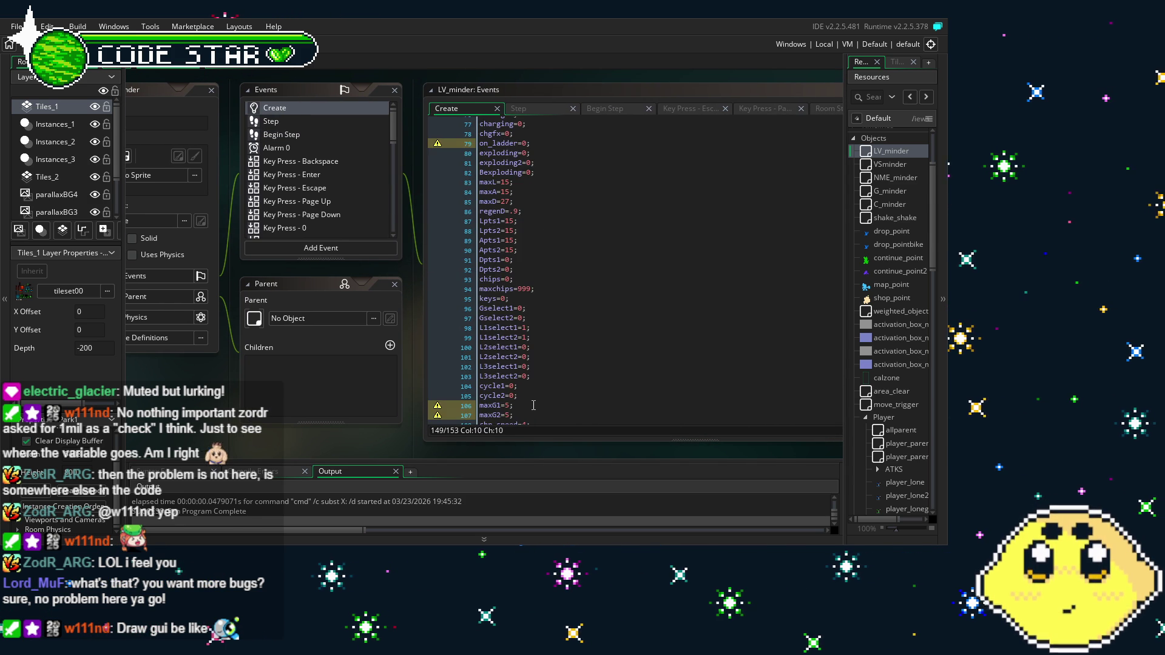
scroll(533, 406, "up", 20)
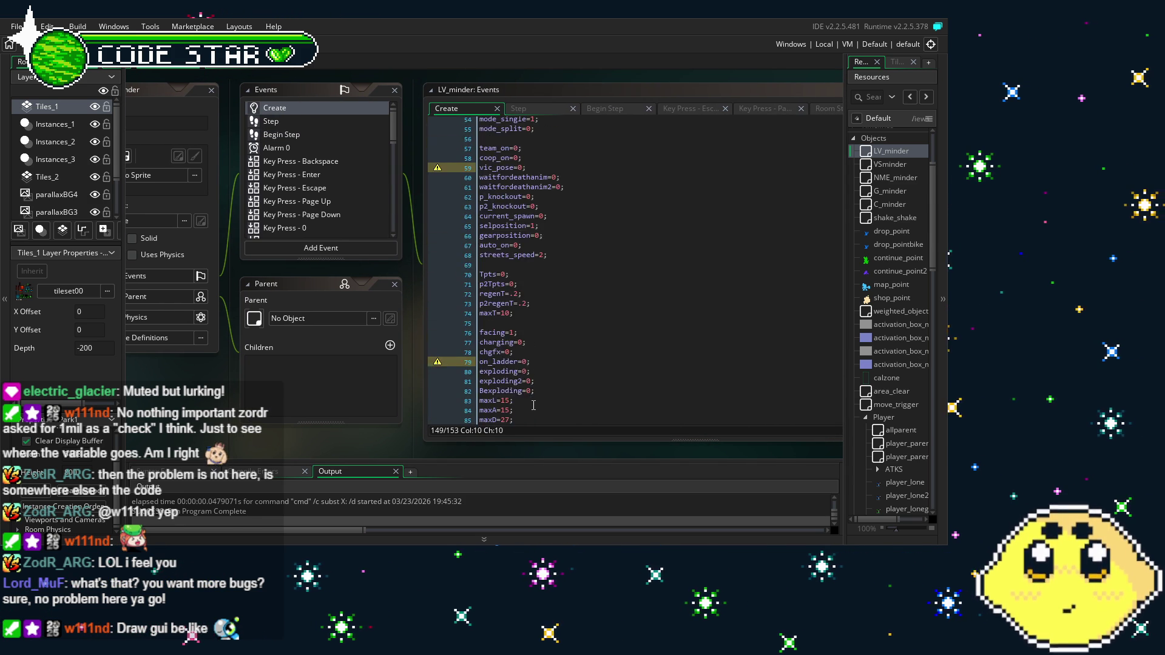
scroll(533, 405, "up", 2)
scroll(534, 405, "up", 2)
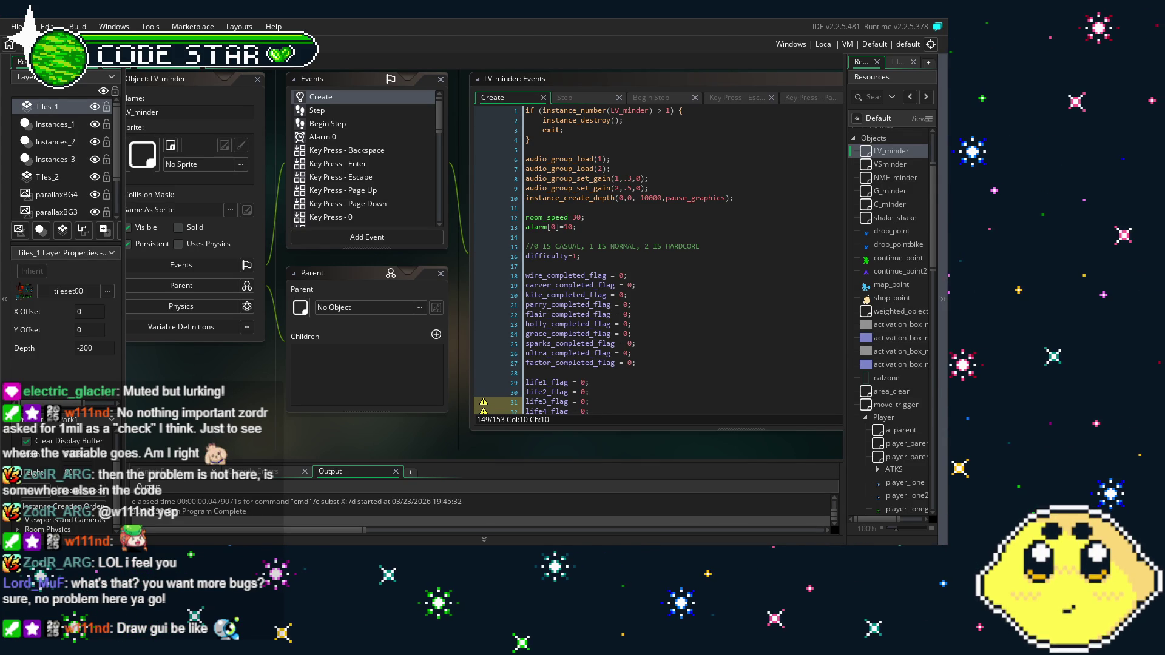
scroll(306, 426, "right", 1)
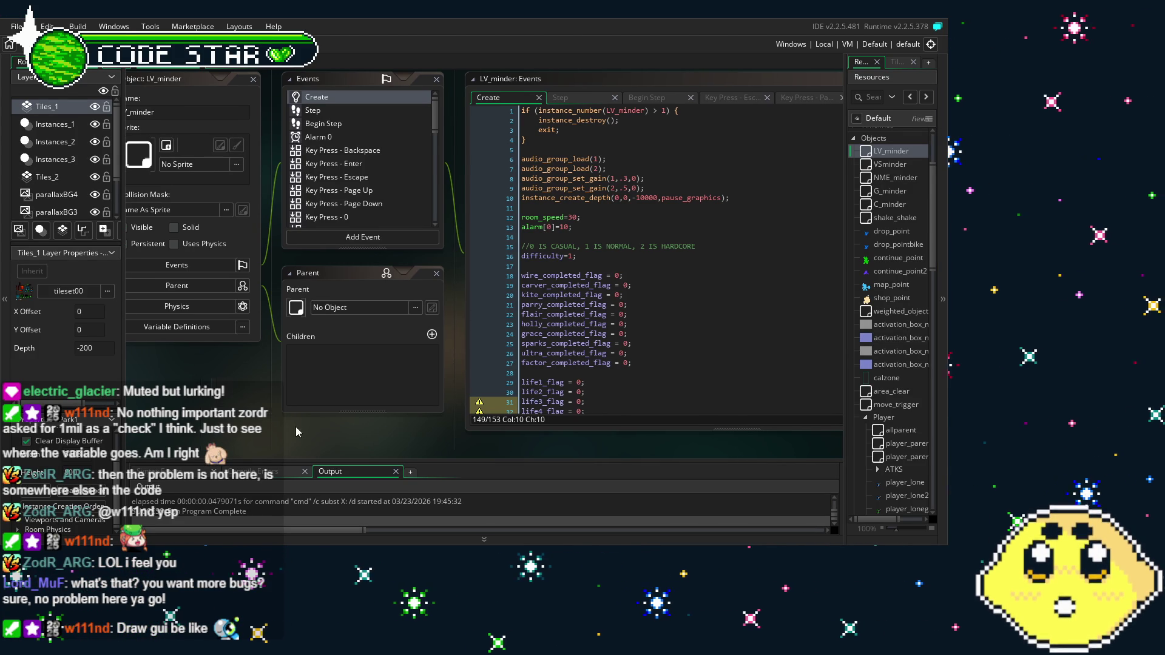
scroll(296, 427, "right", 5)
scroll(633, 406, "down", 3)
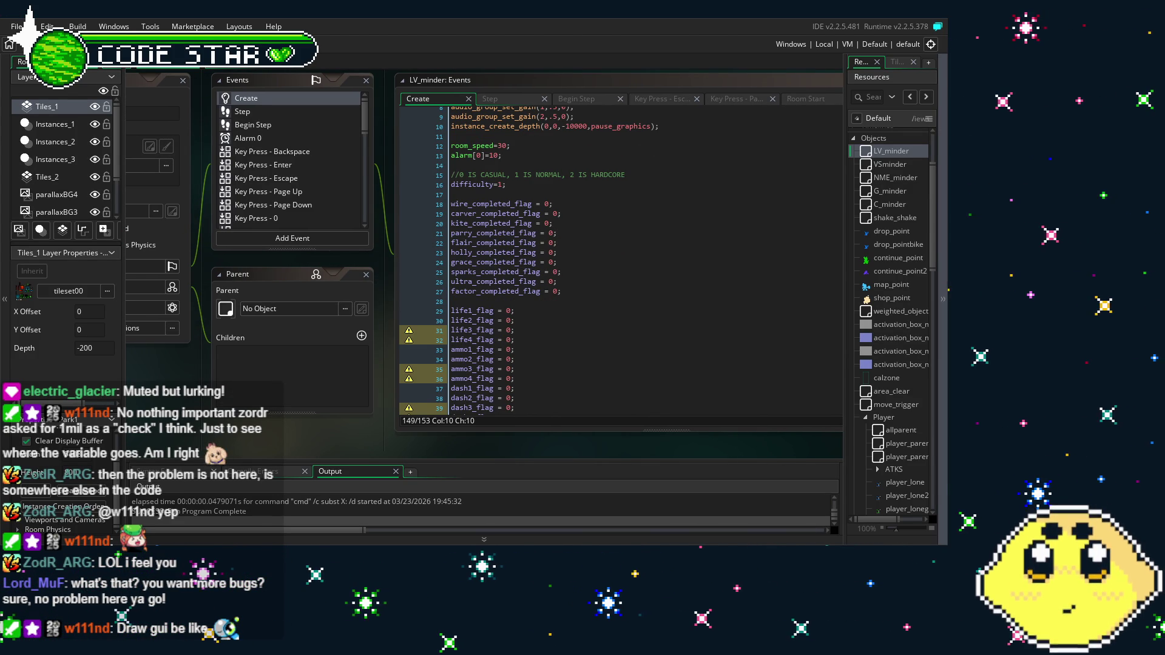
scroll(244, 449, "right", 1)
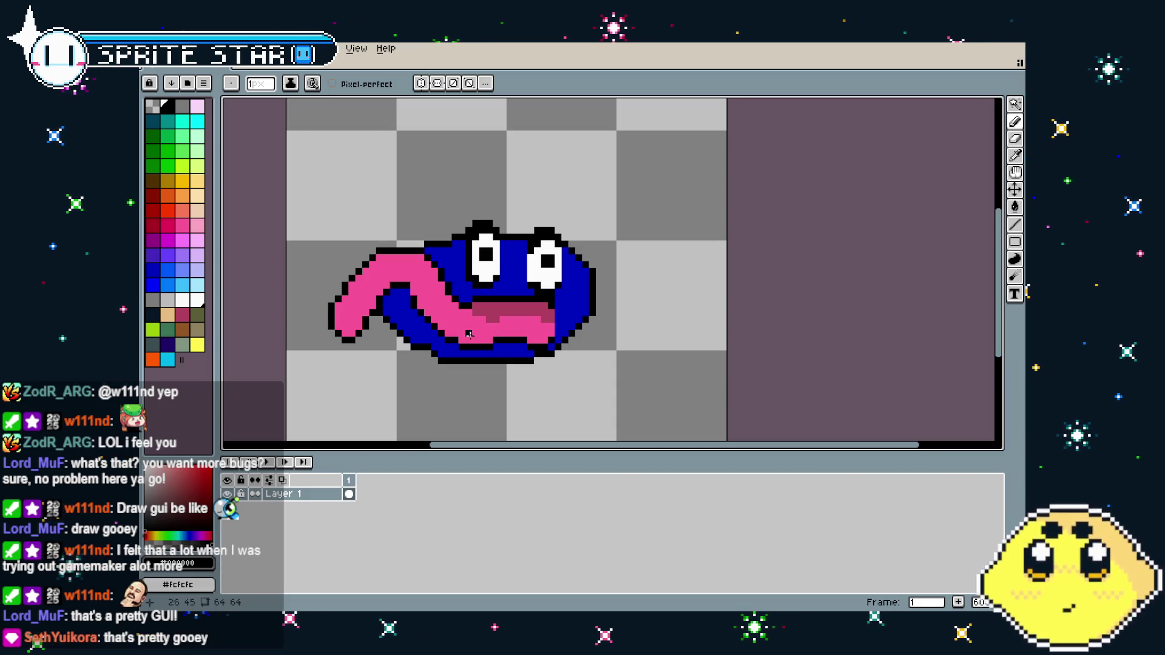
Paint light-pink highlights on the tongue tip and along its curve with a 1–4px brush
left_click(357, 328, "alt")
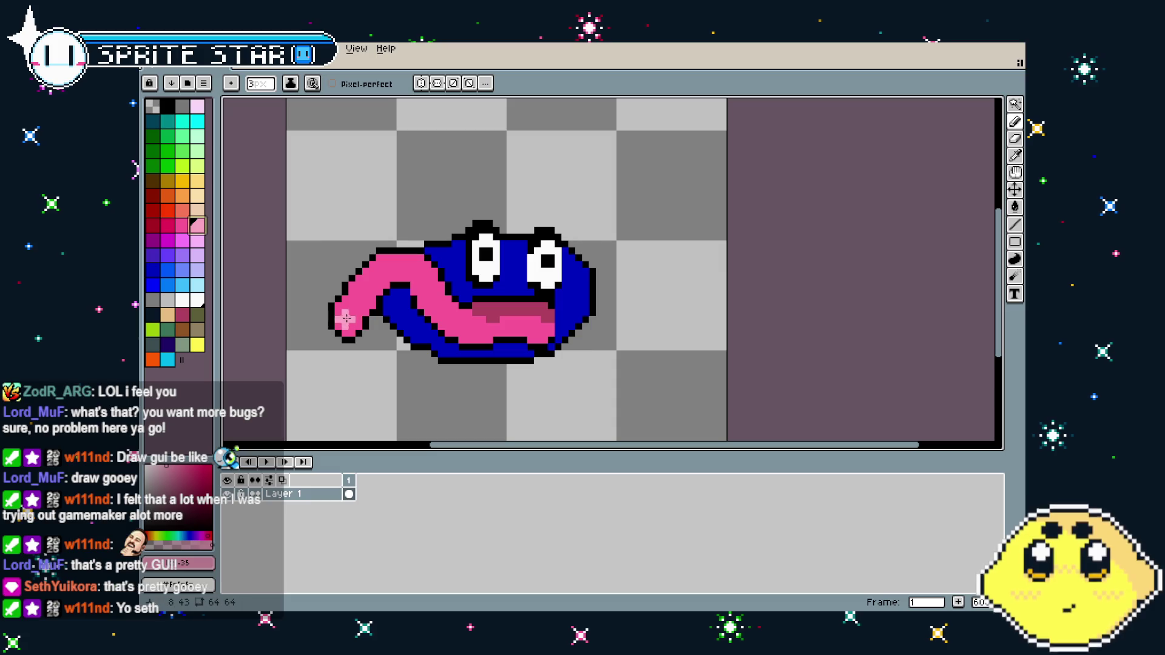
key("bracketright")
key("bracketright")
key("bracketright")
left_click(358, 316)
key("bracketleft")
key("bracketleft")
key("bracketleft")
left_click_drag(500, 326, 543, 327)
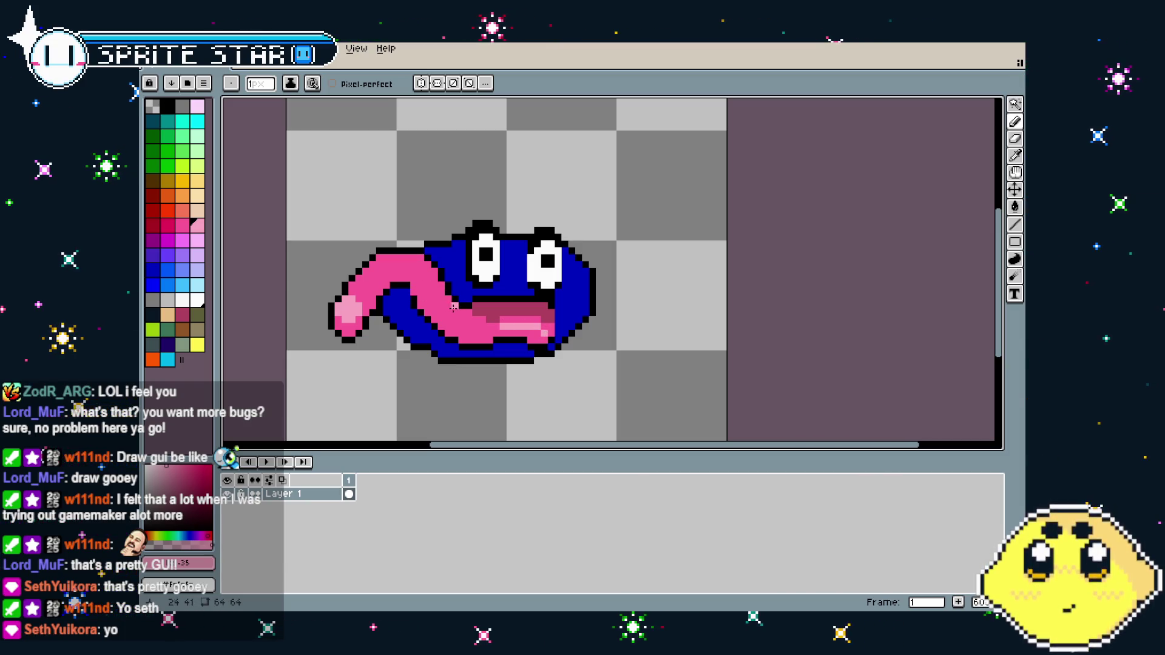
key("bracketright")
key("bracketright")
left_click_drag(364, 274, 461, 309)
key("ctrl+z")
left_click_drag(364, 279, 335, 297)
scroll(341, 372, "down", 2)
scroll(358, 377, "up", 2)
Pick black and draw a 1px line closing the gap between tongue and body
key("alt")
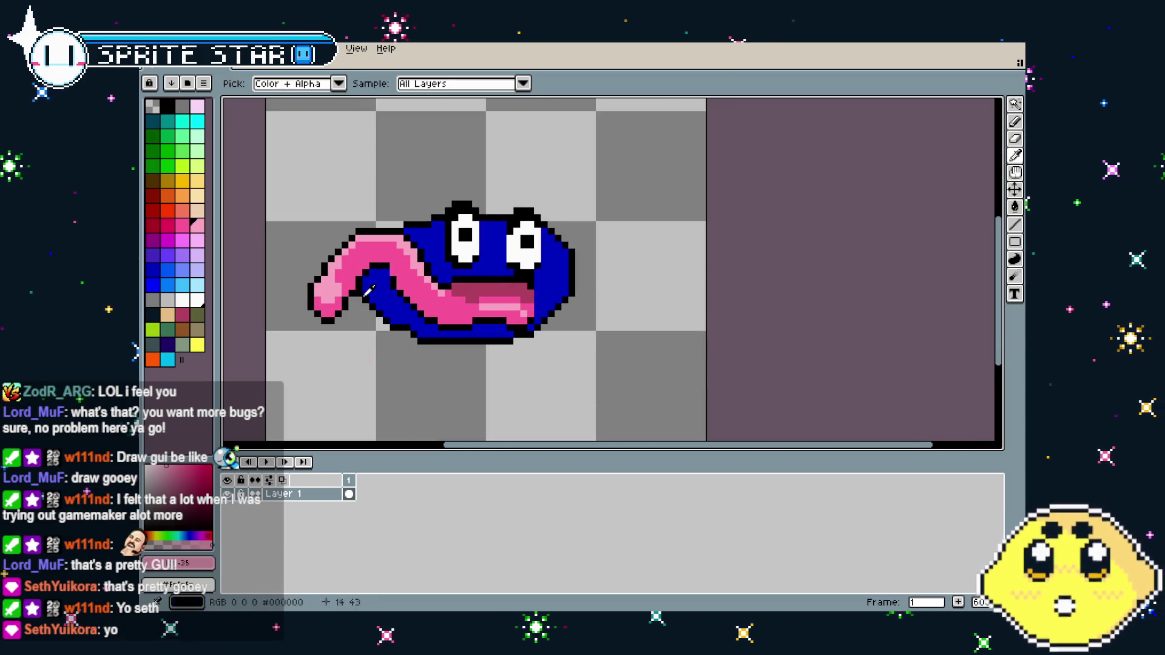
key("ctrl")
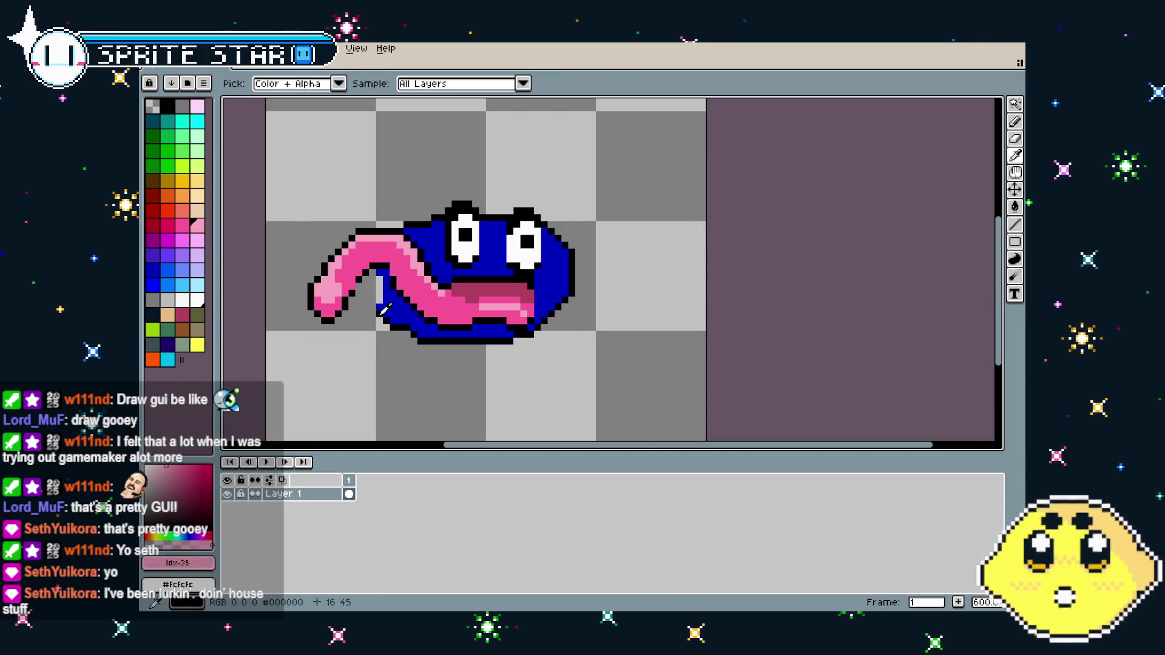
left_click(393, 330, "alt")
key("minus")
key("minus")
left_click(380, 271, "shift")
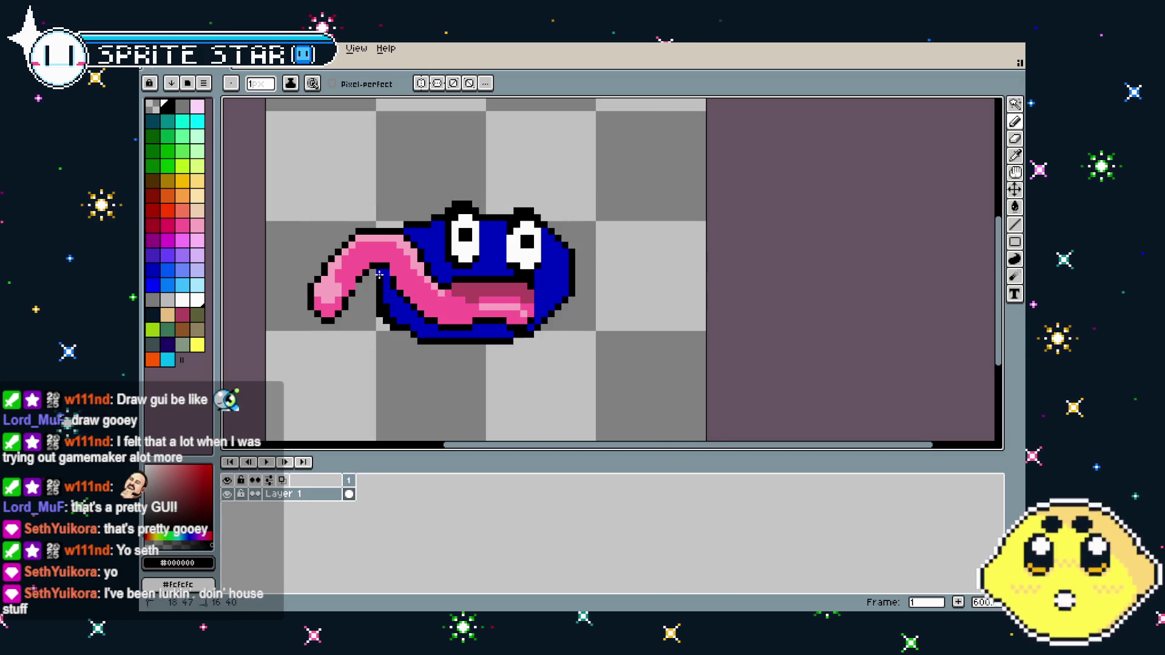
right_click(371, 298, "alt")
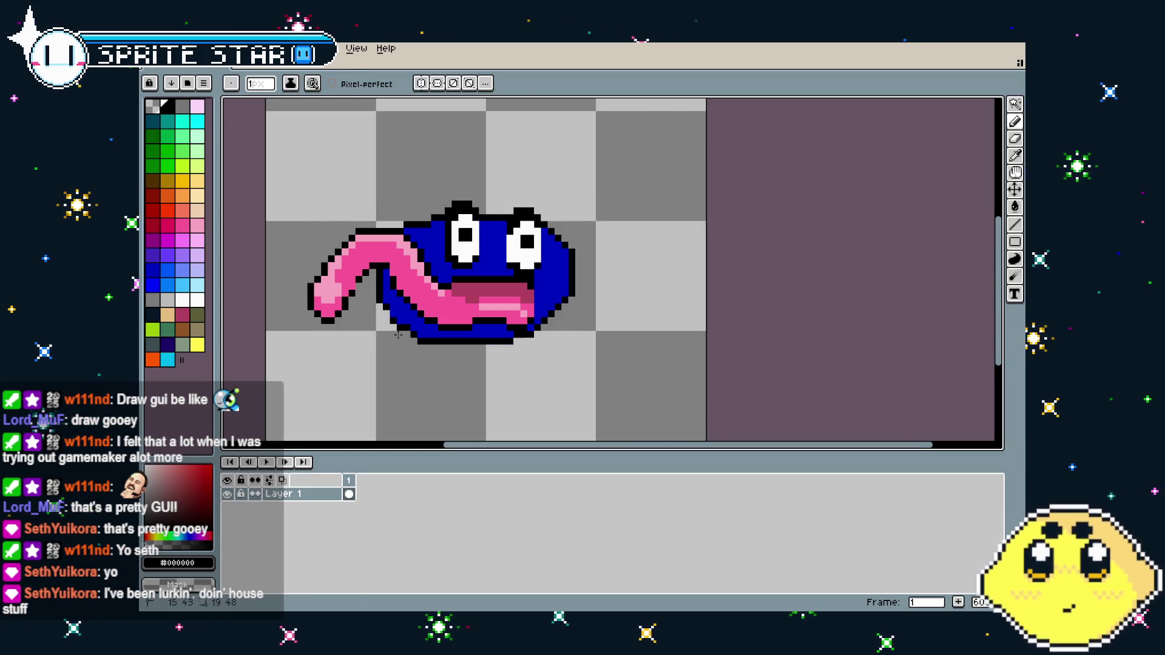
scroll(451, 329, "up", 3)
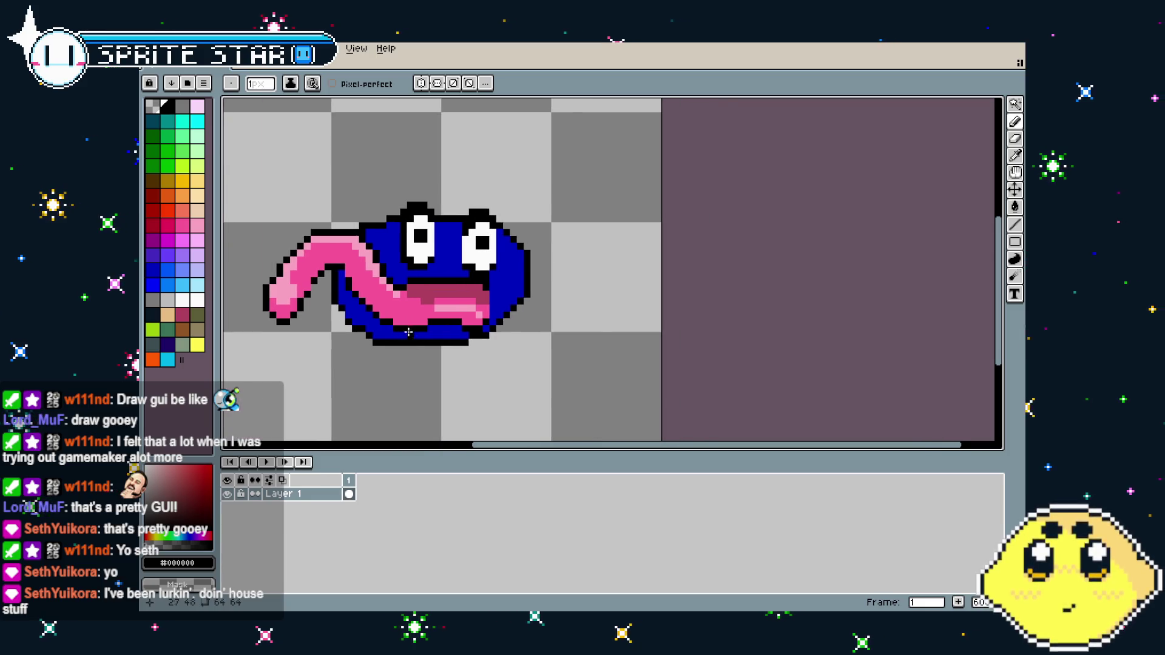
left_click(483, 194, "alt")
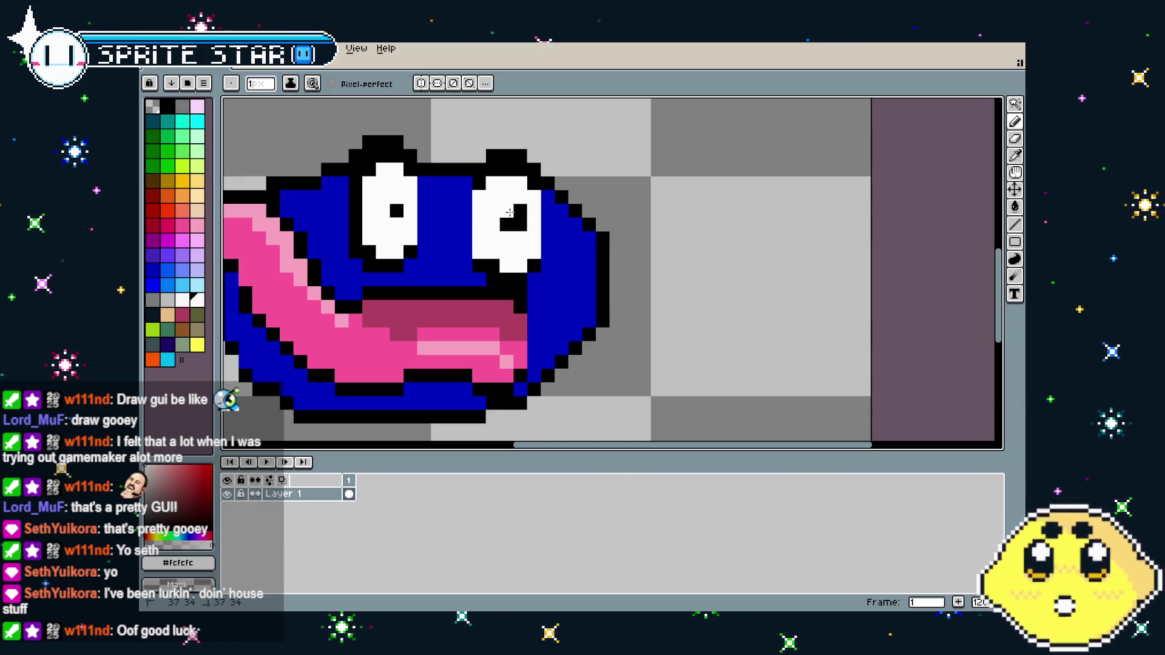
Paint white over part of the right eye's pupil to shrink it
left_click_drag(509, 212, 523, 227)
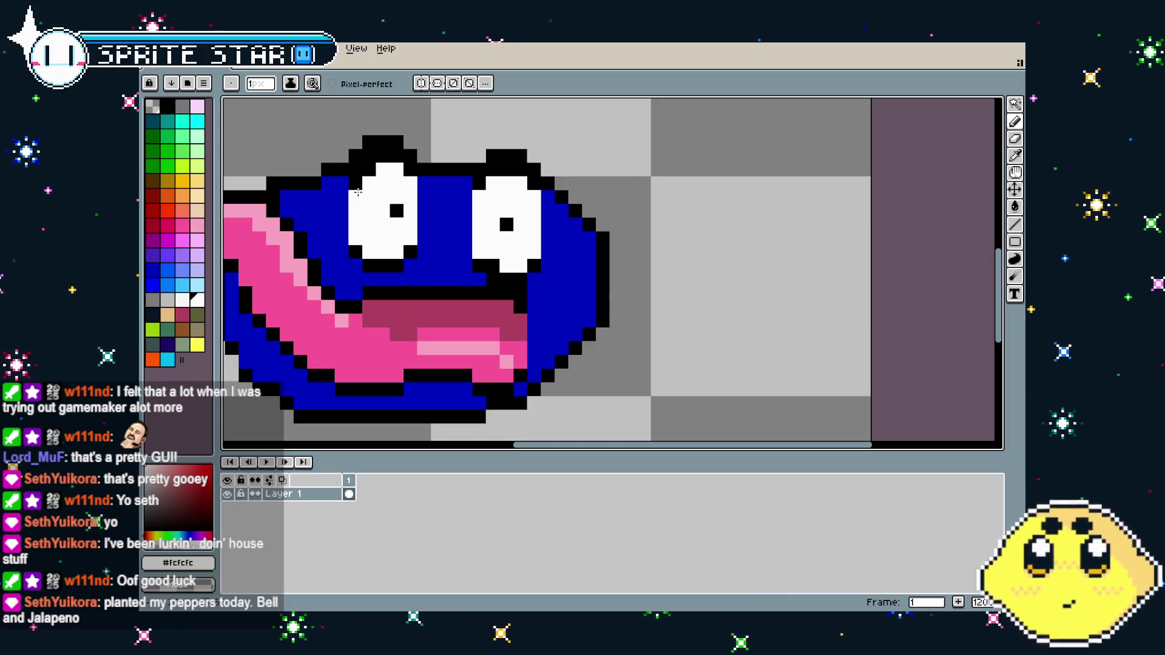
scroll(413, 346, "down", 3)
scroll(413, 351, "up", 3)
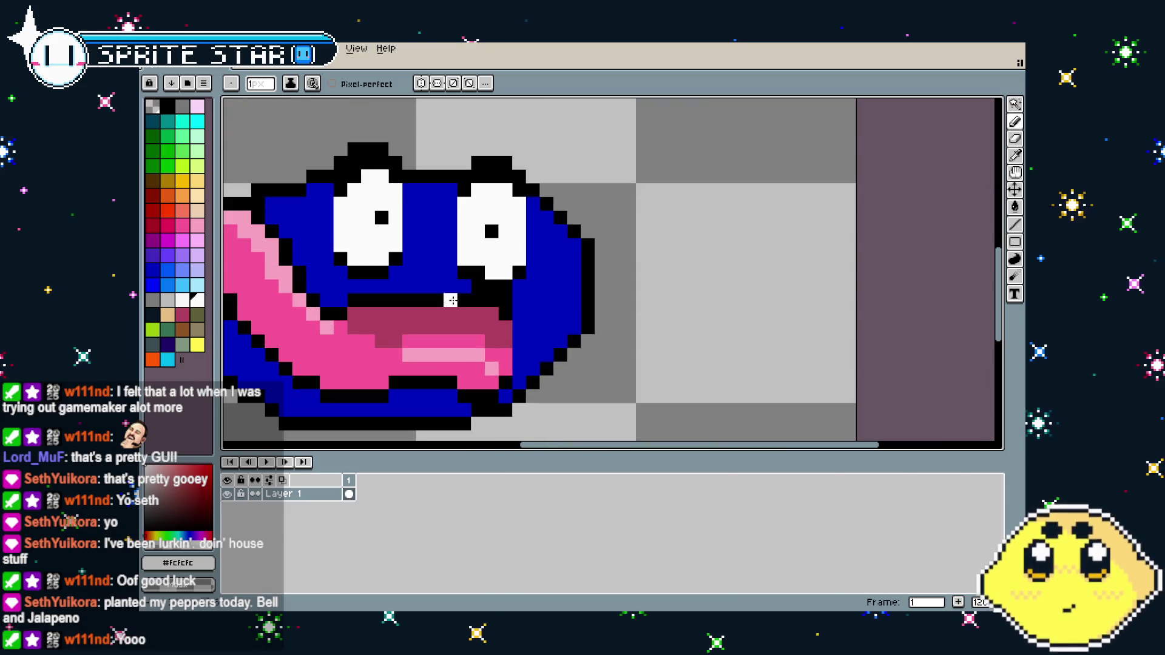
Blacken the pixel below the right eye and fill the pixel beside it with blue
left_click(492, 285, "alt")
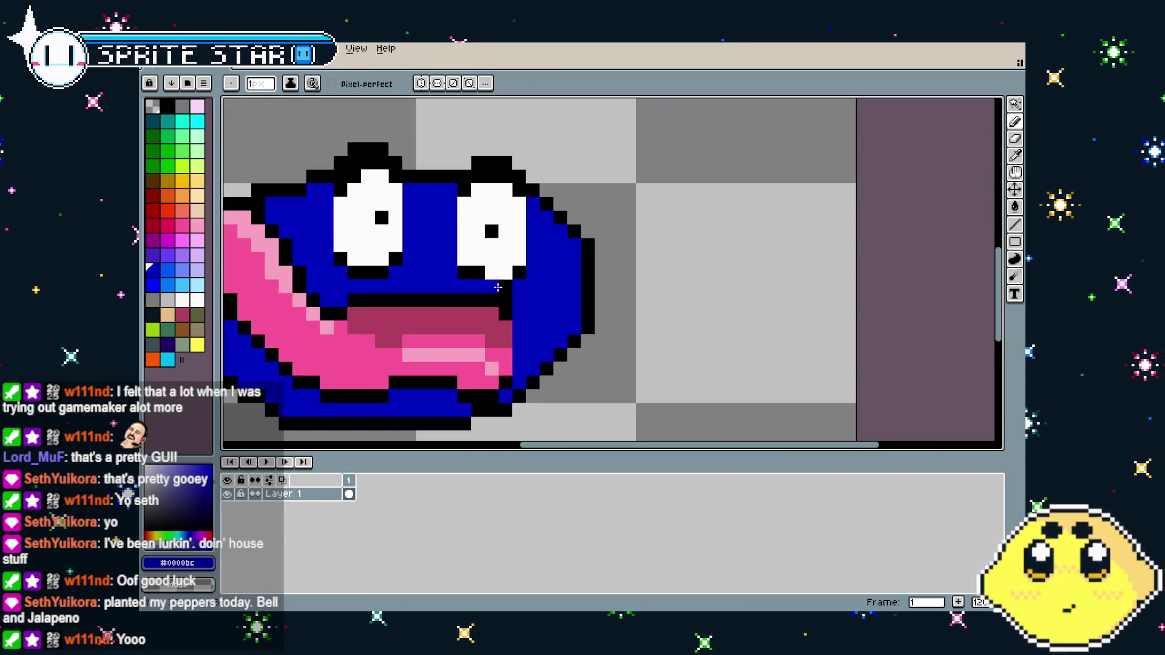
left_click(466, 260, "alt")
left_click(499, 274)
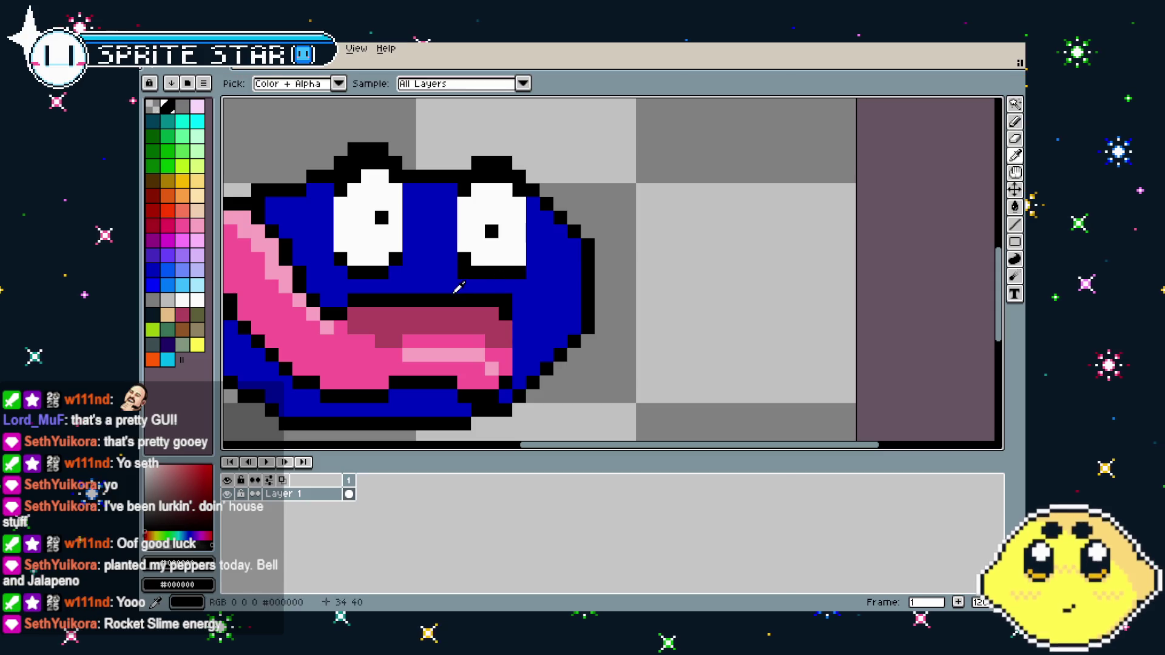
left_click(467, 271, "alt")
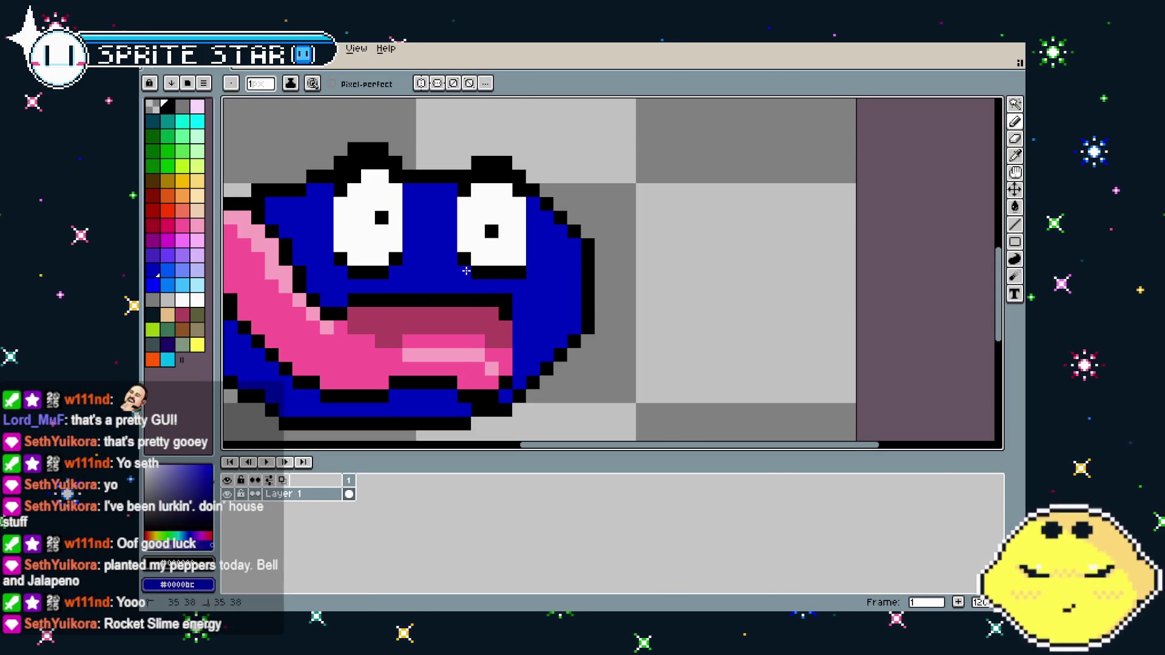
left_click(525, 262)
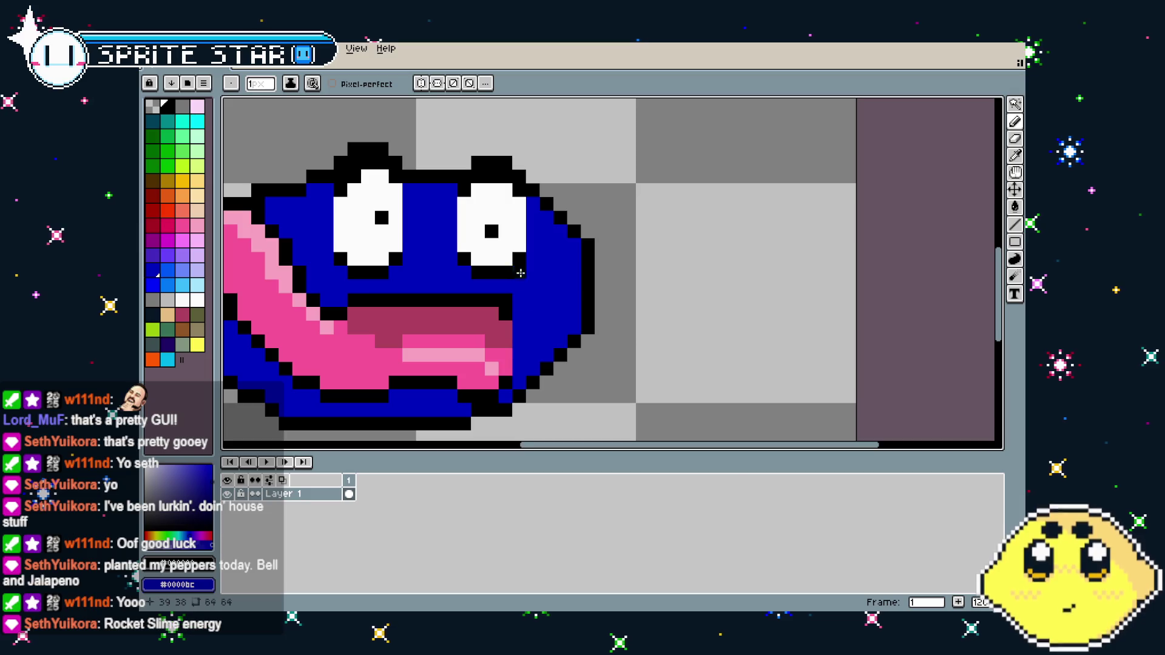
scroll(520, 273, "down", 3)
mouse_move(564, 388)
left_mouse_down()
mouse_move(538, 390)
mouse_move(541, 344)
left_mouse_up()
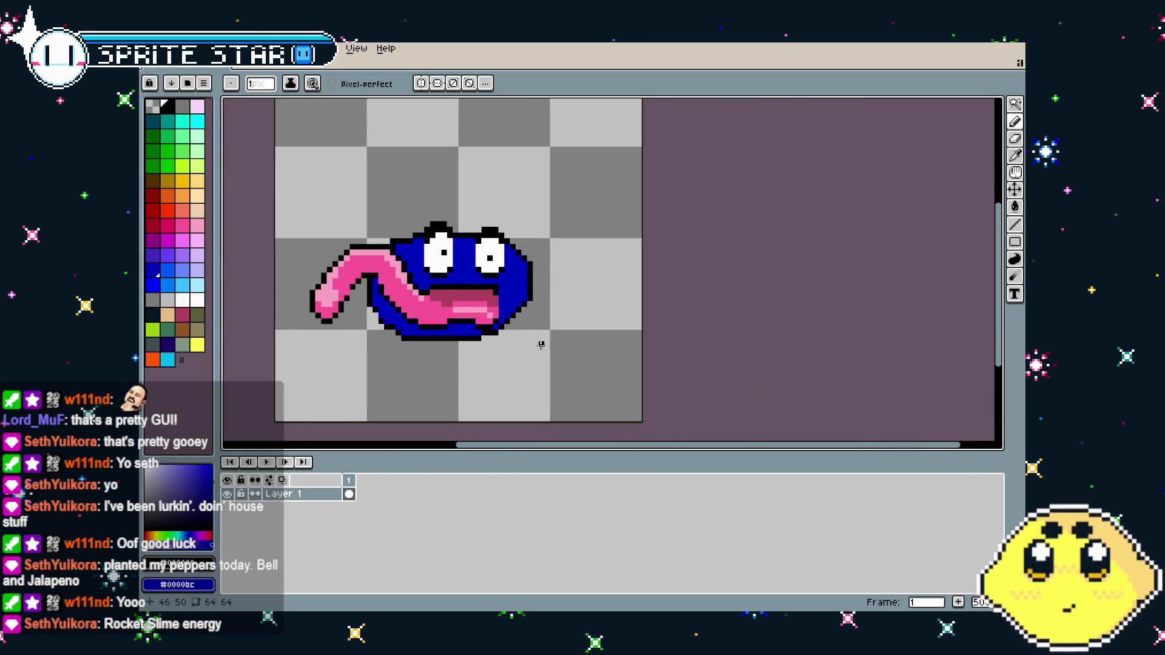
scroll(414, 246, "up", 5)
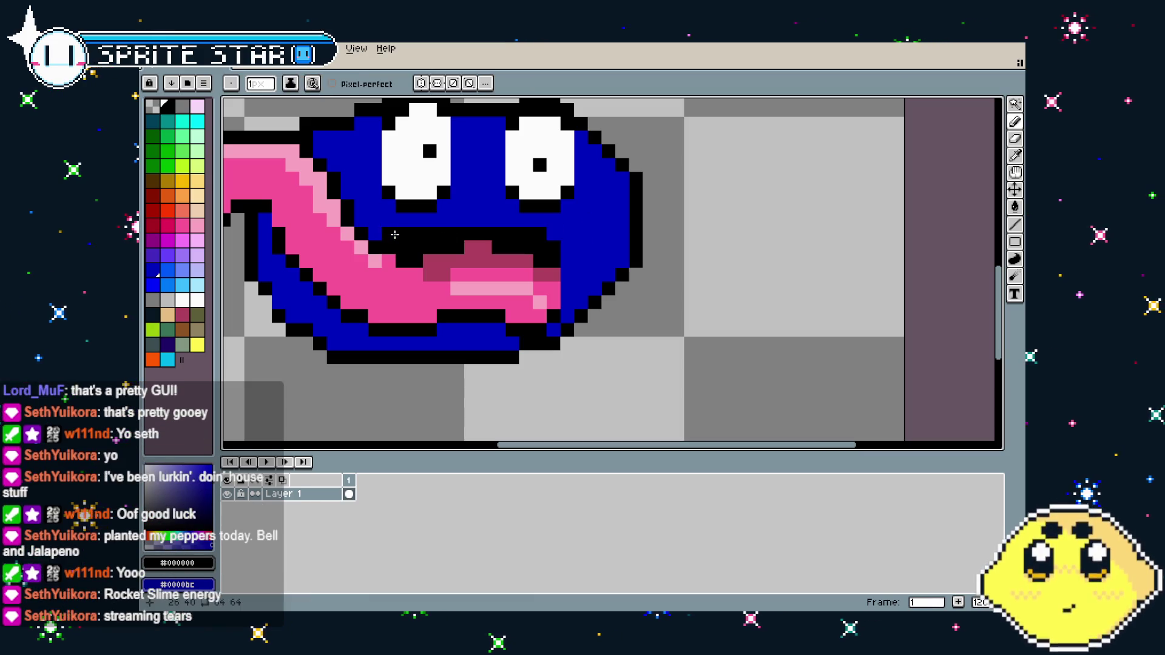
scroll(460, 301, "down", 5)
scroll(475, 408, "up", 3)
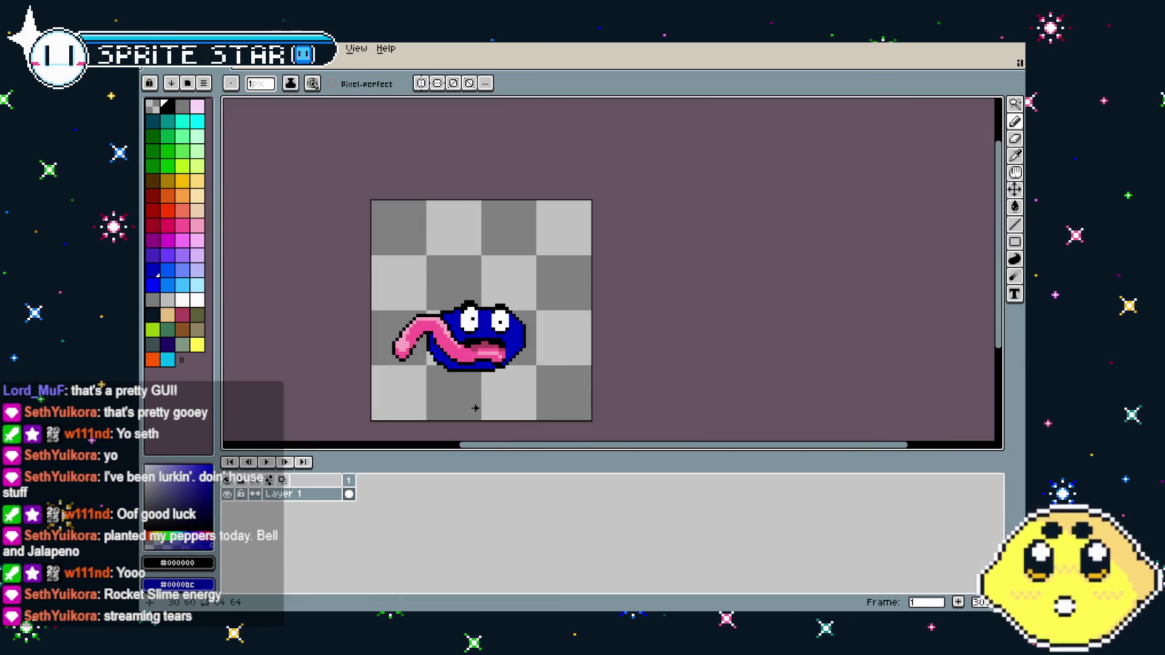
Magic-wand the blue body and paint lighter-blue highlights across its upper part
key("w")
left_click(479, 281)
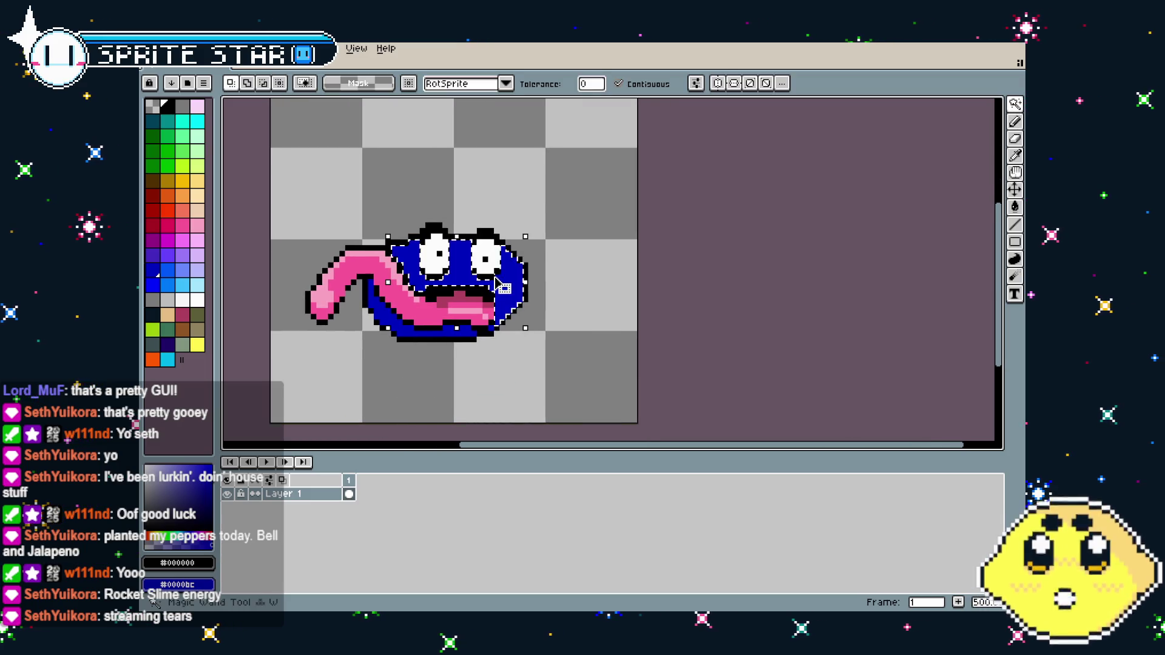
left_click(379, 310, "shift")
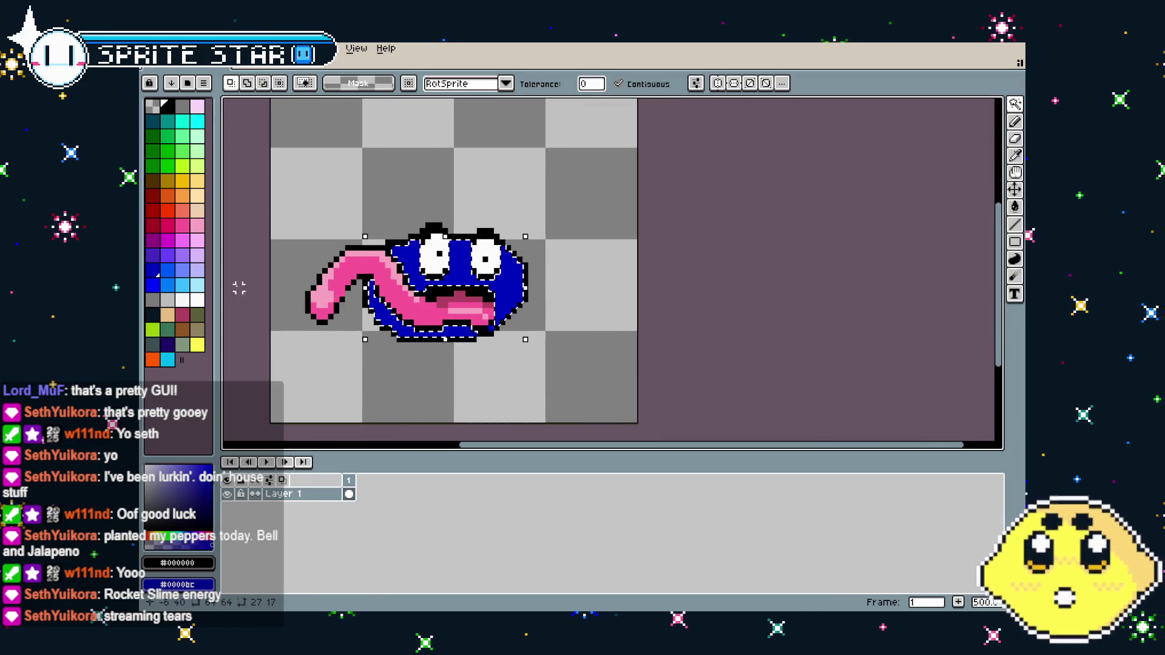
left_click(173, 270)
key("b")
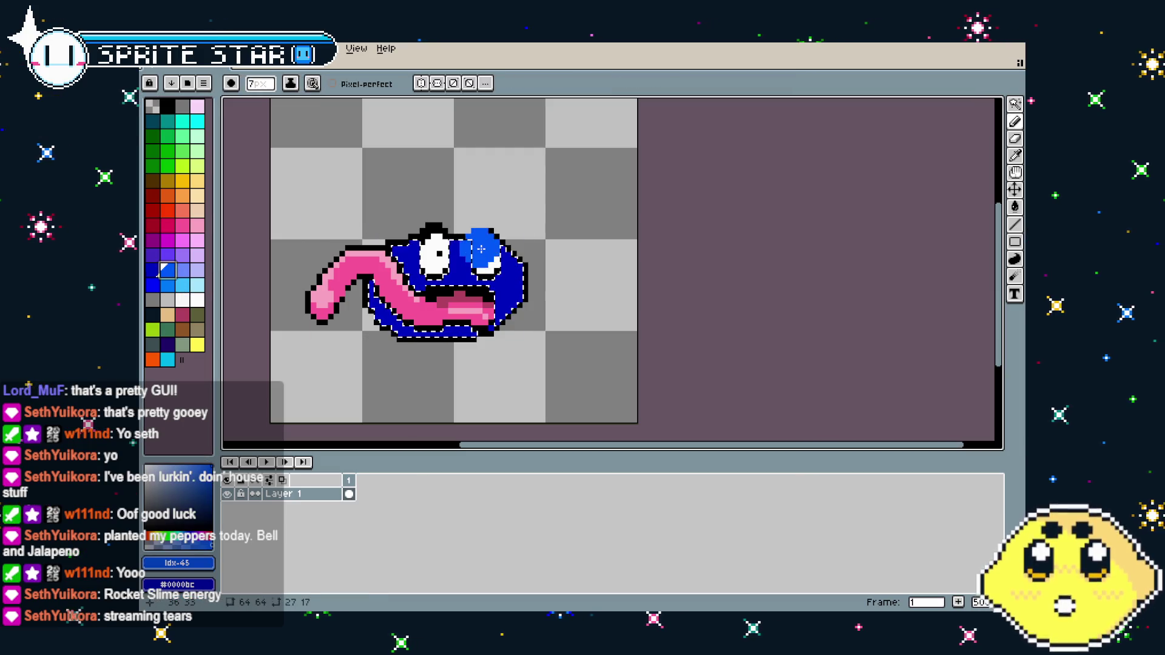
left_click_drag(395, 249, 516, 267)
key("ctrl+d")
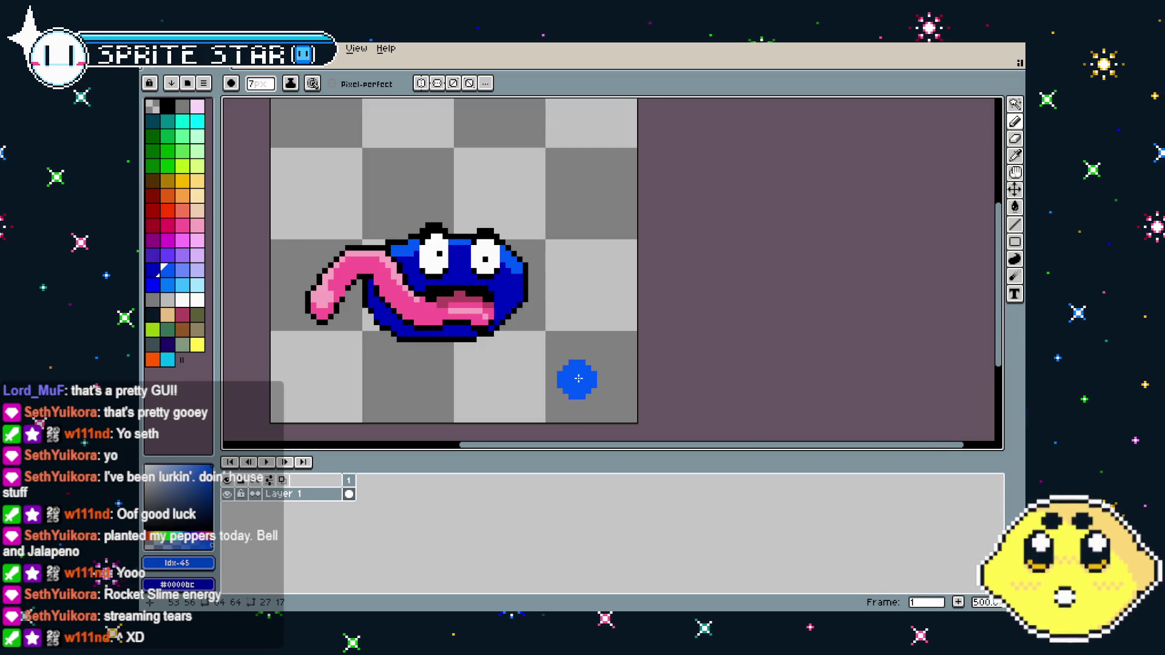
scroll(578, 378, "up", 2)
Paint a near-white #fcfcfc shine on the blob's right side, enlarging the brush to 5px
key("i")
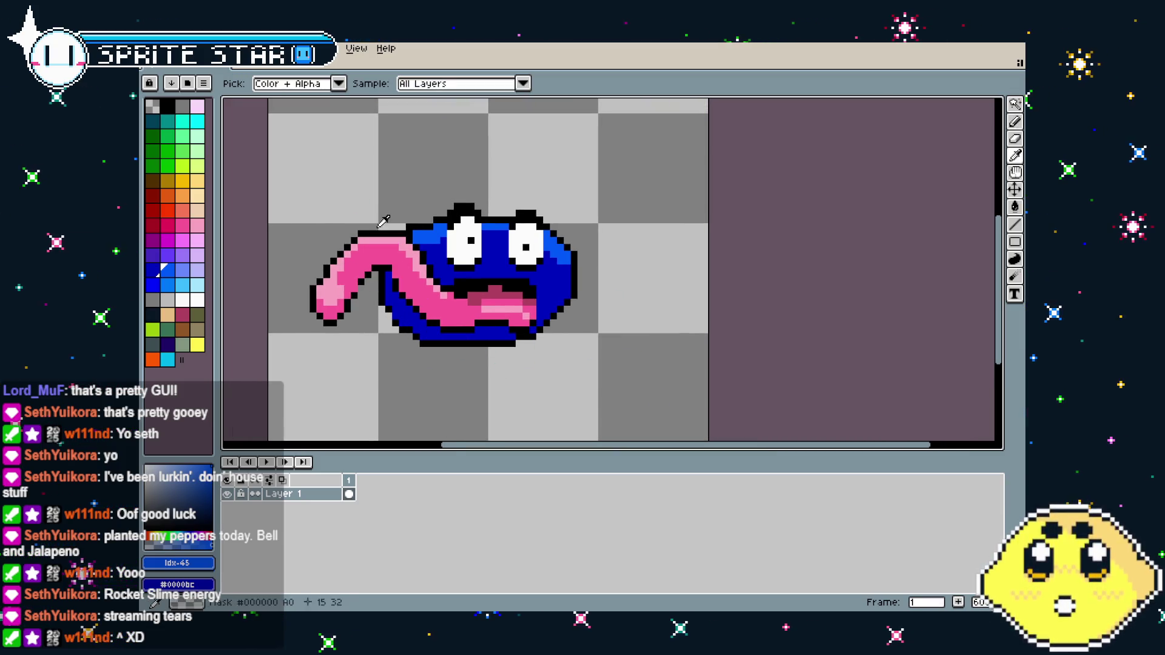
left_click(382, 224)
key("b")
scroll(365, 231, "up", 1)
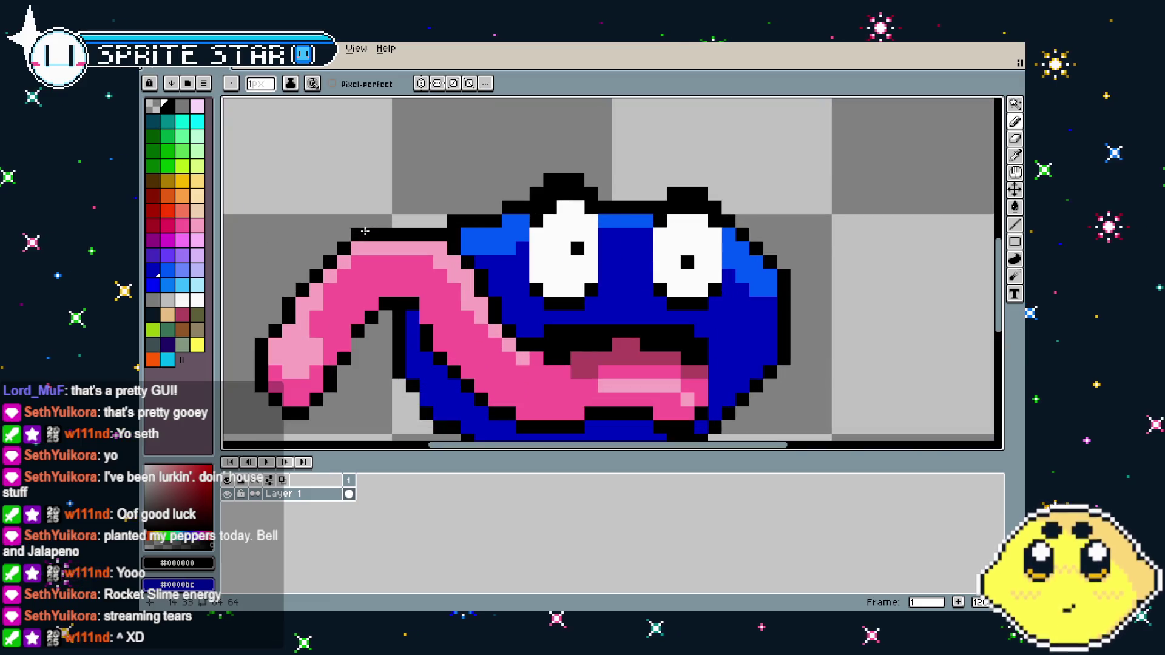
right_click(358, 201, "alt")
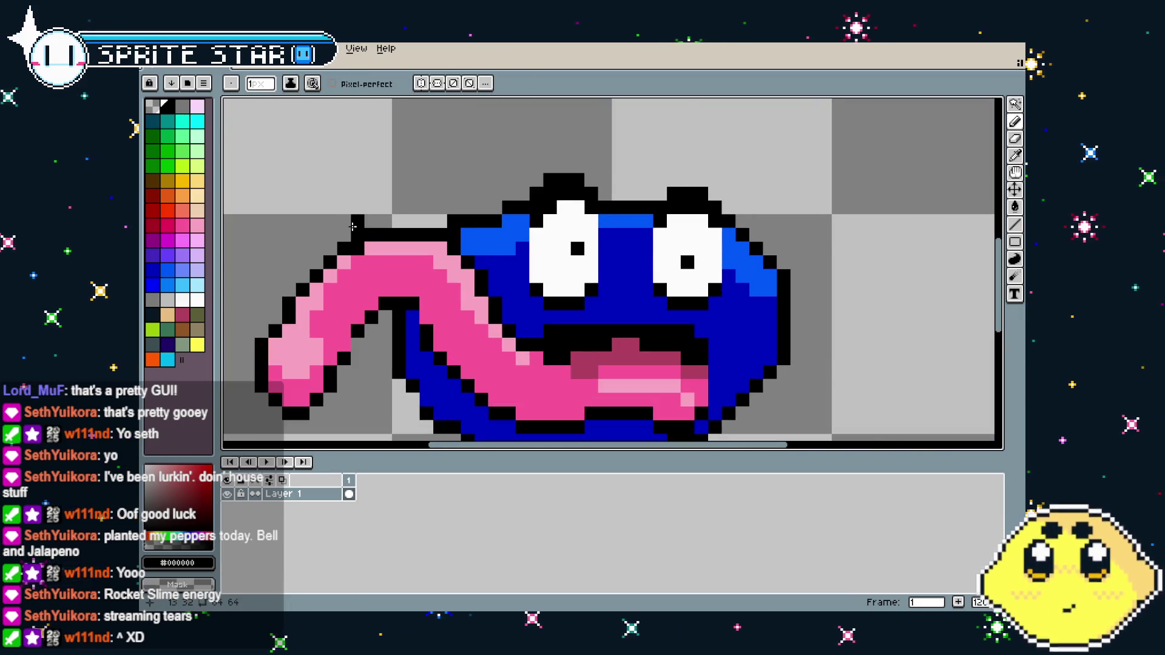
scroll(352, 226, "down", 1)
left_click(466, 233, "alt")
left_click(498, 264)
key("minus")
key("plus")
key("plus")
left_click(495, 263)
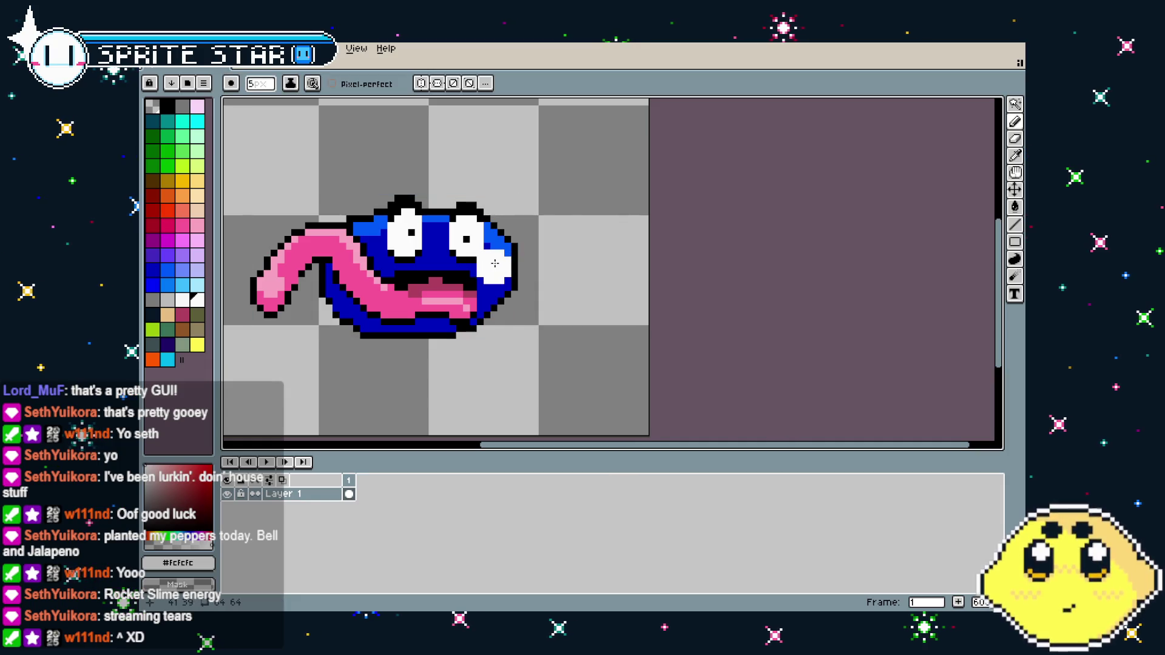
scroll(377, 260, "down", 1)
key("minus")
key("minus")
scroll(384, 258, "up", 2)
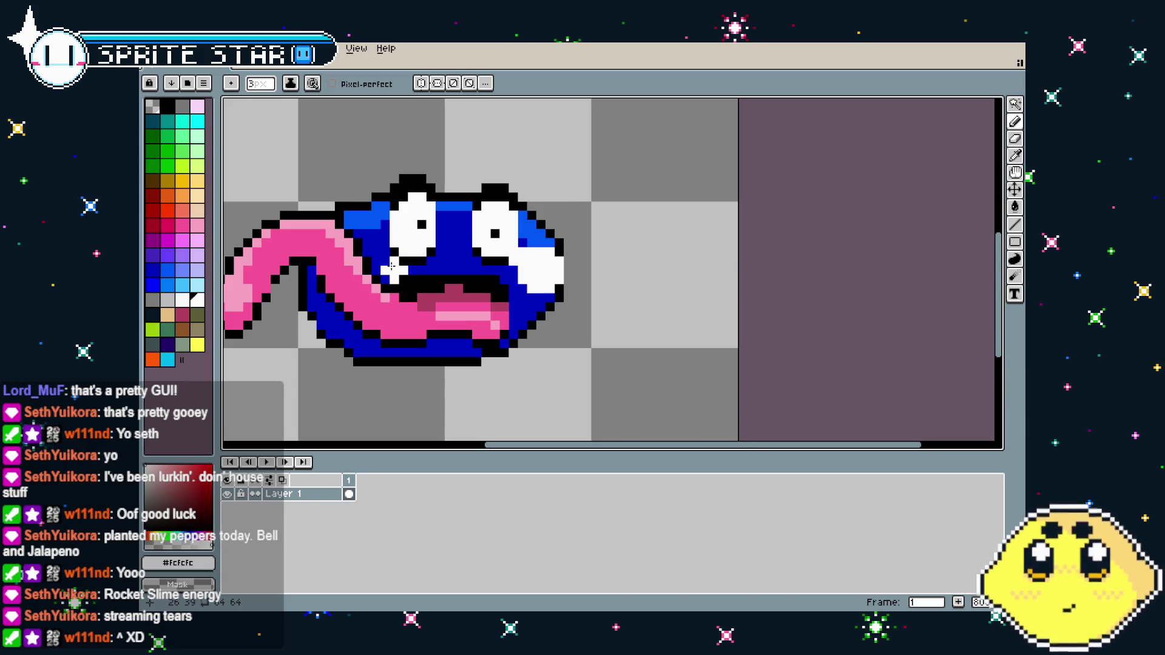
key("plus")
key("plus")
key("plus")
left_click_drag(391, 257, 376, 276)
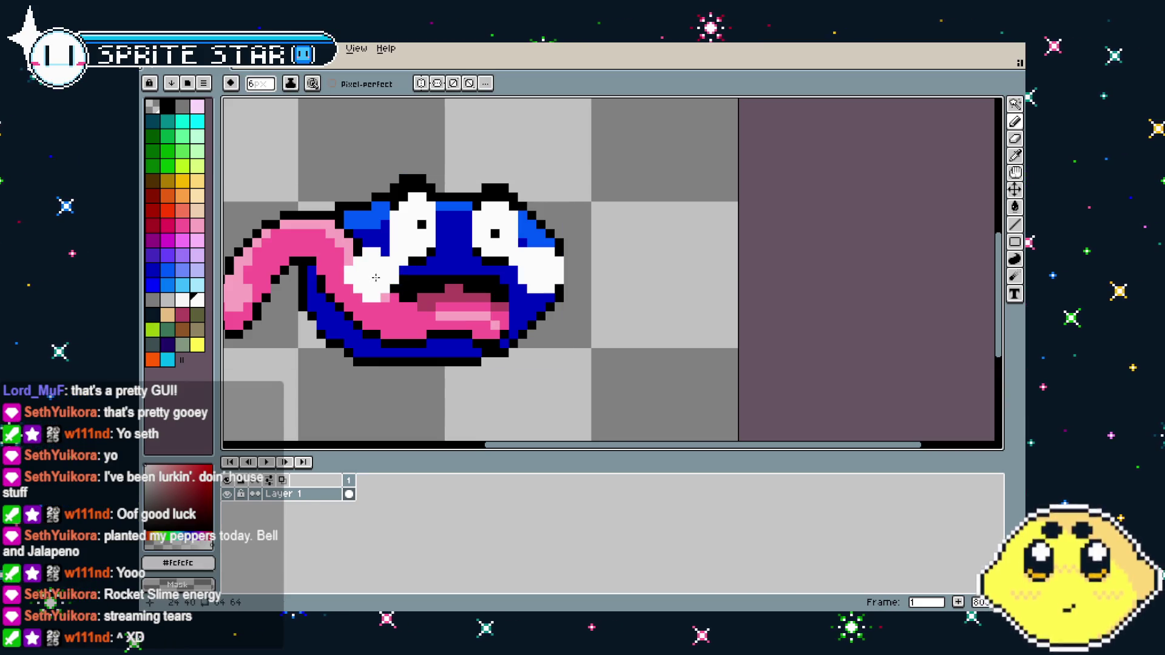
scroll(422, 411, "down", 3)
scroll(425, 408, "up", 2)
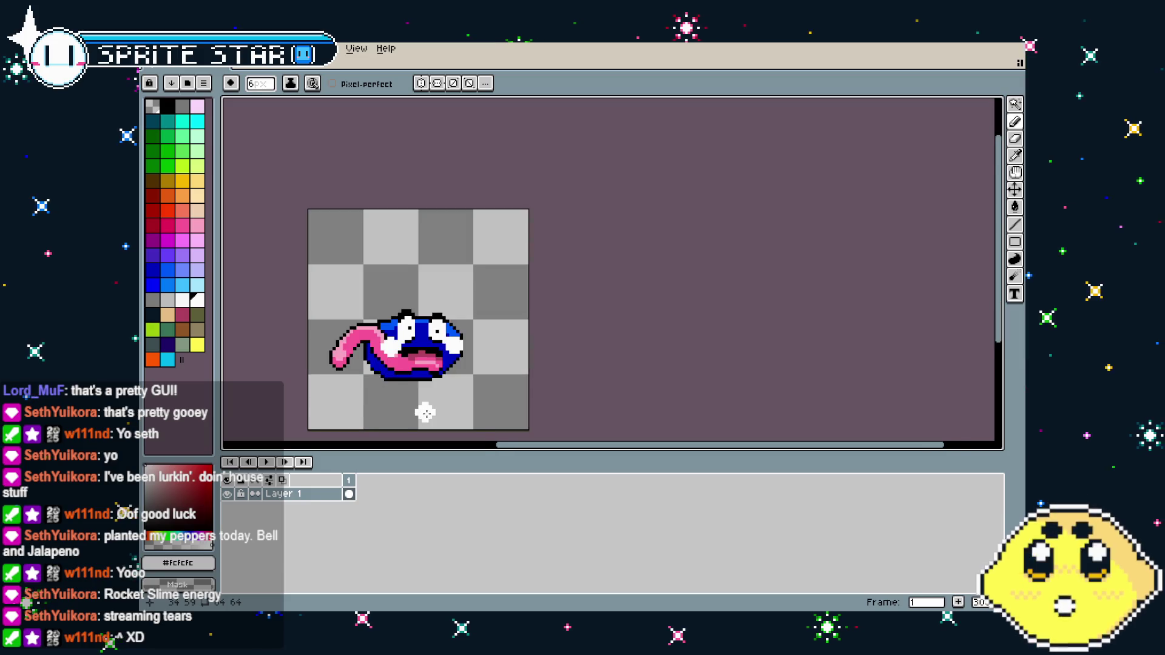
scroll(429, 412, "up", 1)
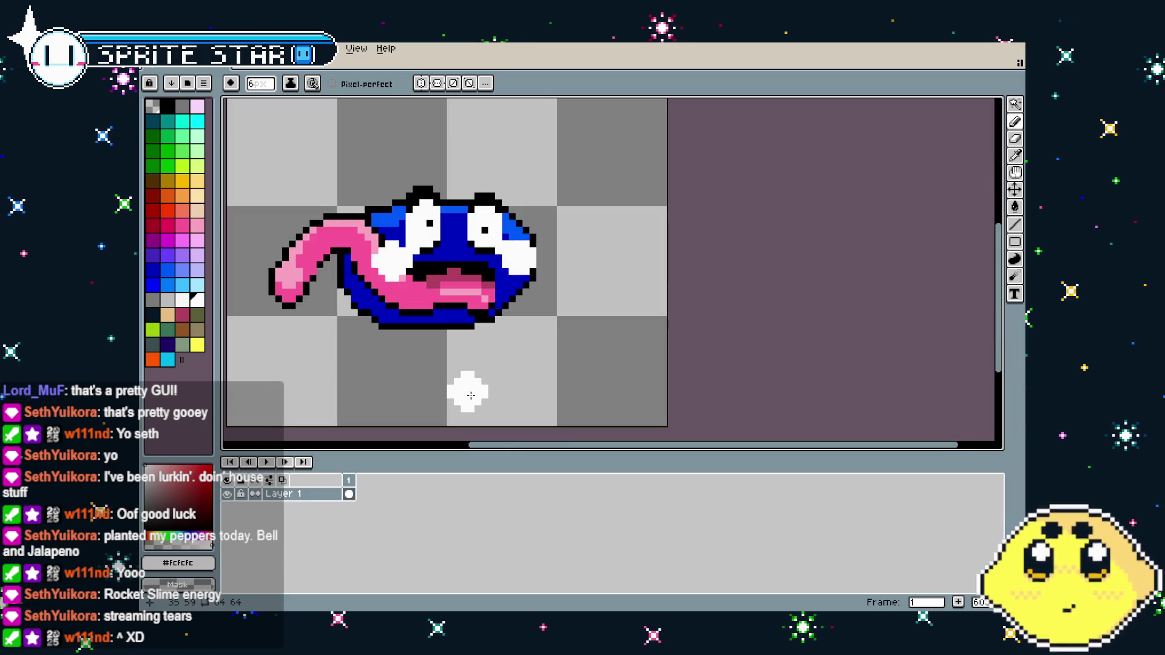
key("ctrl+z")
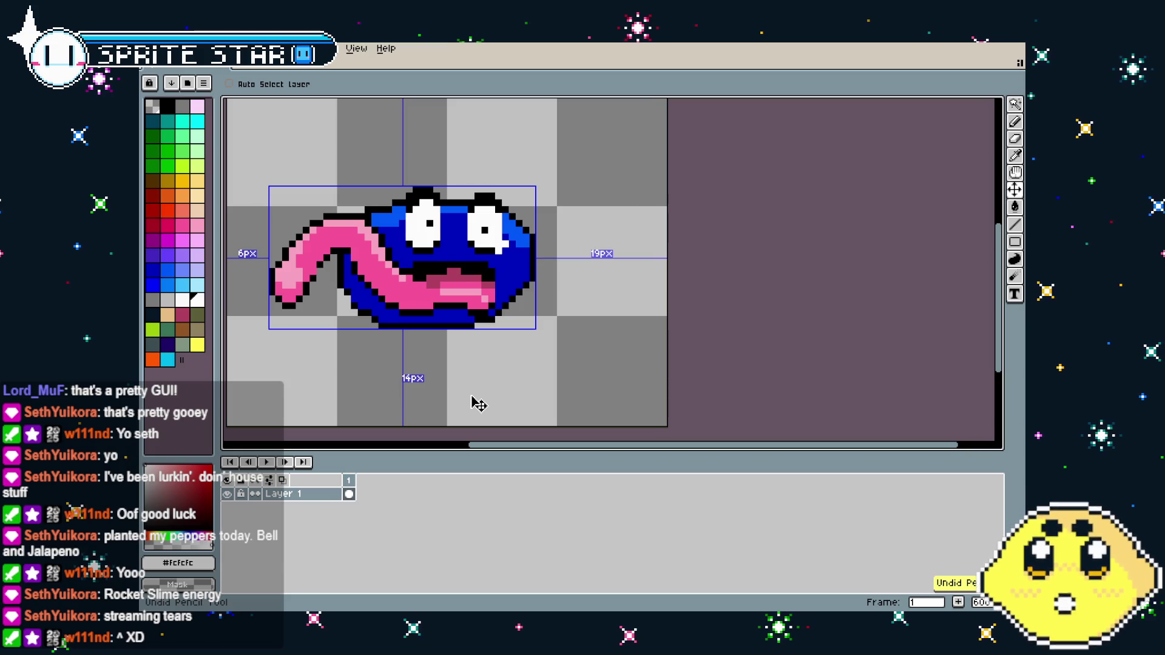
key("b")
Shade the tongue's inner edge with dark pink #af415c inside a magic-wand selection, then deselect
scroll(463, 404, "down", 1)
scroll(429, 365, "up", 1)
scroll(422, 327, "up", 1)
key("i")
left_click(464, 242)
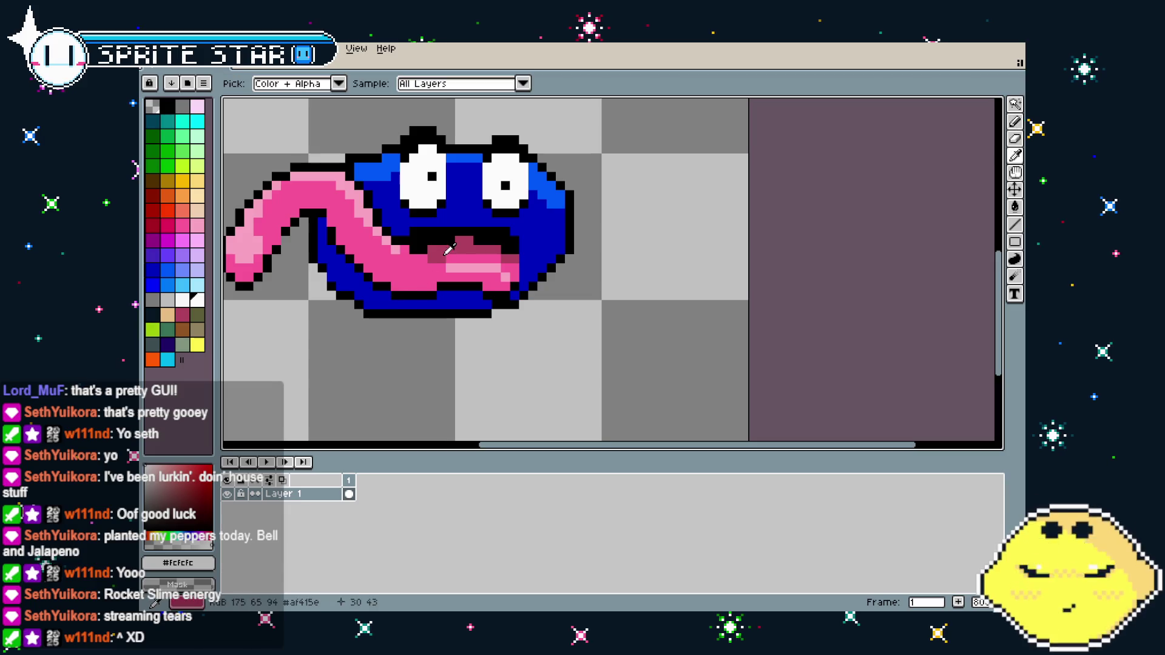
key("w")
left_click(364, 267)
key("b")
mouse_move(309, 262)
left_mouse_down()
mouse_move(285, 224)
mouse_move(425, 279)
left_mouse_up()
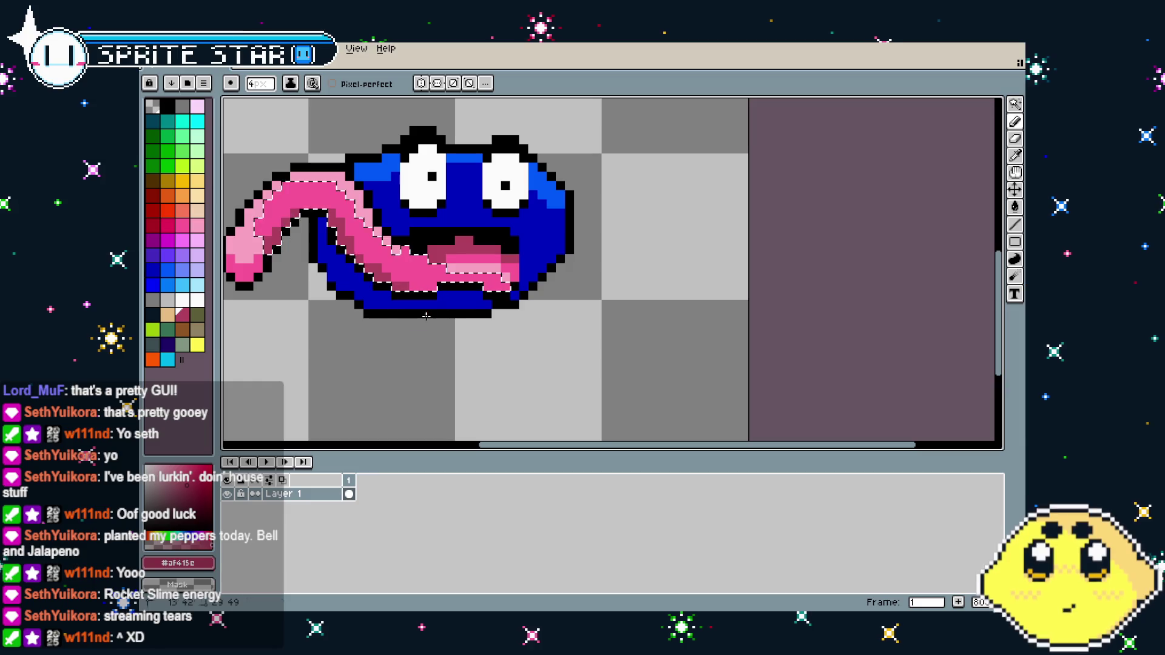
key("ctrl+d")
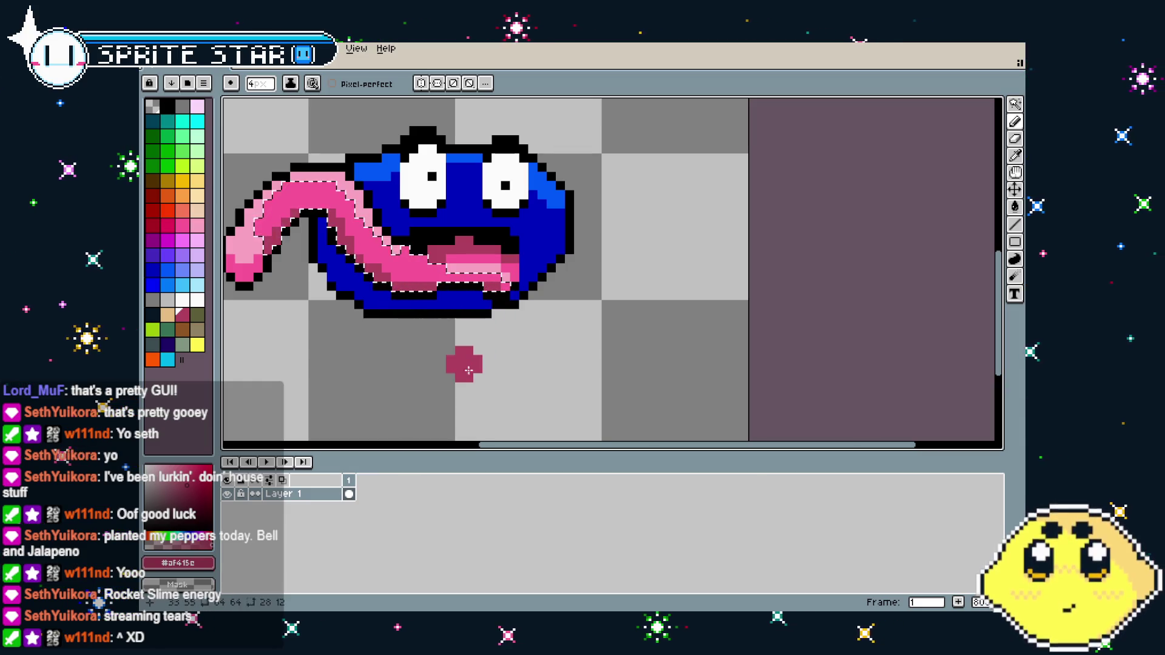
Sample black from the outline, then make the blob's body blue #0000bc the drawing colour
scroll(464, 371, "down", 3)
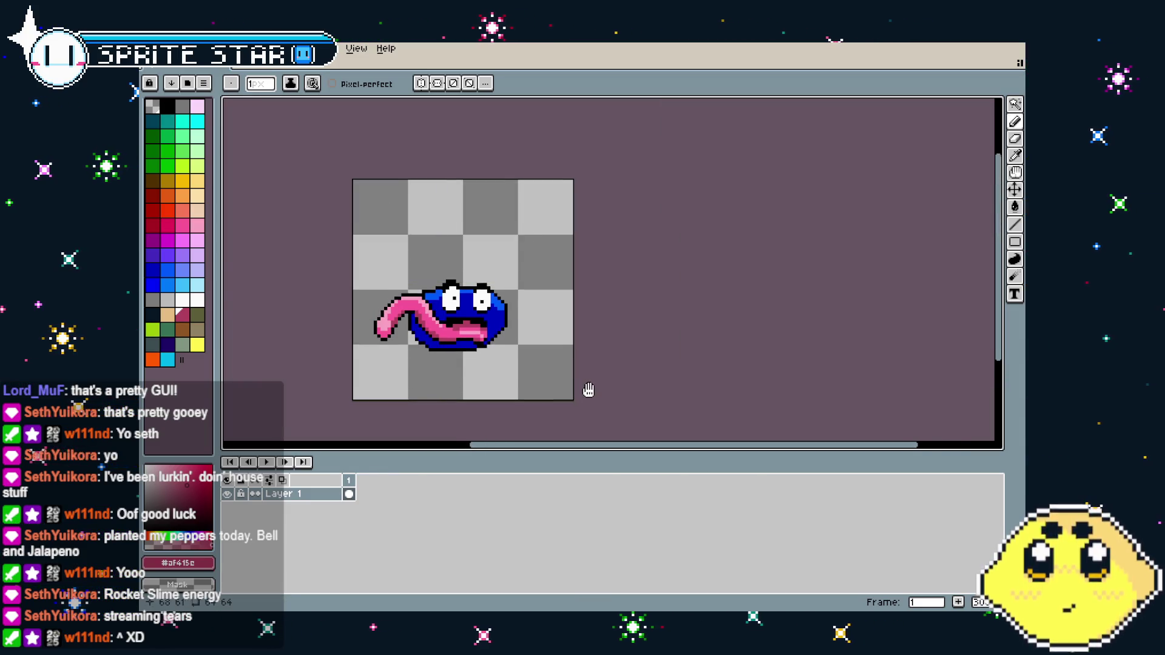
scroll(607, 380, "up", 4)
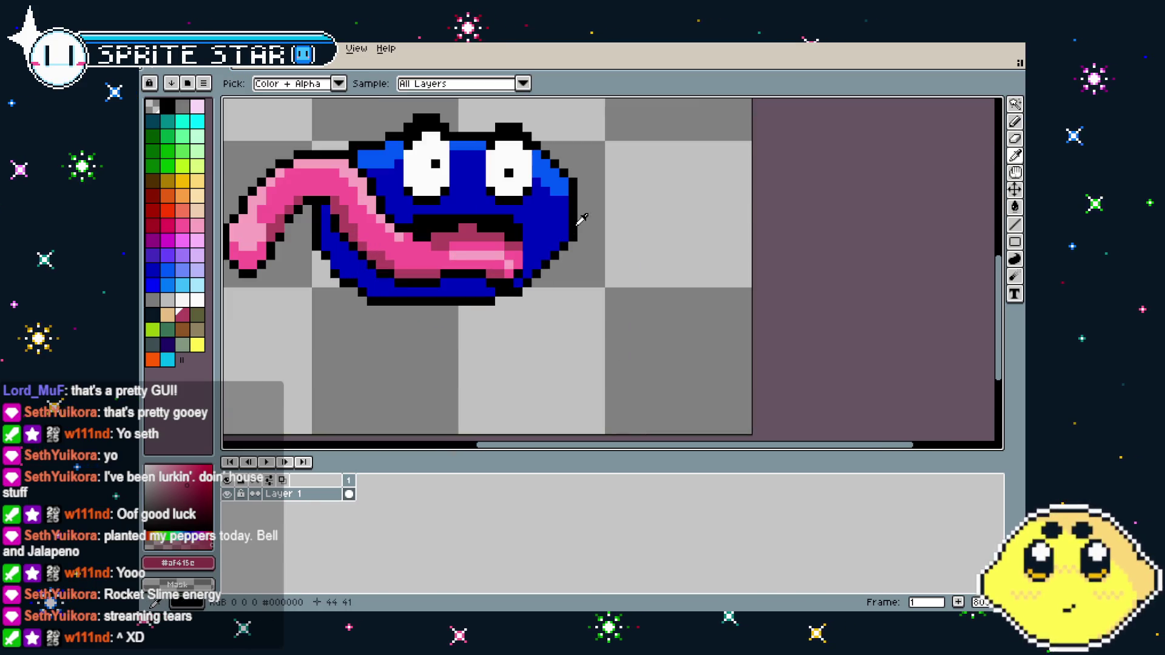
left_click(569, 242, "alt")
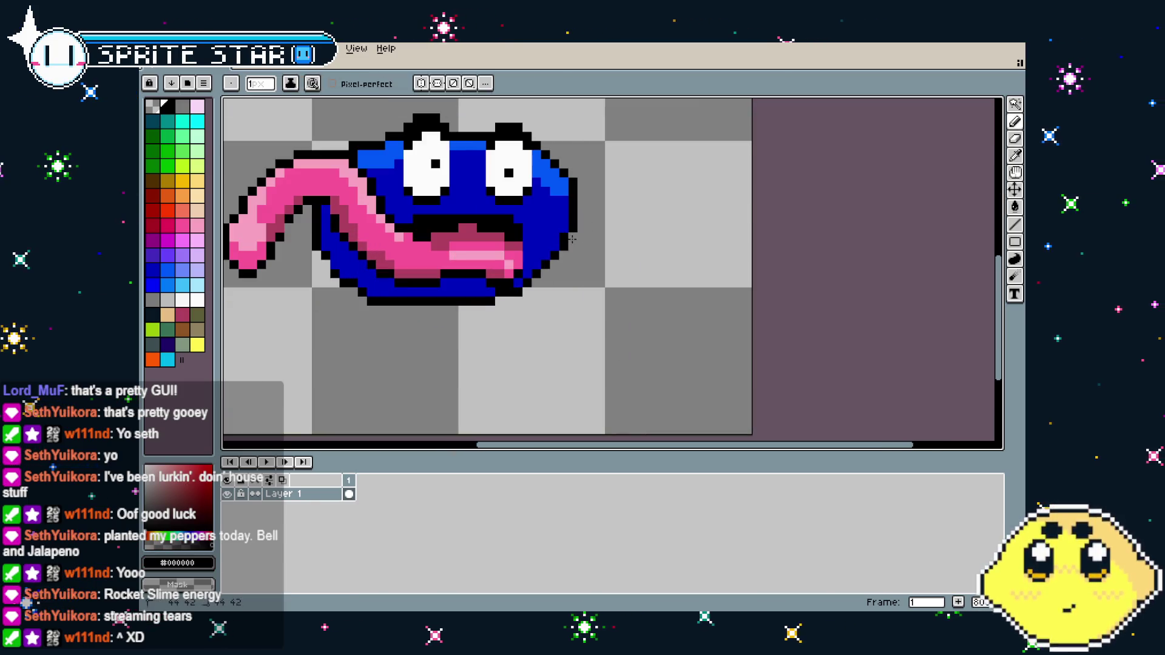
scroll(572, 328, "down", 2)
scroll(475, 337, "up", 1)
scroll(461, 303, "up", 1)
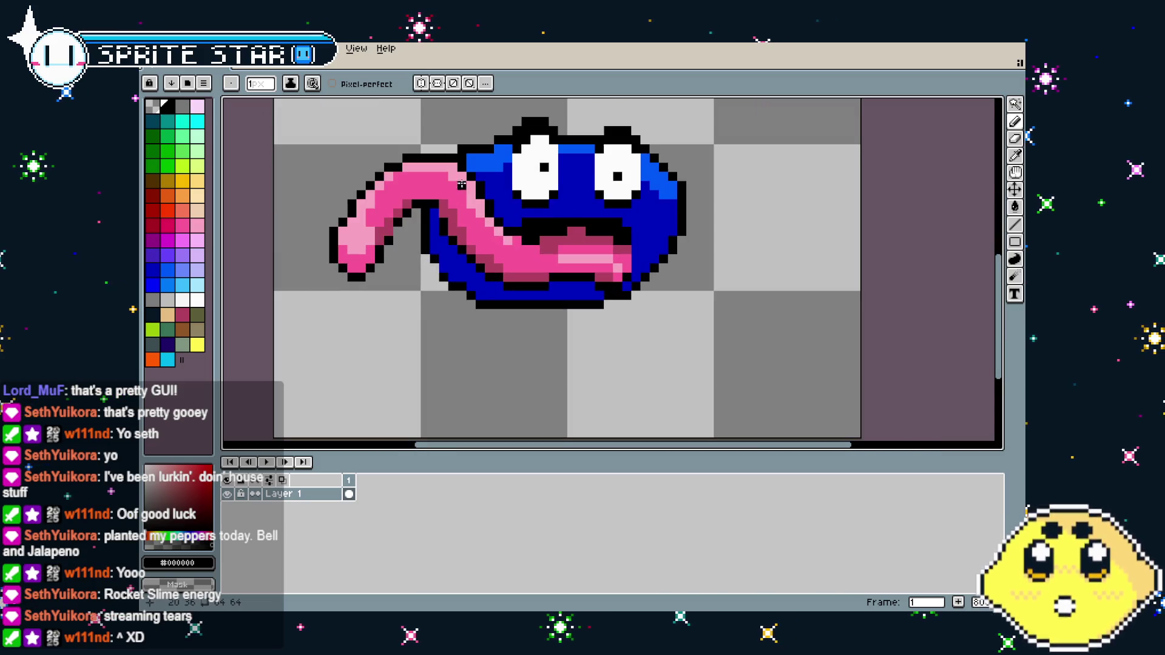
key("alt")
left_click(478, 182, "alt")
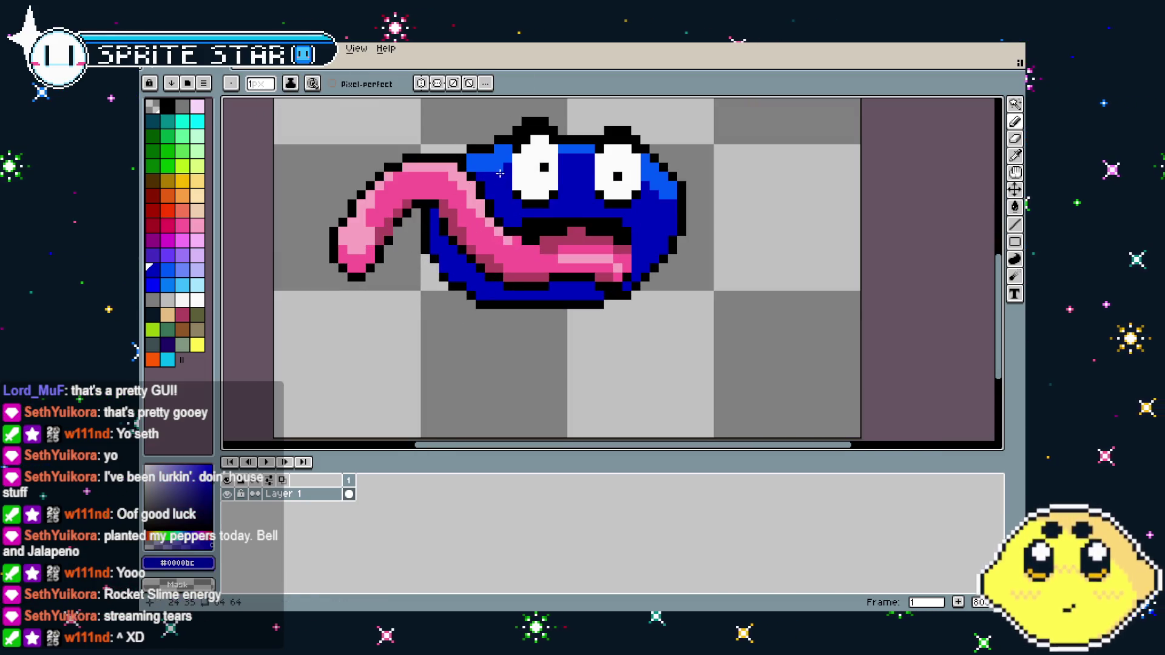
scroll(443, 316, "down", 2)
scroll(443, 317, "up", 4)
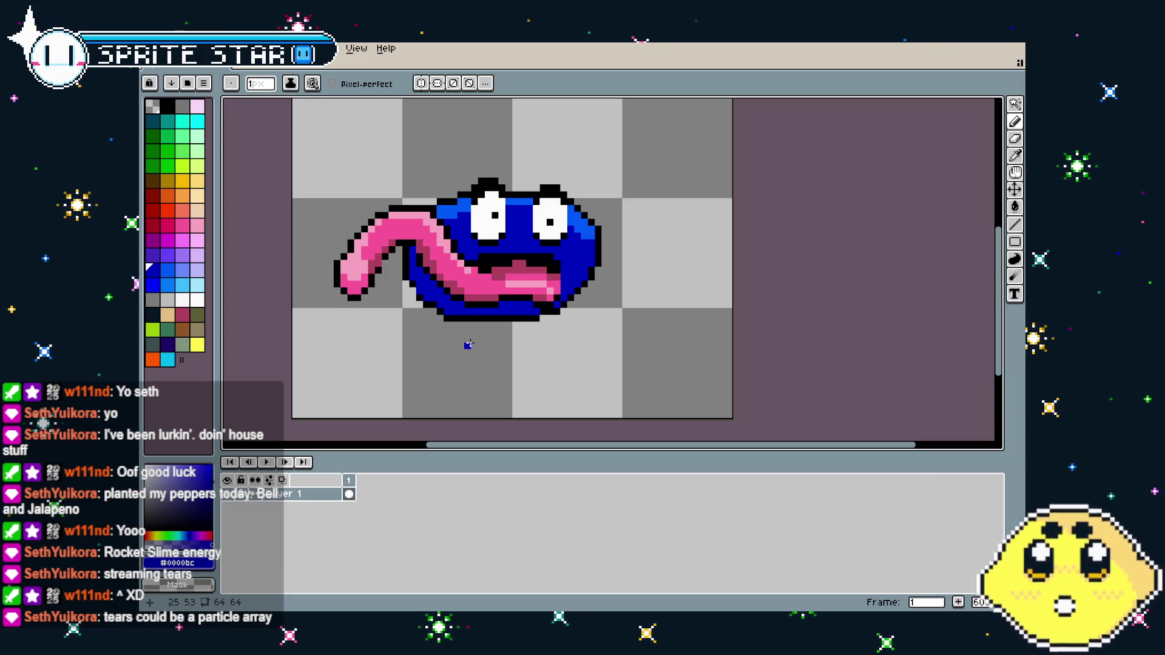
scroll(466, 344, "down", 1)
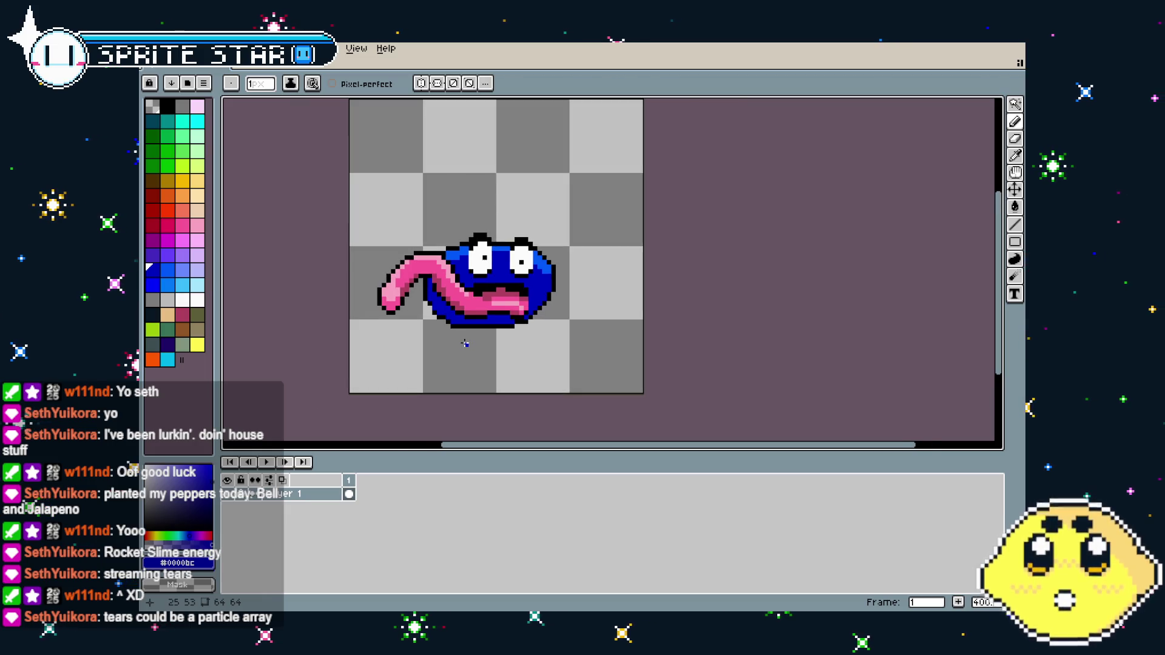
scroll(364, 412, "up", 1)
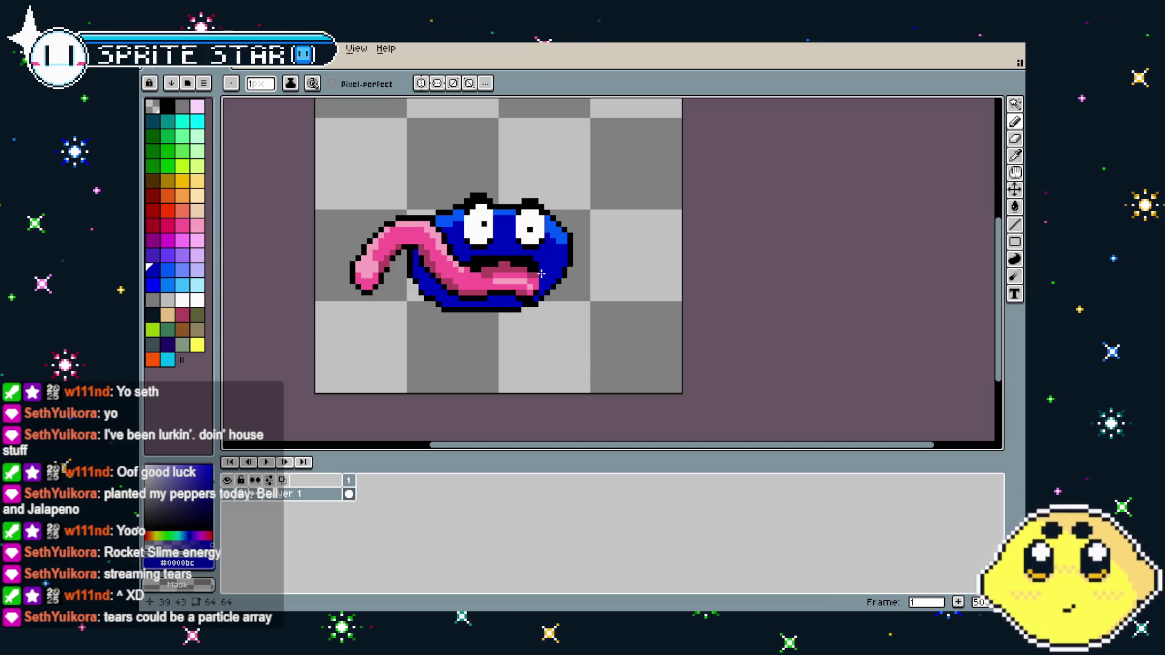
scroll(541, 274, "up", 1)
mouse_move(521, 344)
left_mouse_down()
mouse_move(498, 355)
mouse_move(525, 369)
left_mouse_up()
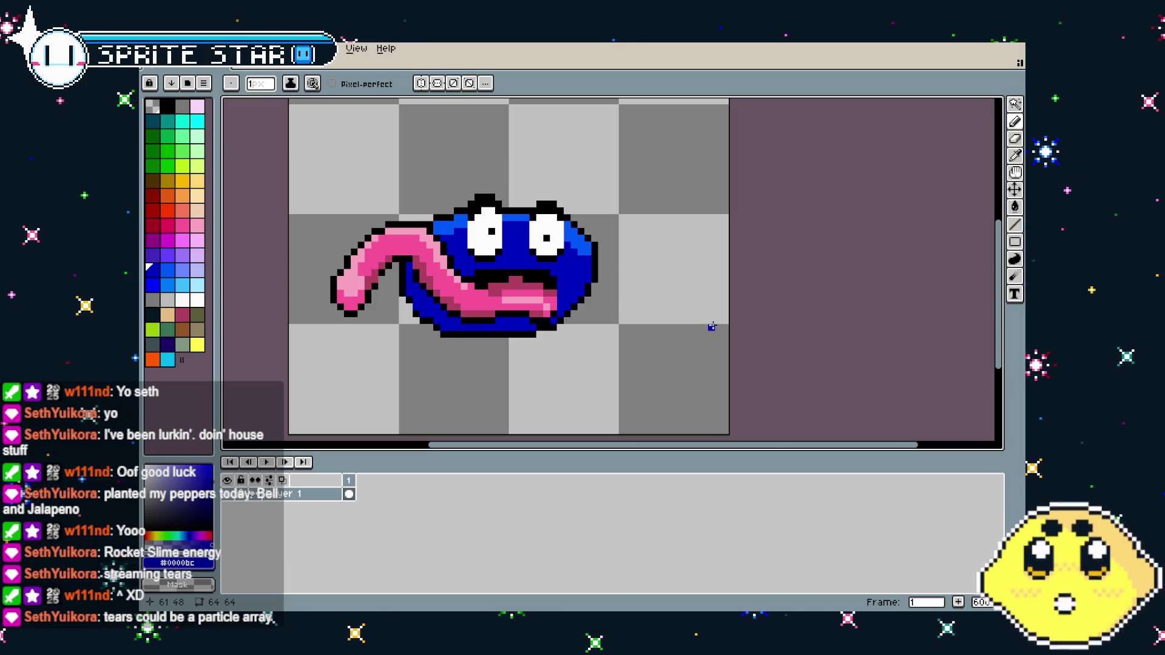
scroll(712, 327, "up", 3)
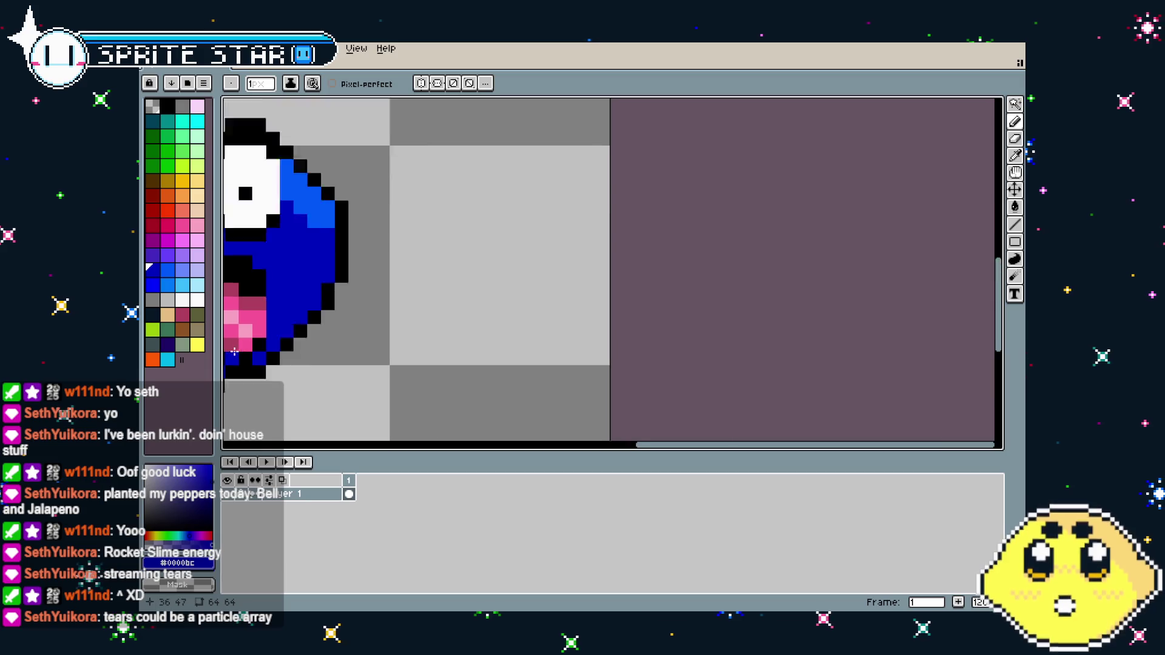
scroll(576, 328, "down", 2)
scroll(471, 327, "up", 4)
key("ctrl+z")
left_click(525, 246, "alt")
left_click(545, 242)
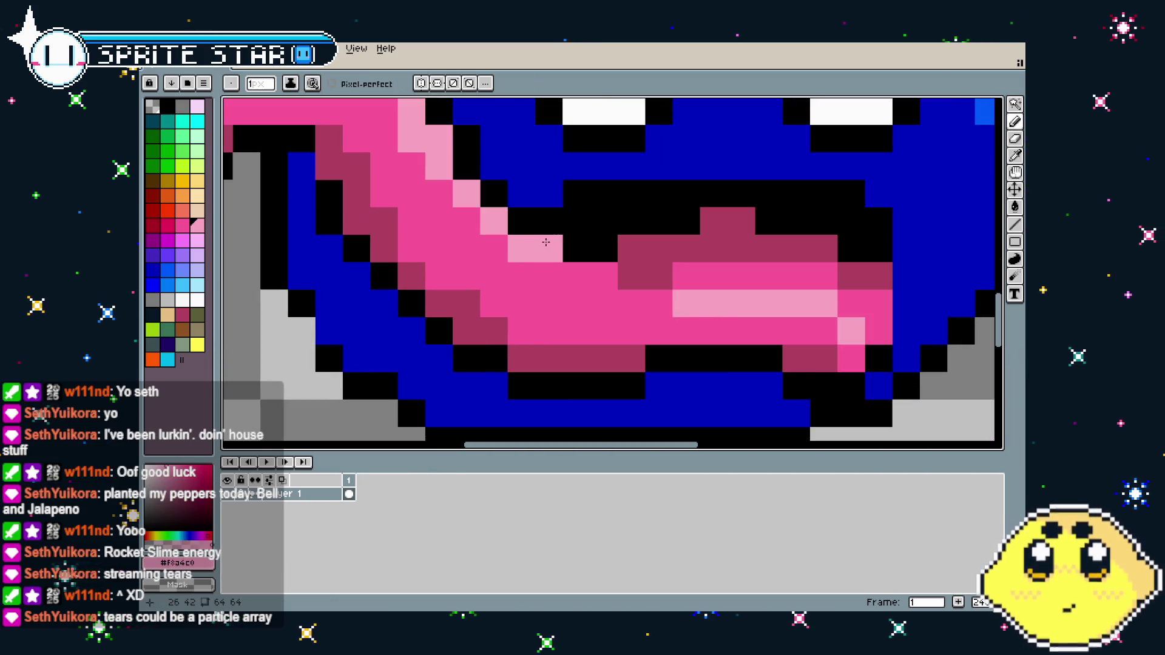
left_click(549, 332)
scroll(534, 378, "down", 5)
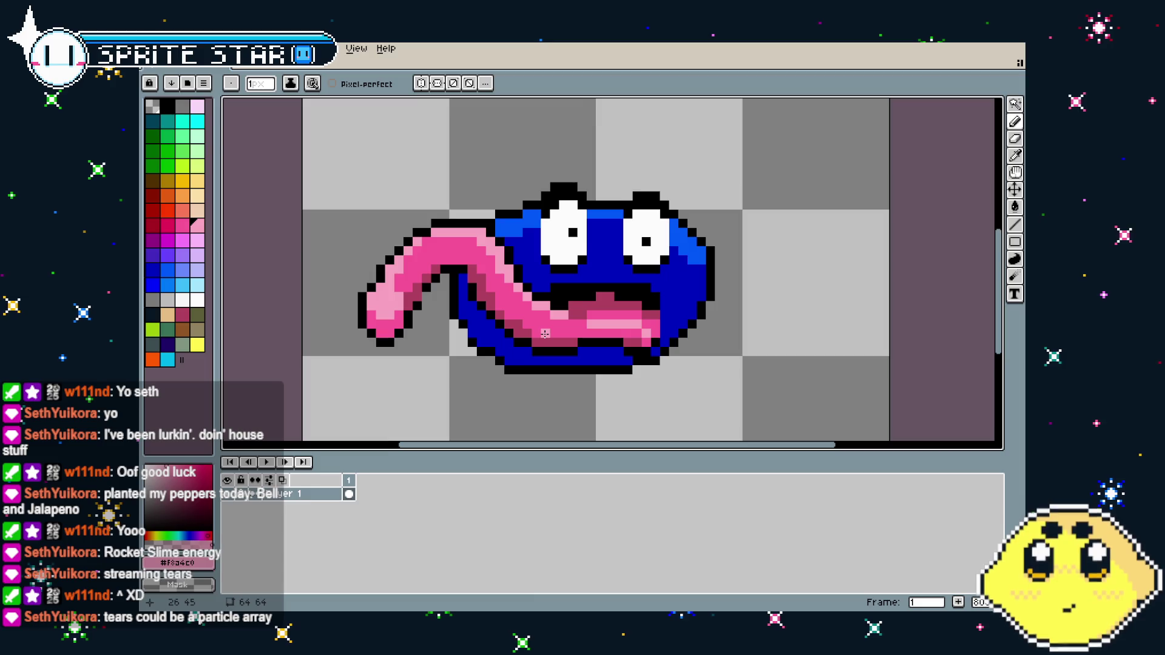
scroll(534, 375, "up", 1)
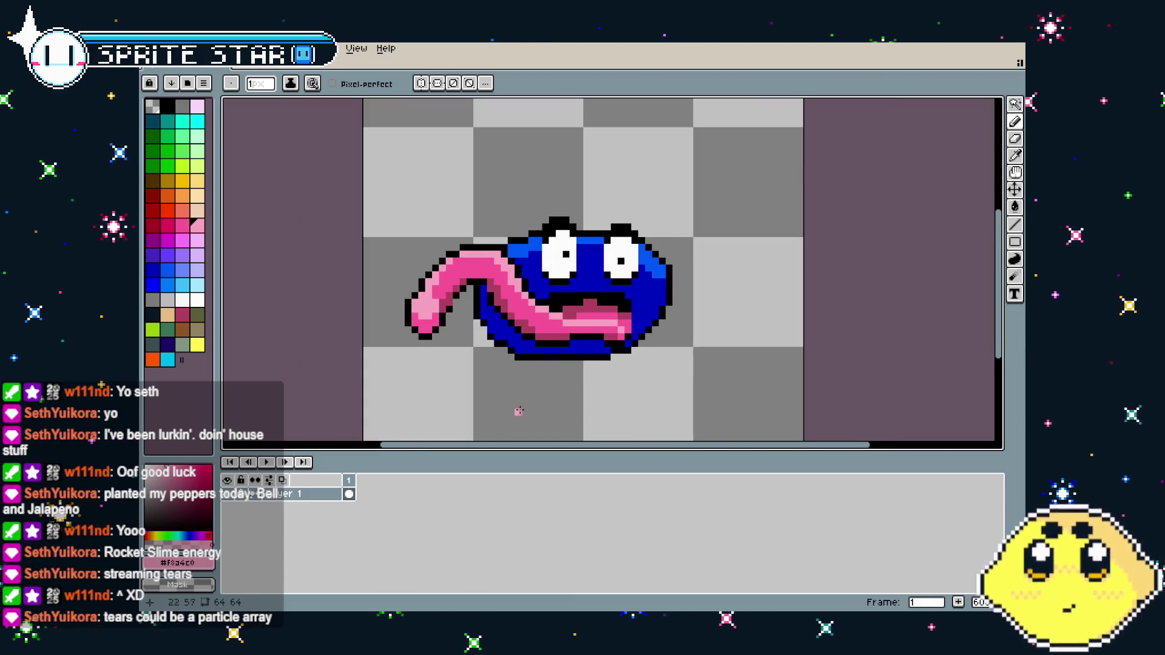
scroll(519, 411, "down", 2)
scroll(519, 412, "up", 3)
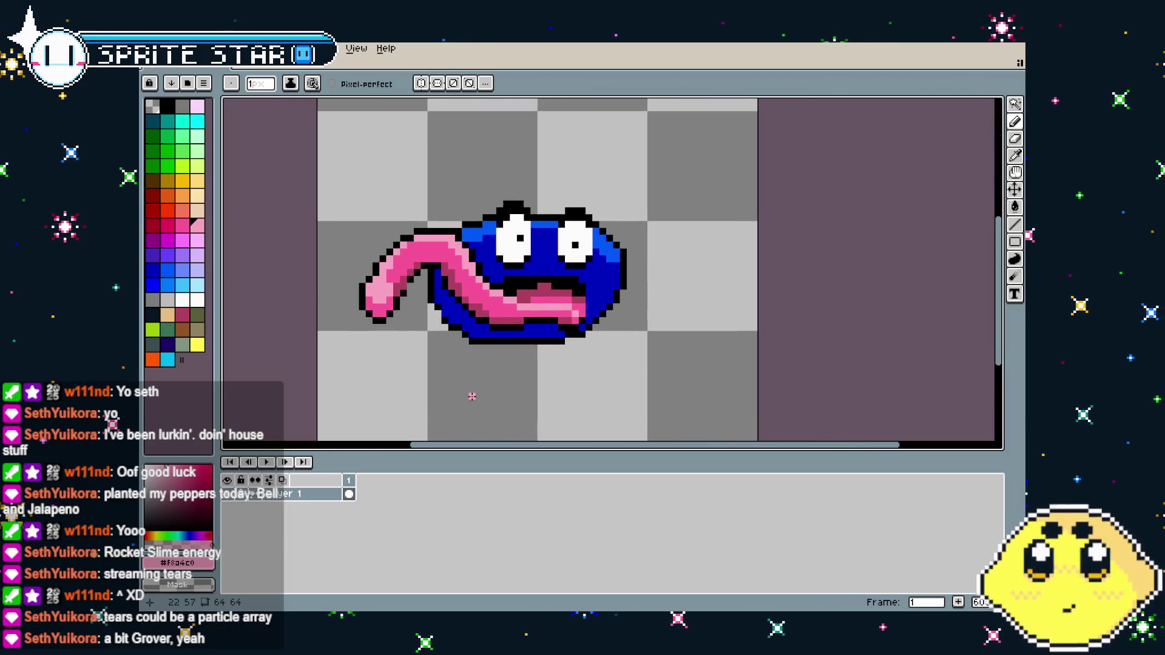
scroll(524, 296, "up", 1)
left_click(539, 255, "alt")
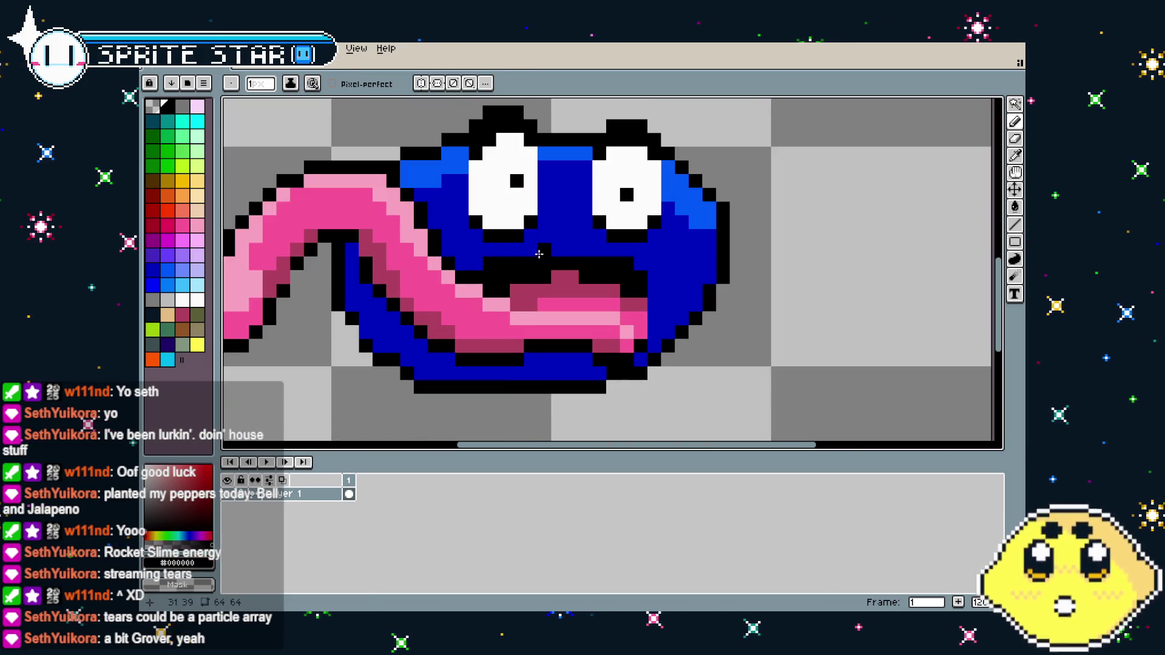
scroll(535, 256, "down", 3)
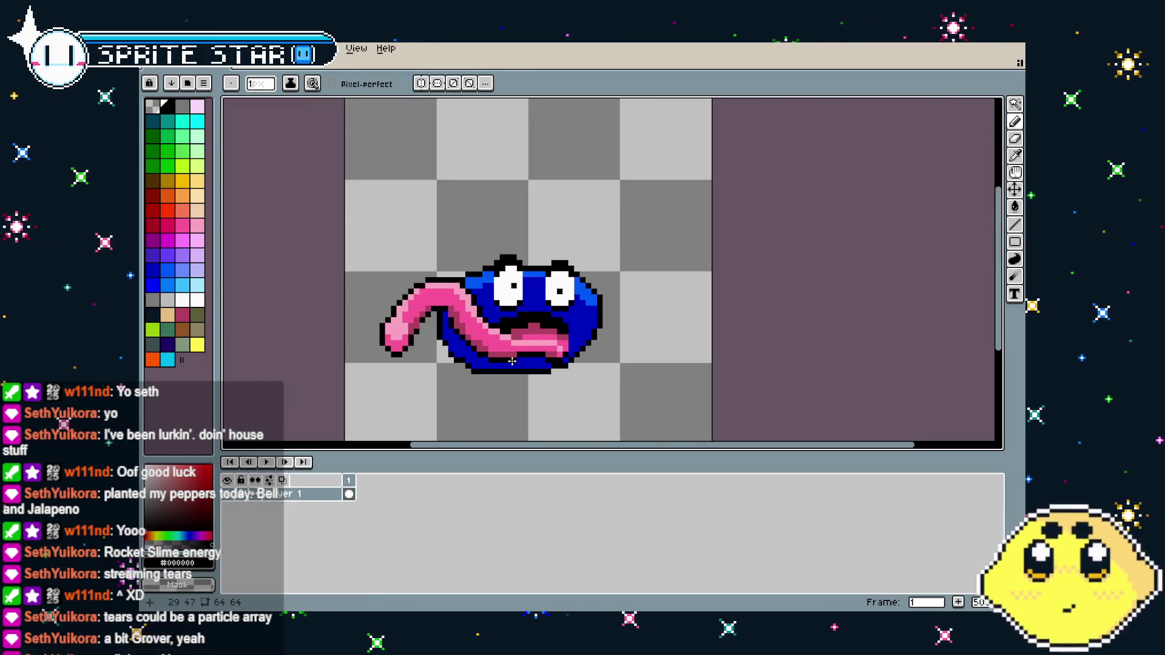
scroll(507, 383, "up", 2)
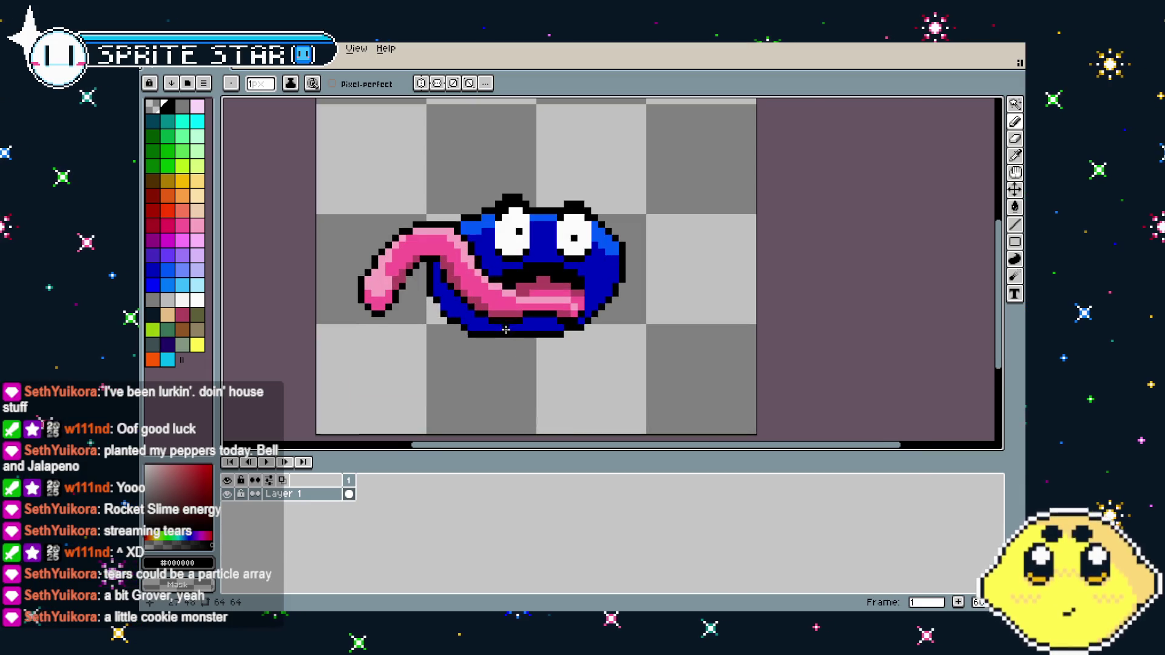
Sample the blob's blue as the second colour and bring the eyes into view with the Pencil active
right_click(505, 274, "alt")
scroll(478, 376, "down", 3)
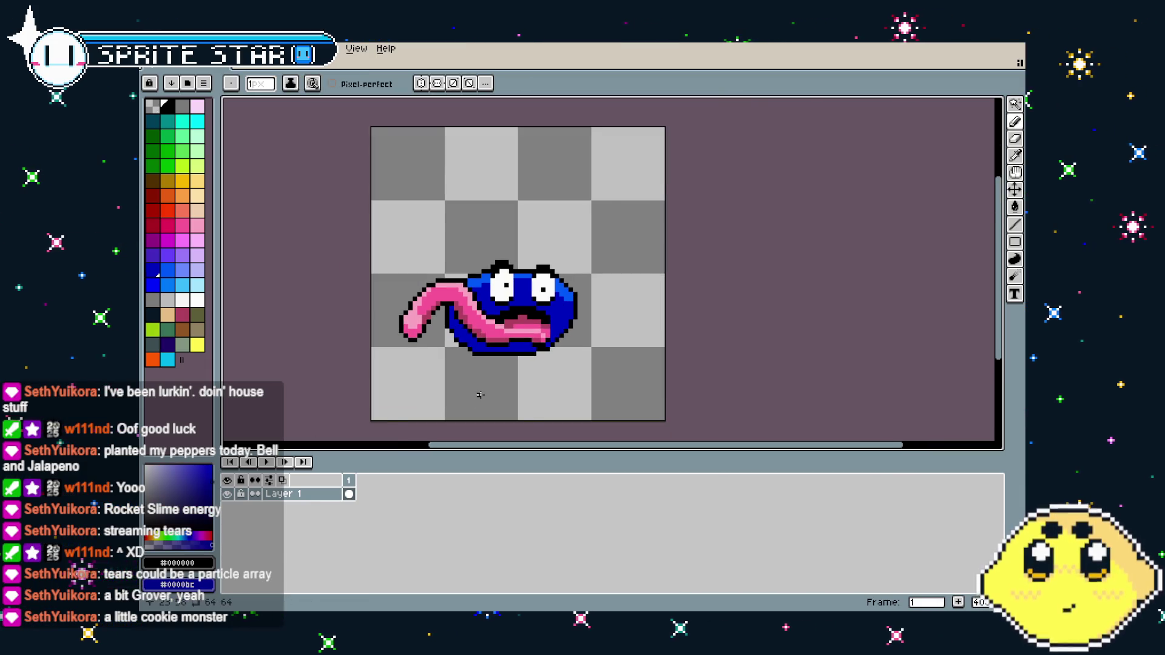
scroll(456, 389, "up", 2)
left_click_drag(455, 385, 468, 387)
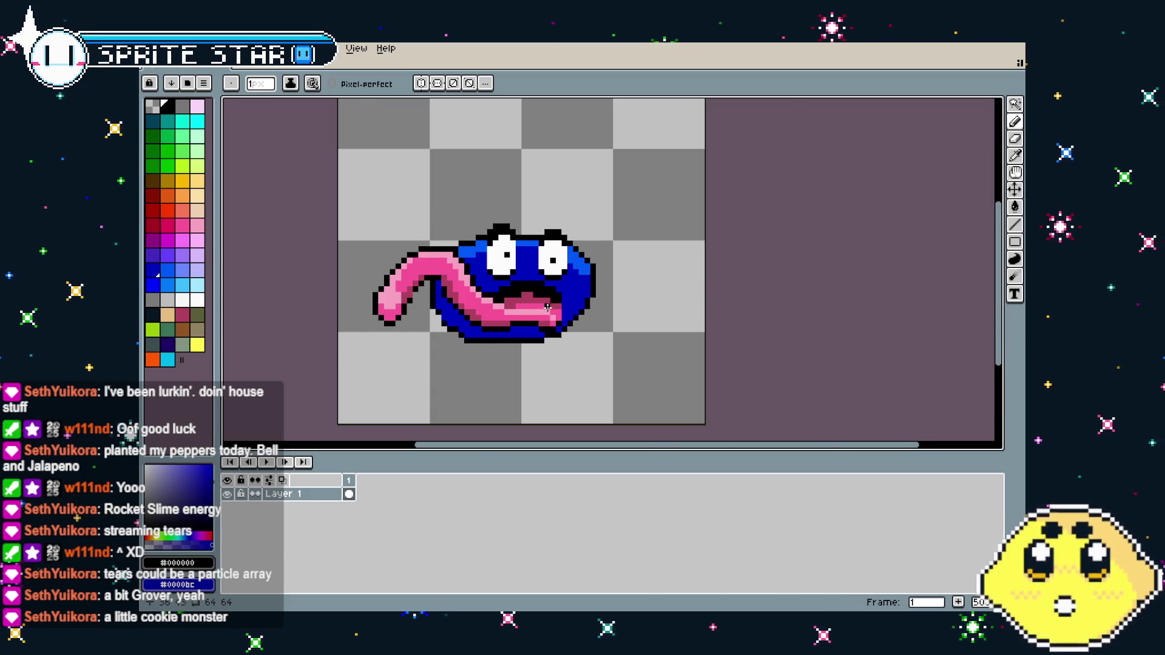
scroll(548, 307, "up", 3)
key("v")
key("b")
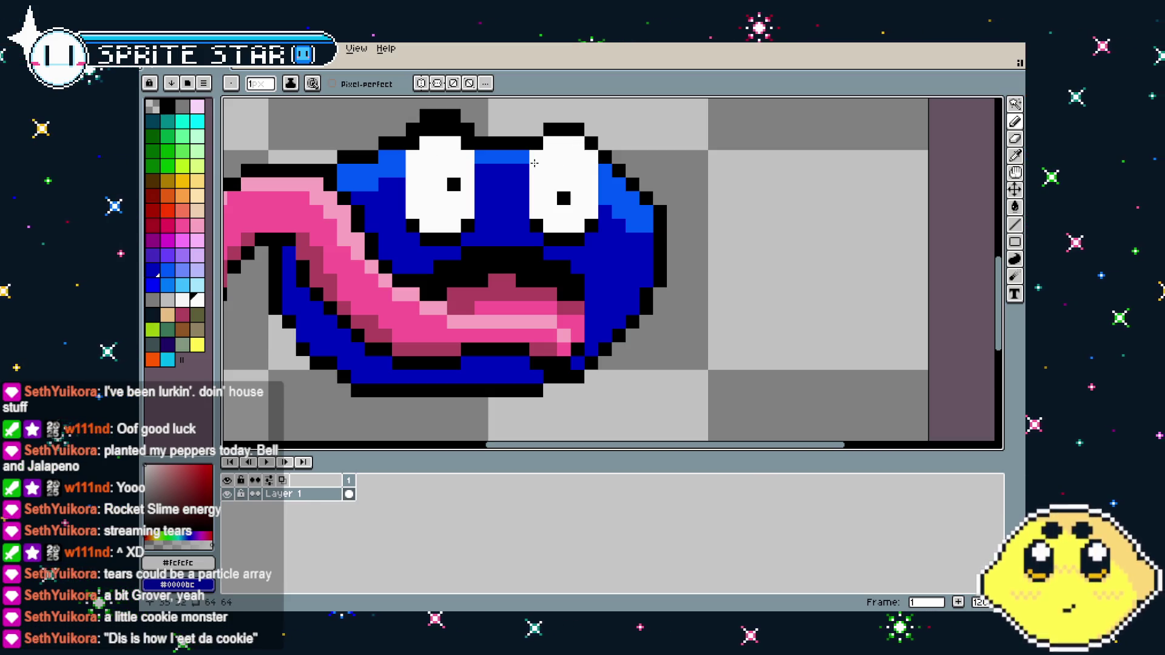
Add a black pixel above the right pupil and undo the stray outline pixels above the left eye
left_click(564, 198, "alt")
left_click(565, 185)
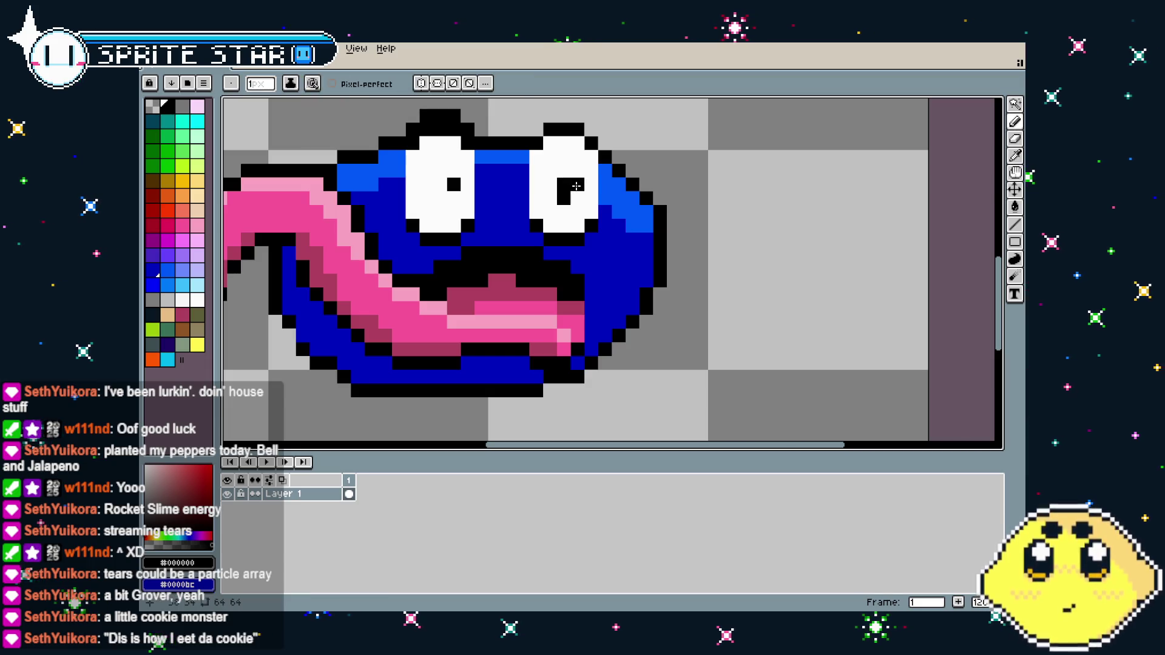
scroll(451, 273, "down", 2)
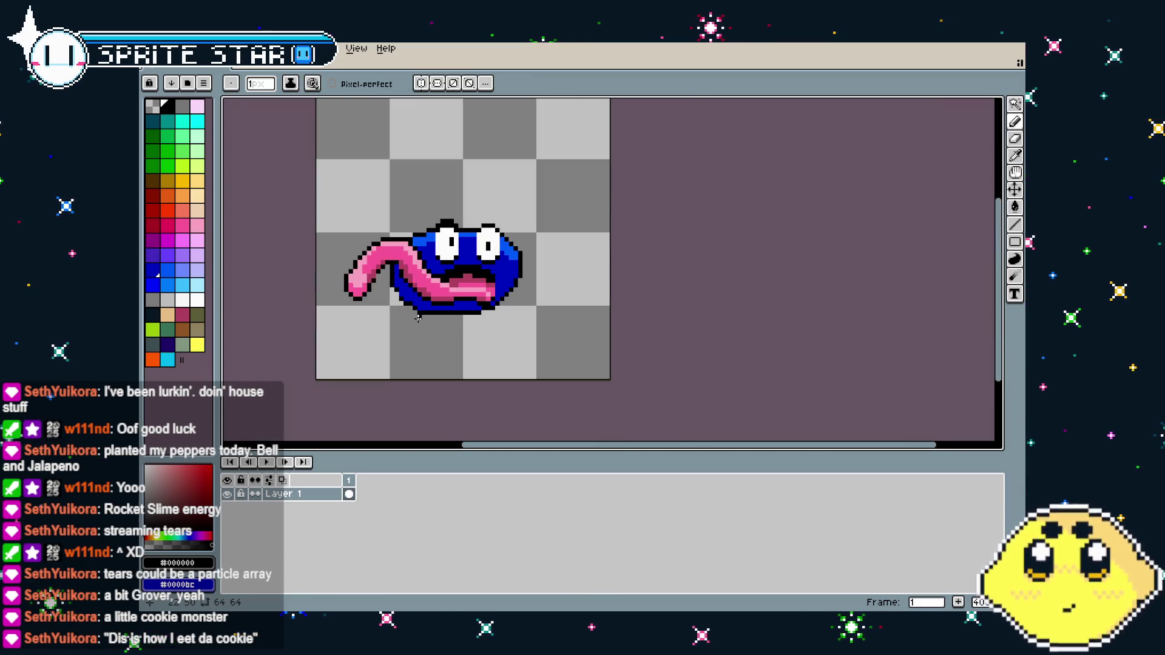
scroll(452, 221, "up", 2)
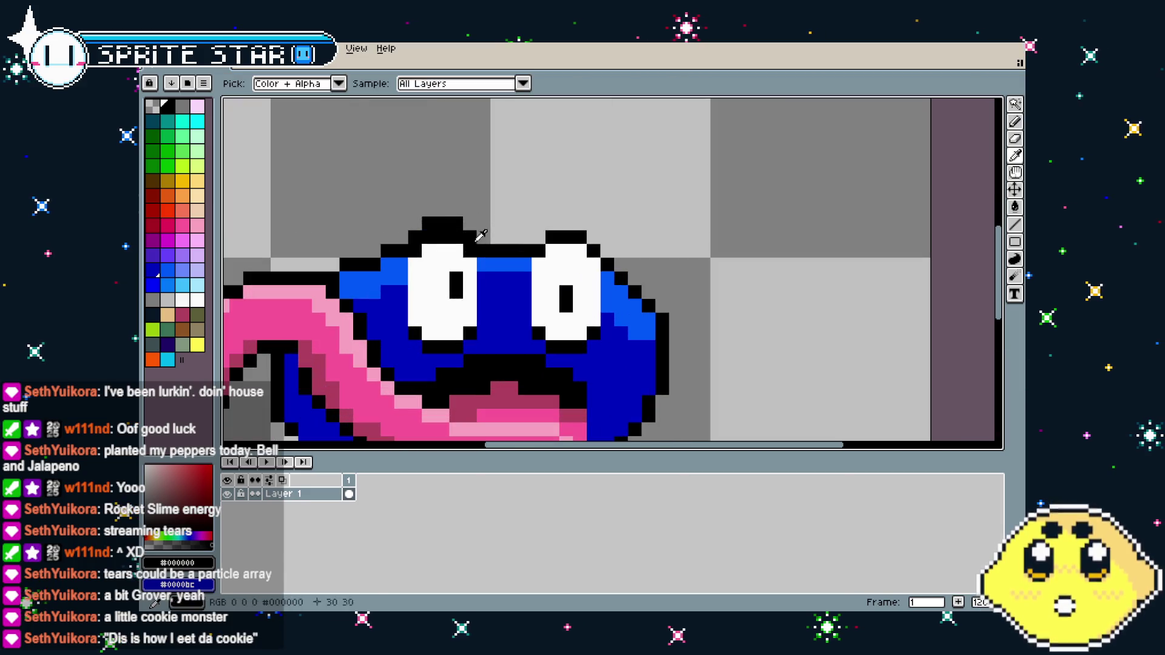
key("ctrl+z")
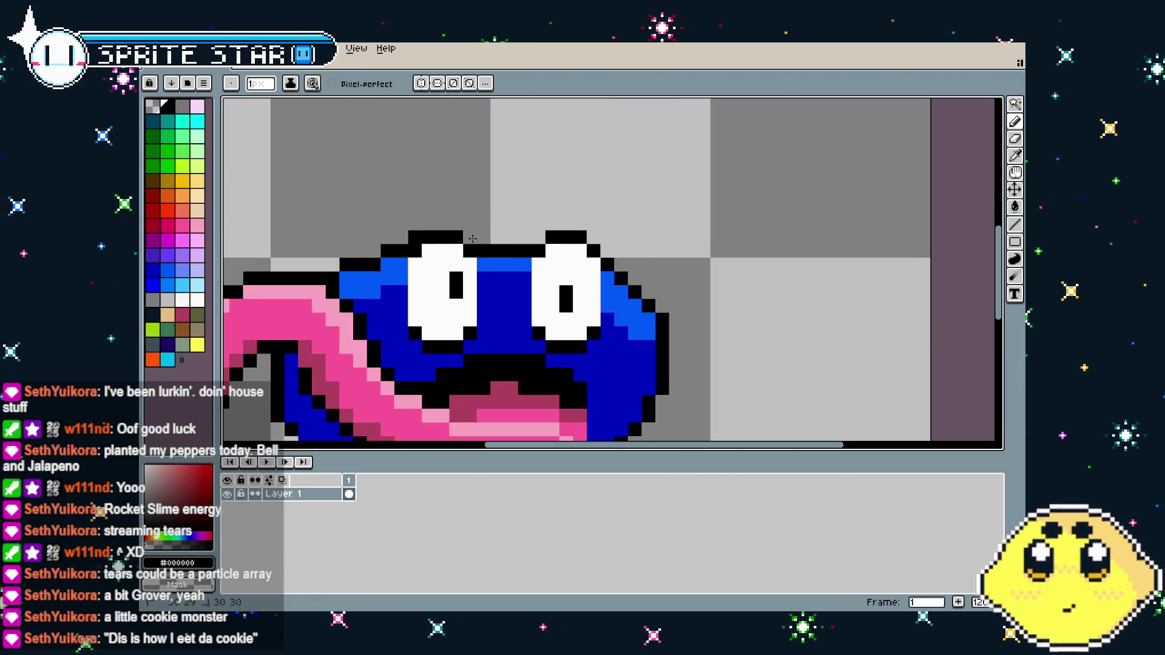
scroll(414, 235, "down", 4)
scroll(358, 364, "up", 2)
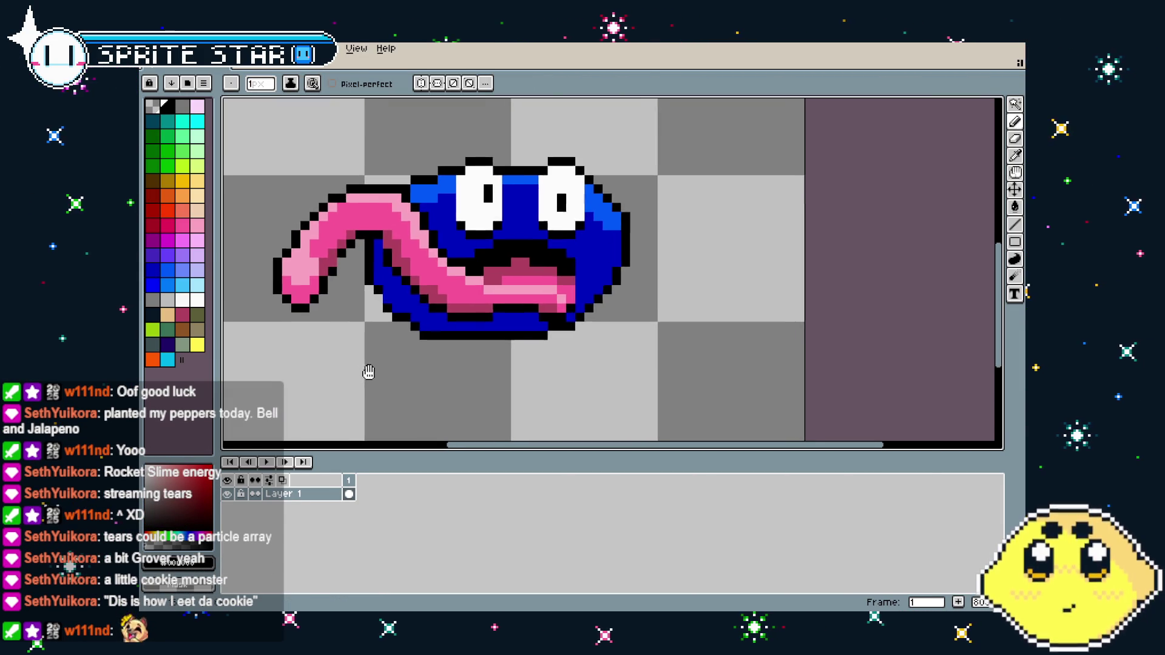
scroll(477, 243, "up", 1)
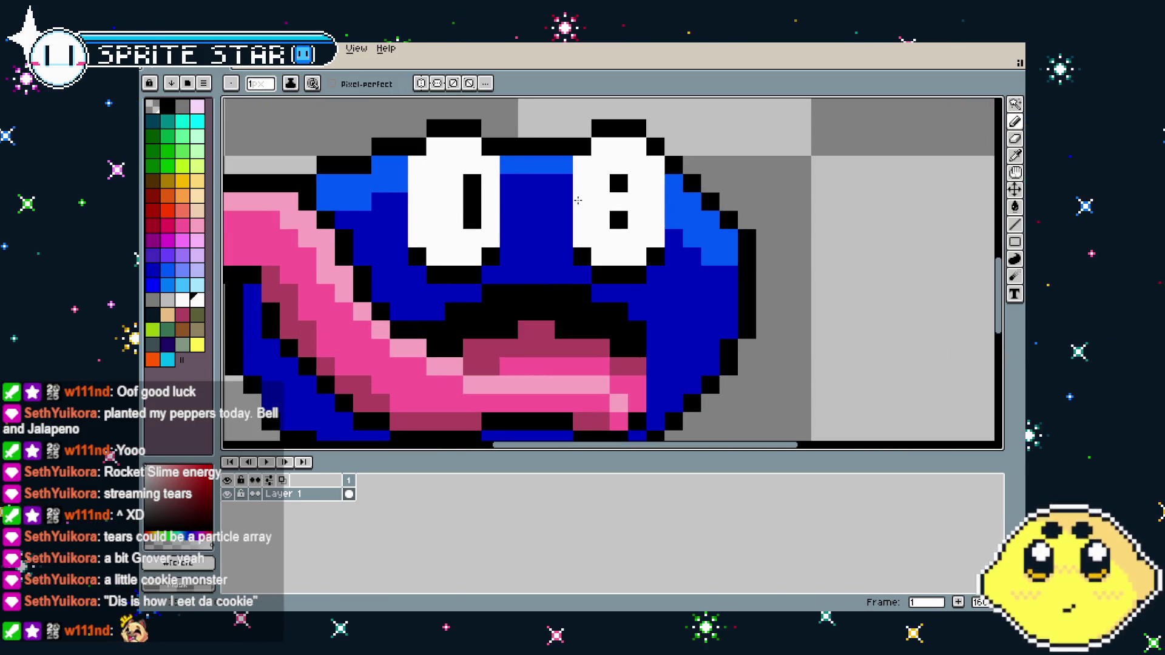
scroll(437, 343, "down", 3)
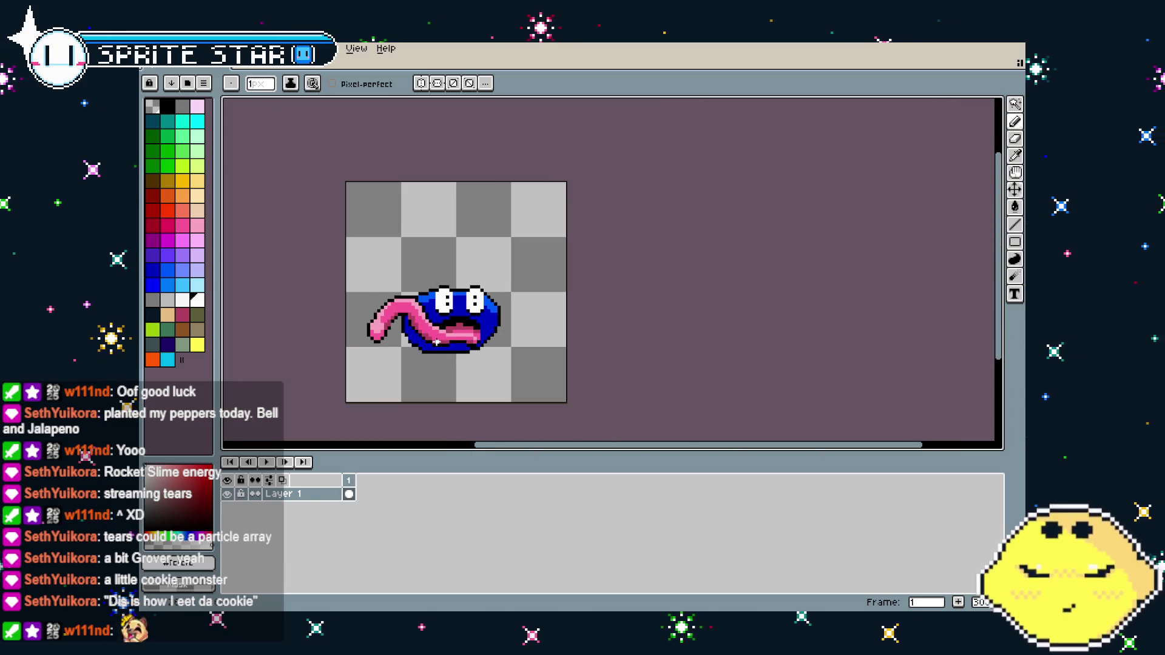
Check the finished blob sprite's bounds, then zoom in to review it with the Pencil active
key("v")
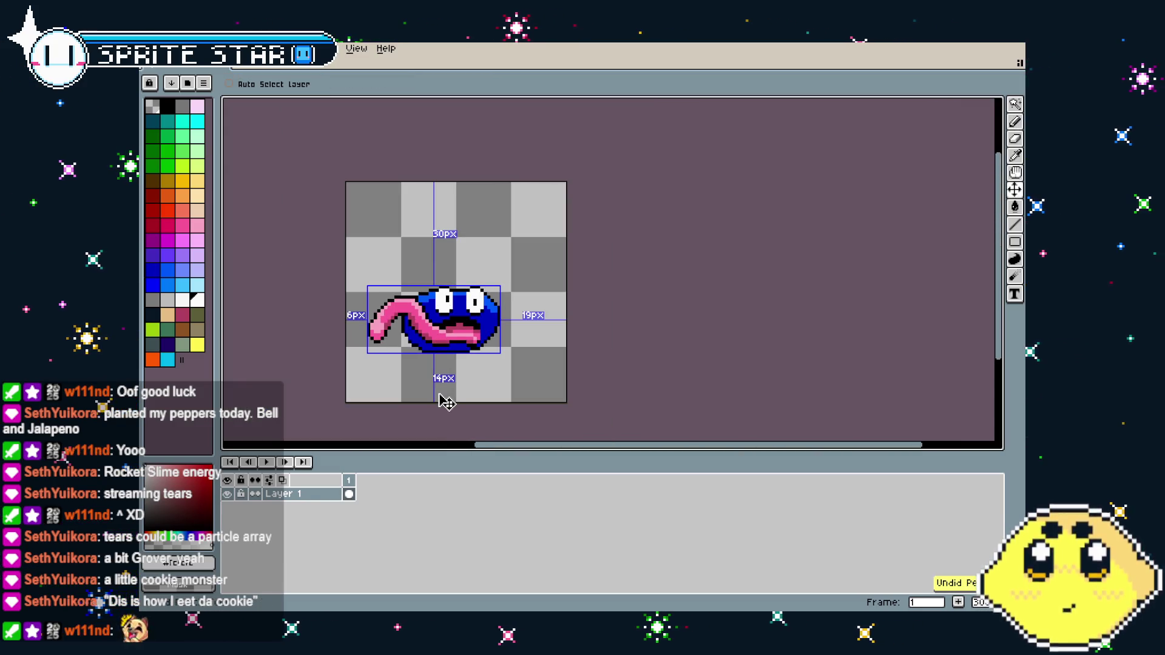
key("b")
scroll(441, 394, "up", 2)
scroll(424, 338, "up", 3)
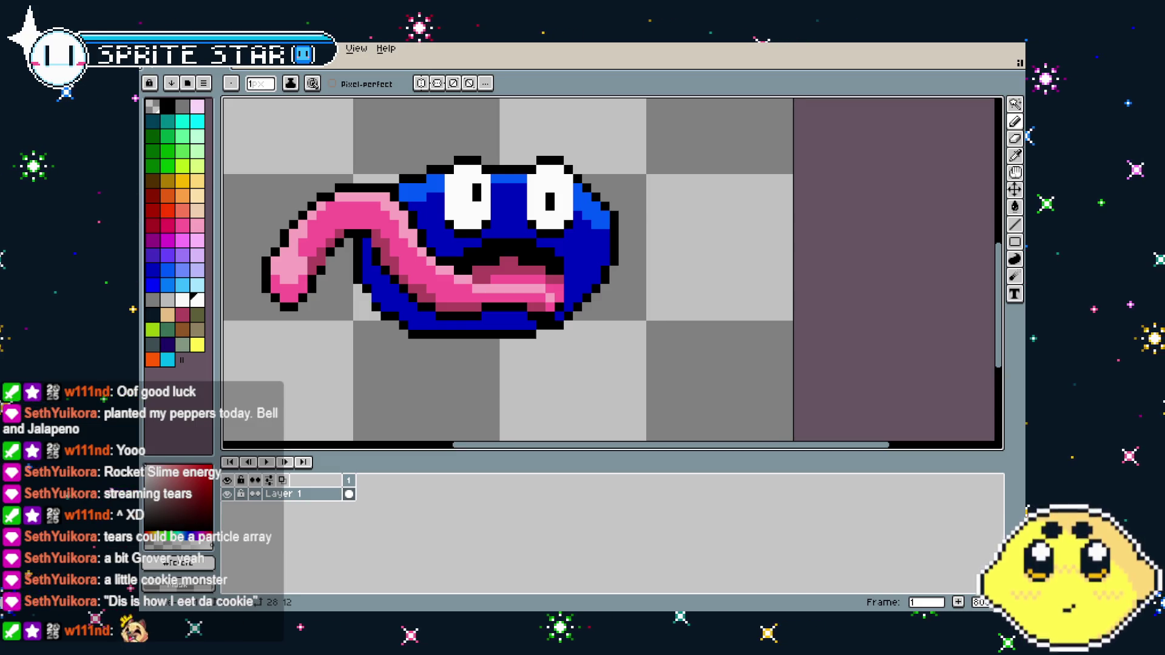
scroll(639, 362, "down", 2)
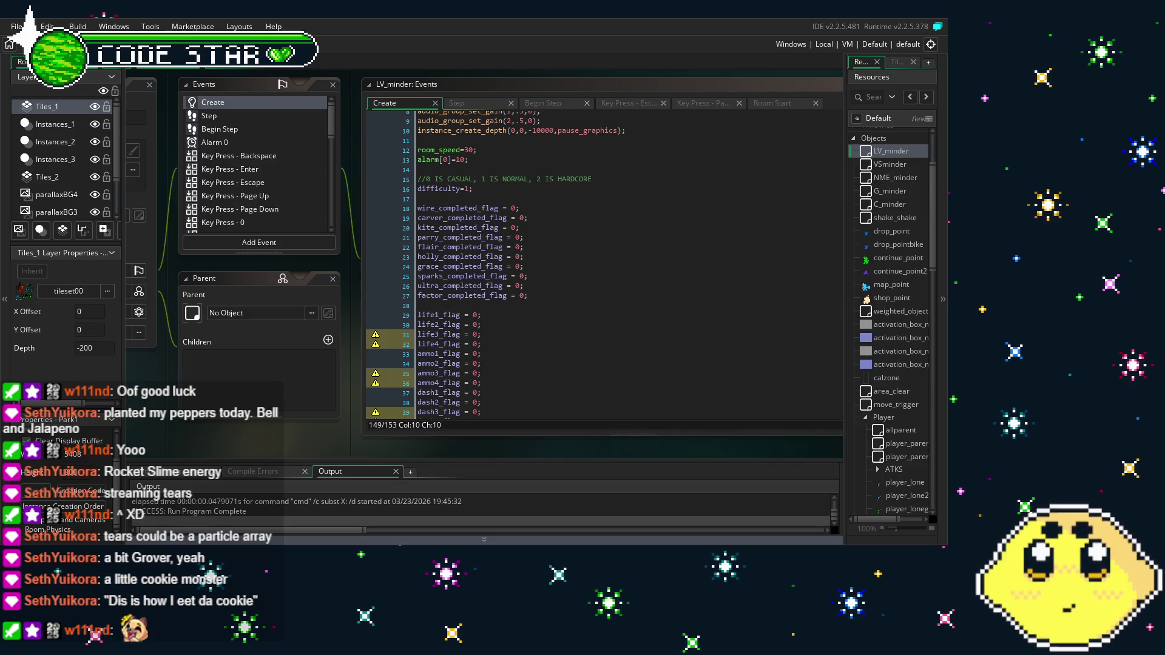
Read through LV_minder's Create code, then view its Room Start and Step event code
scroll(479, 291, "down", 6)
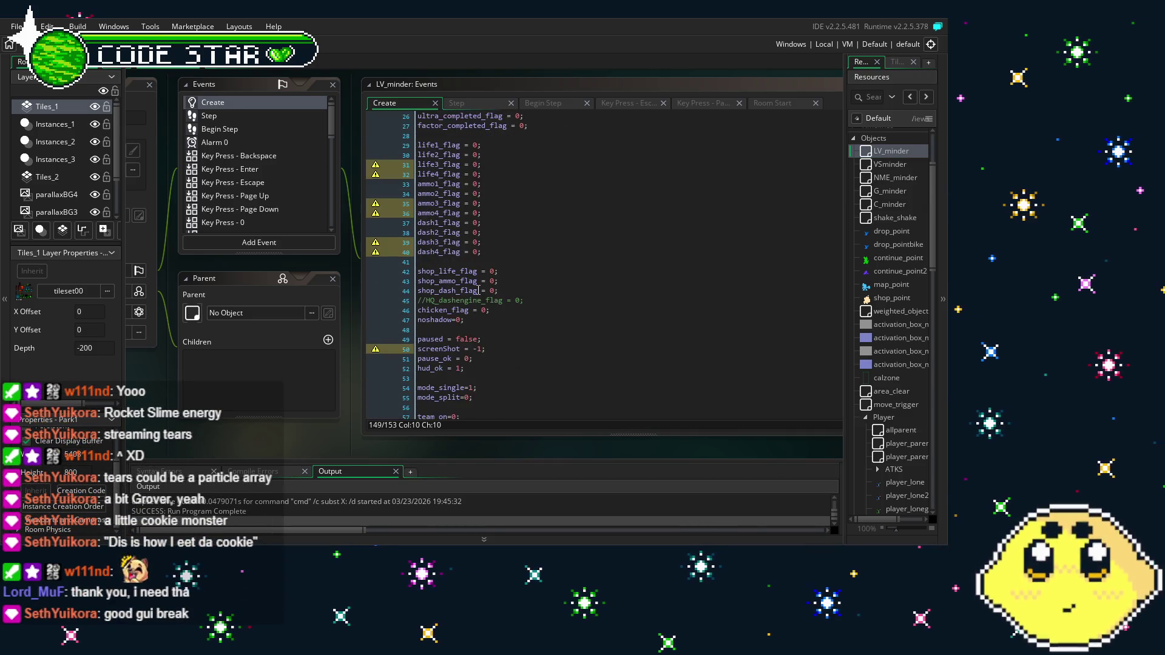
scroll(479, 291, "down", 2)
scroll(264, 431, "down", 1)
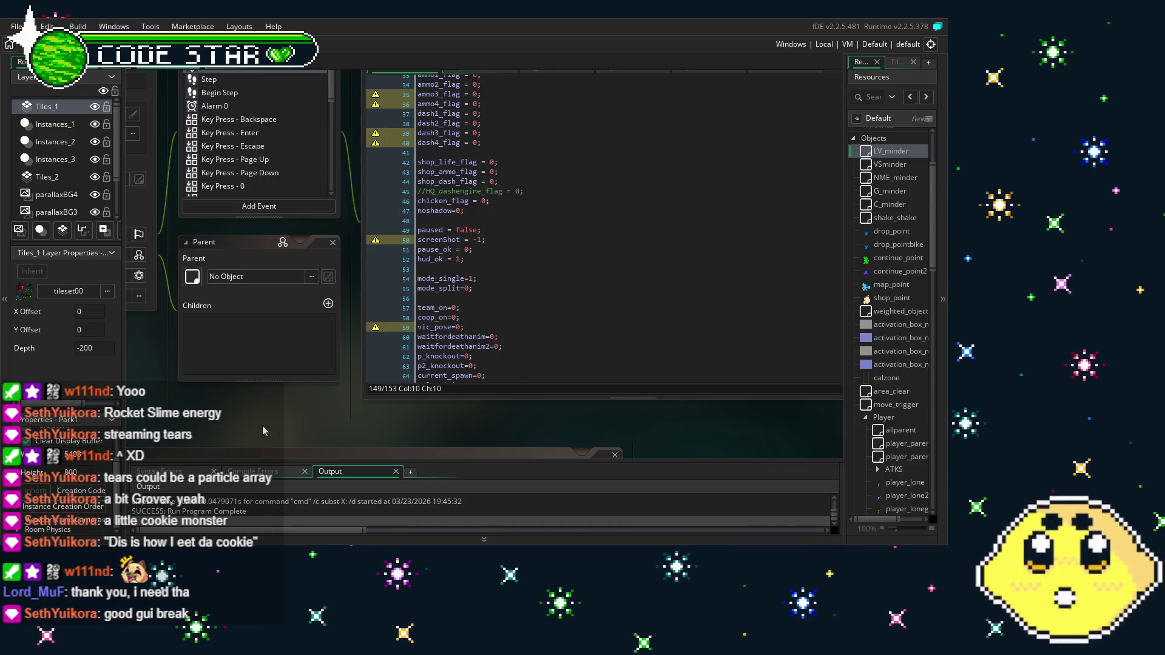
scroll(272, 207, "left", 1)
scroll(272, 207, "up", 1)
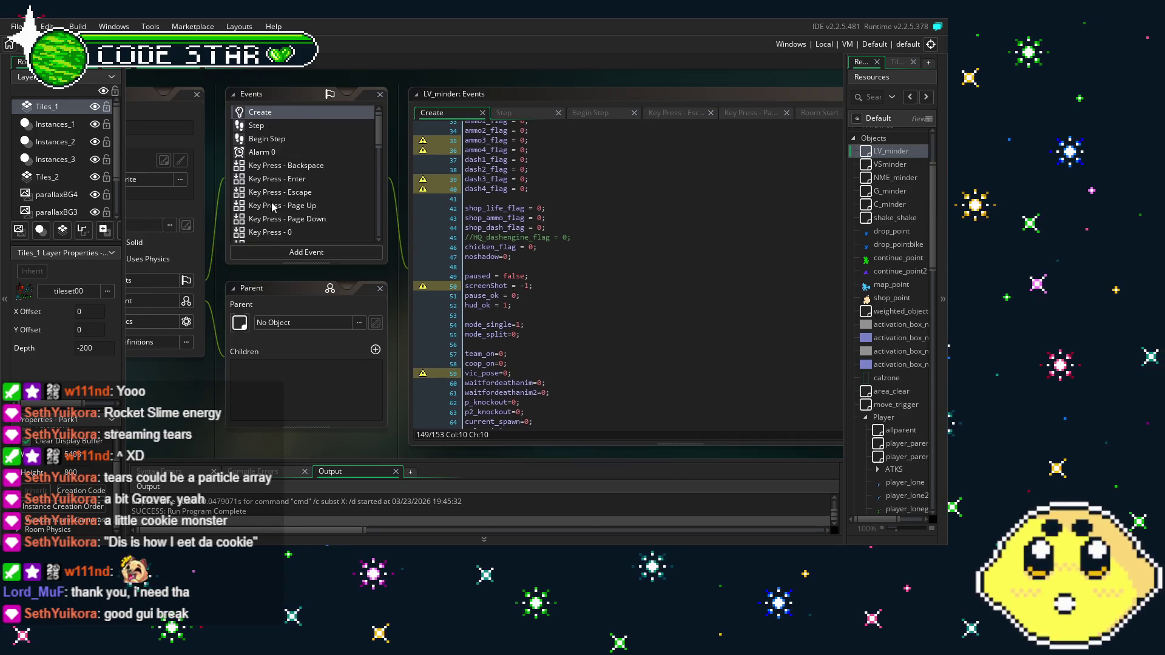
scroll(272, 202, "down", 10)
scroll(271, 204, "down", 1)
left_click(282, 236)
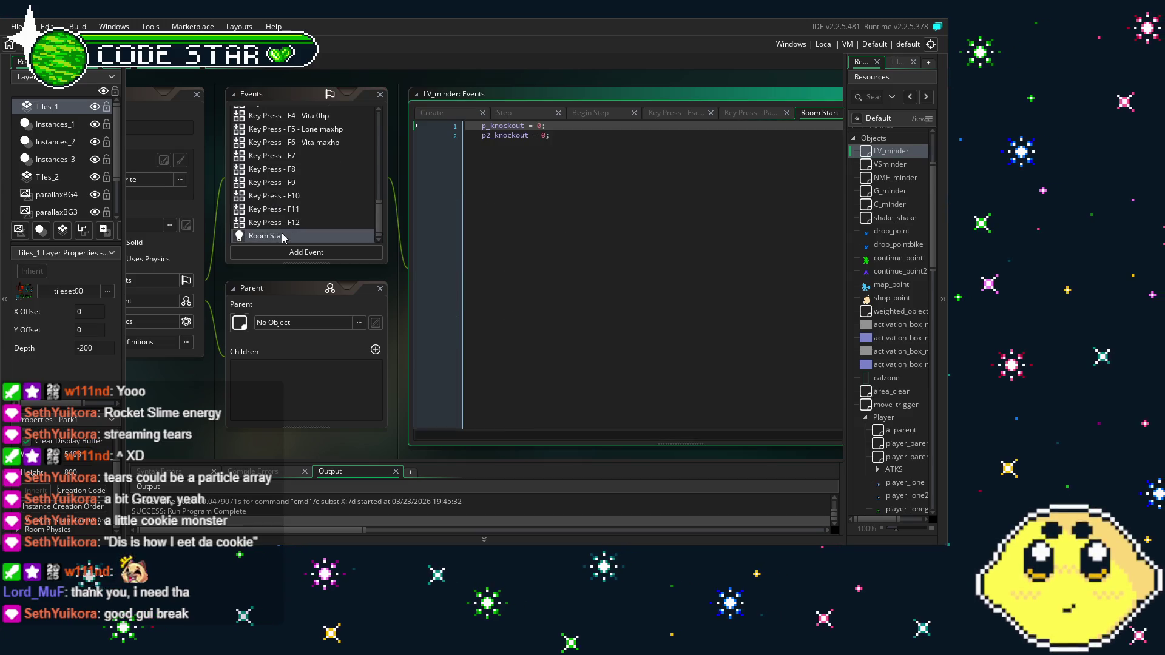
scroll(280, 219, "up", 10)
left_click(256, 126)
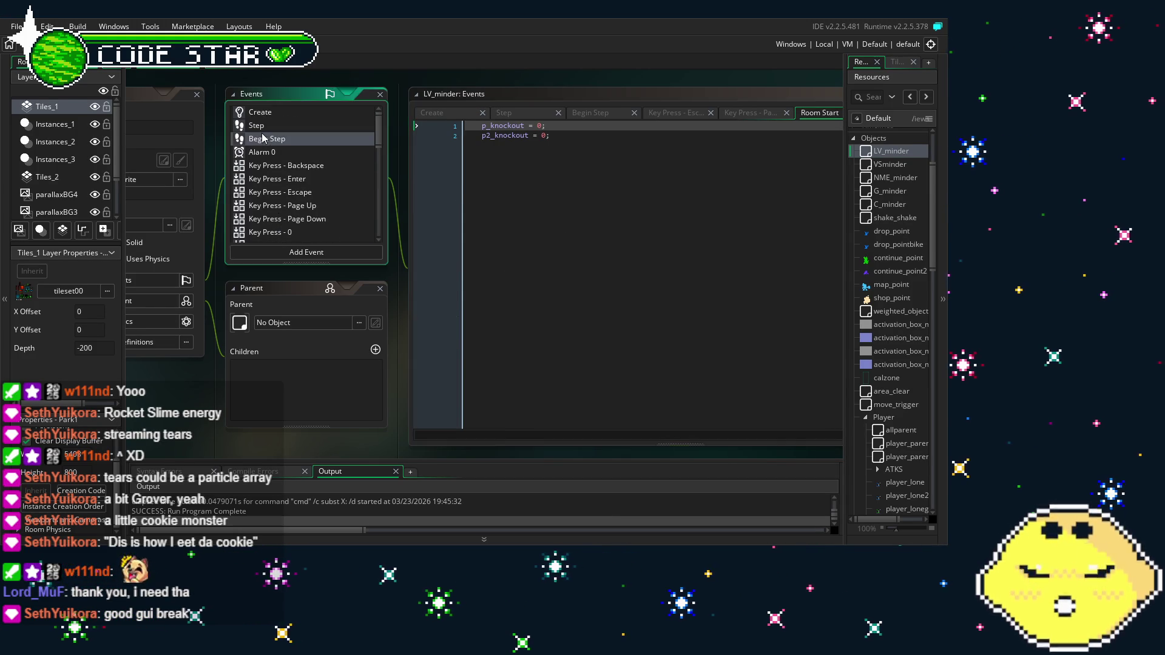
Shift the workspace panels left and open the player_vita object from the Resources tree
scroll(619, 419, "down", 20)
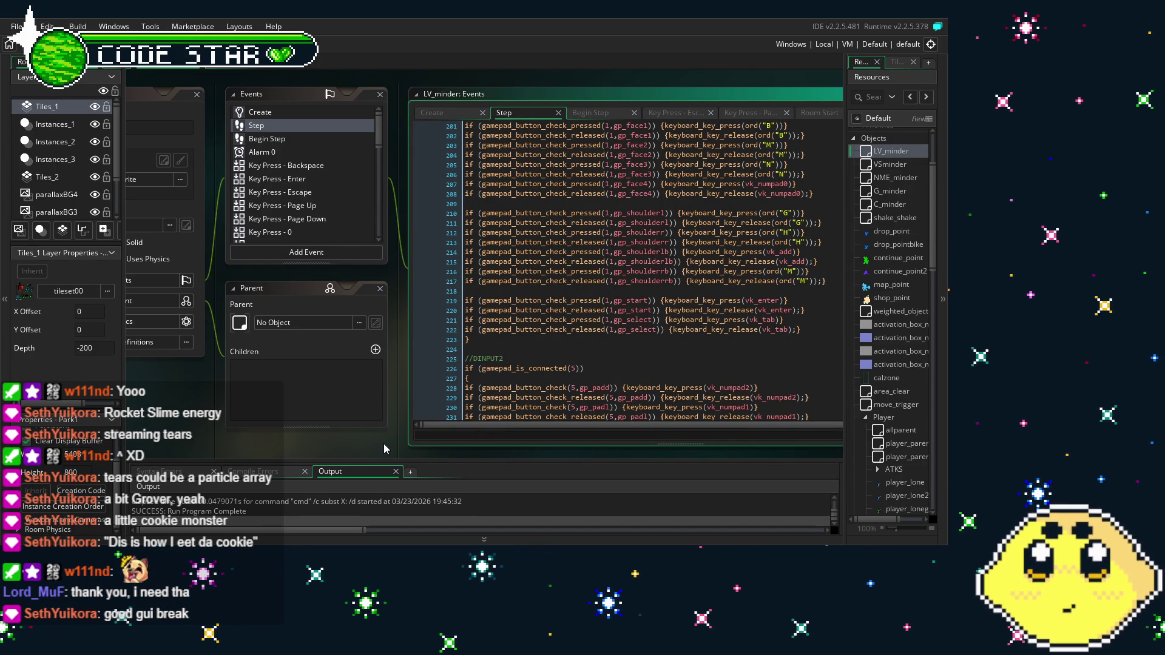
left_click_drag(377, 446, 322, 446)
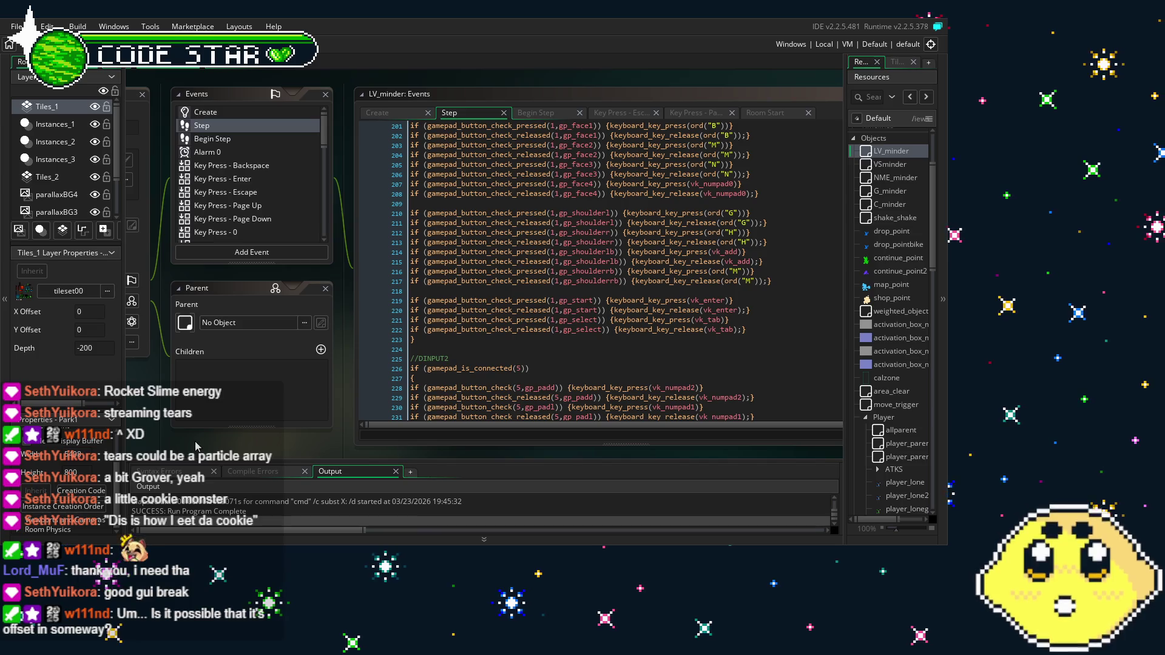
scroll(270, 317, "left", 1)
scroll(280, 182, "down", 3)
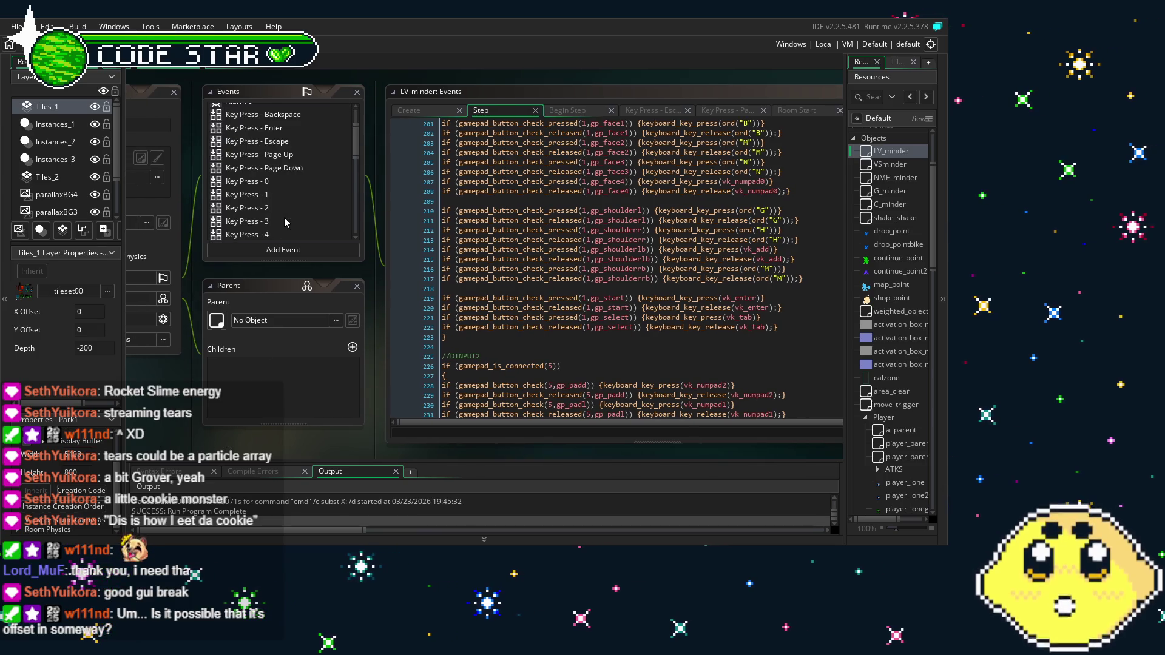
scroll(897, 379, "down", 5)
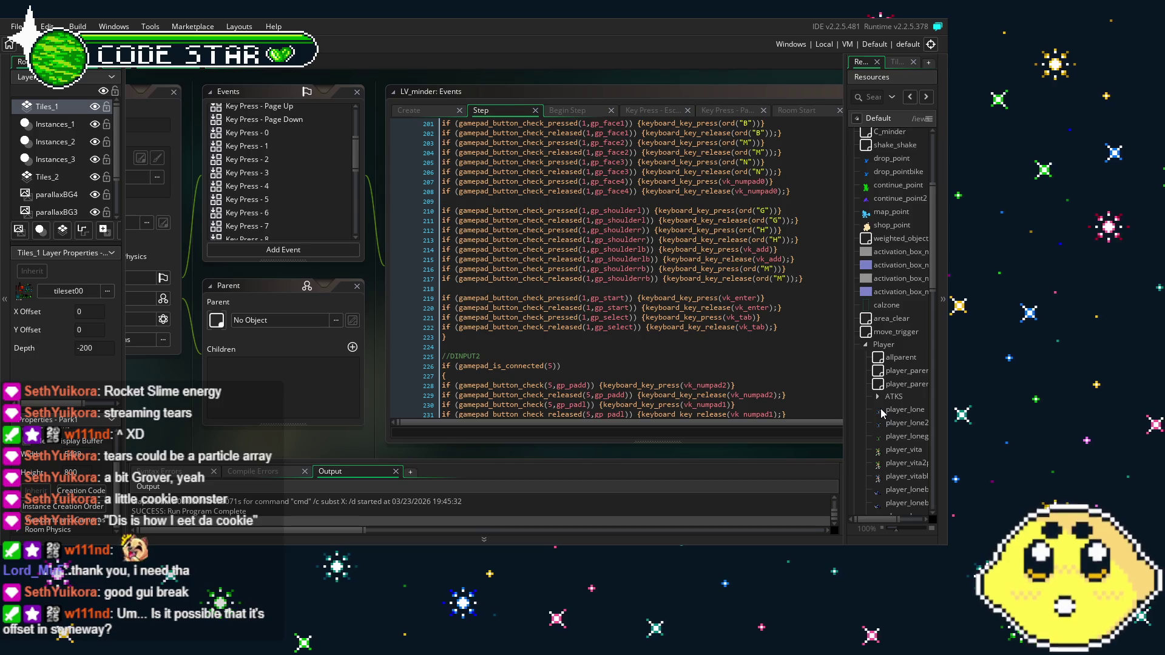
double_click(897, 401)
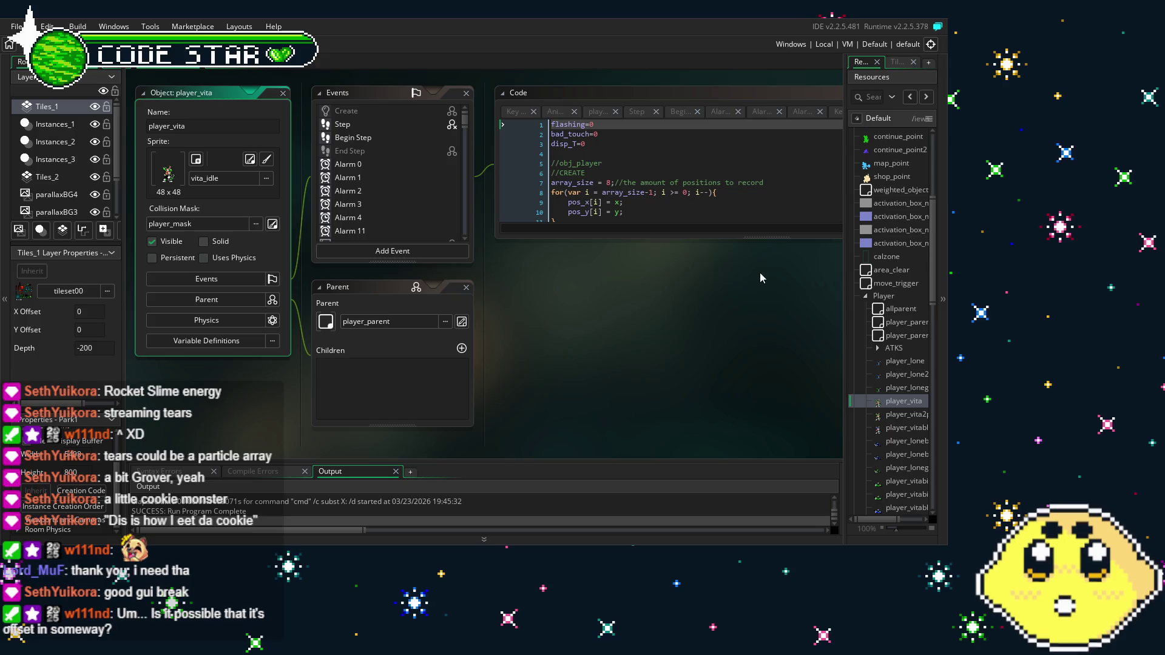
Make the code panel taller, open player_vita2p, and launch a test build with F5
left_click_drag(739, 237, 738, 441)
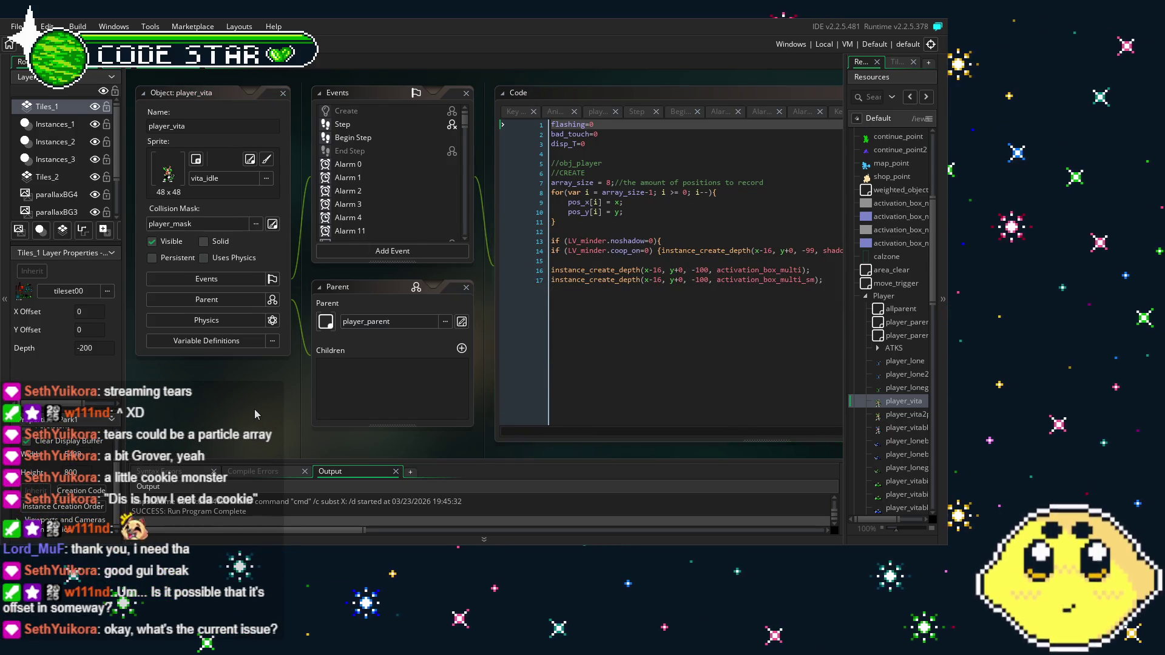
double_click(918, 415)
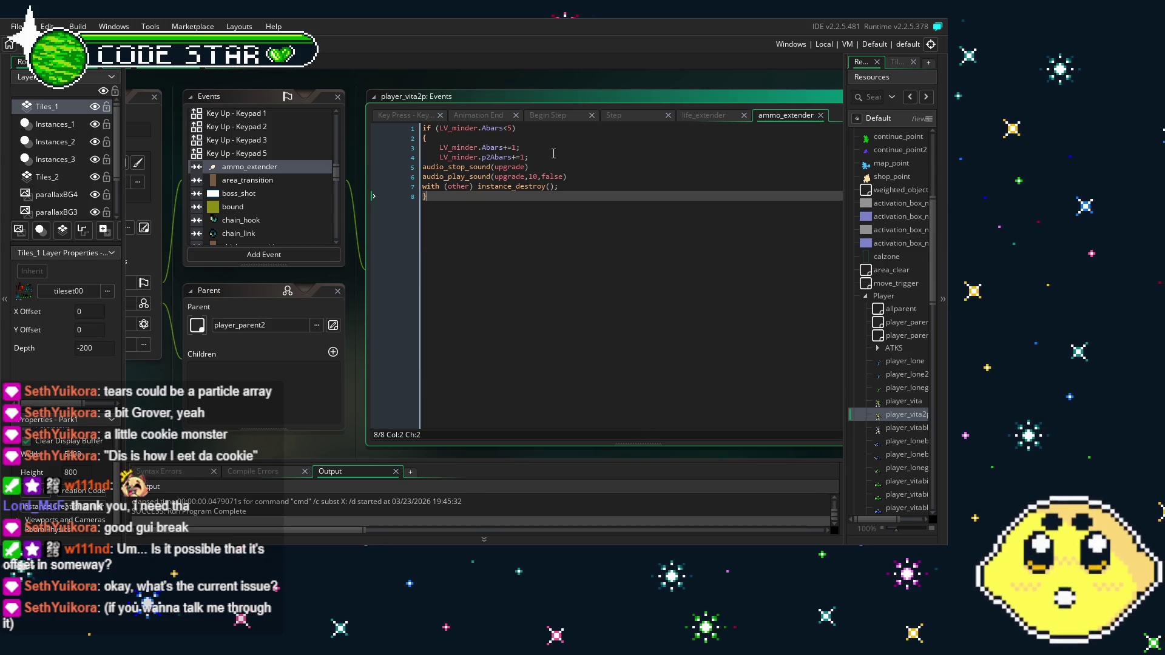
scroll(239, 177, "down", 10)
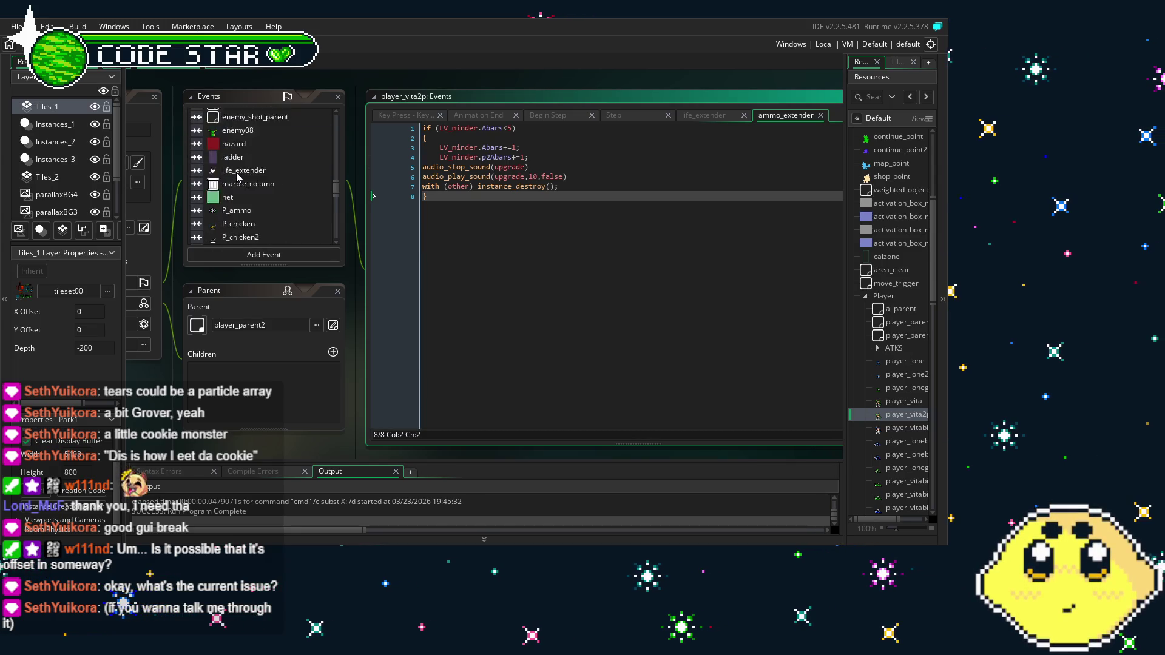
scroll(239, 176, "up", 3)
key("F5")
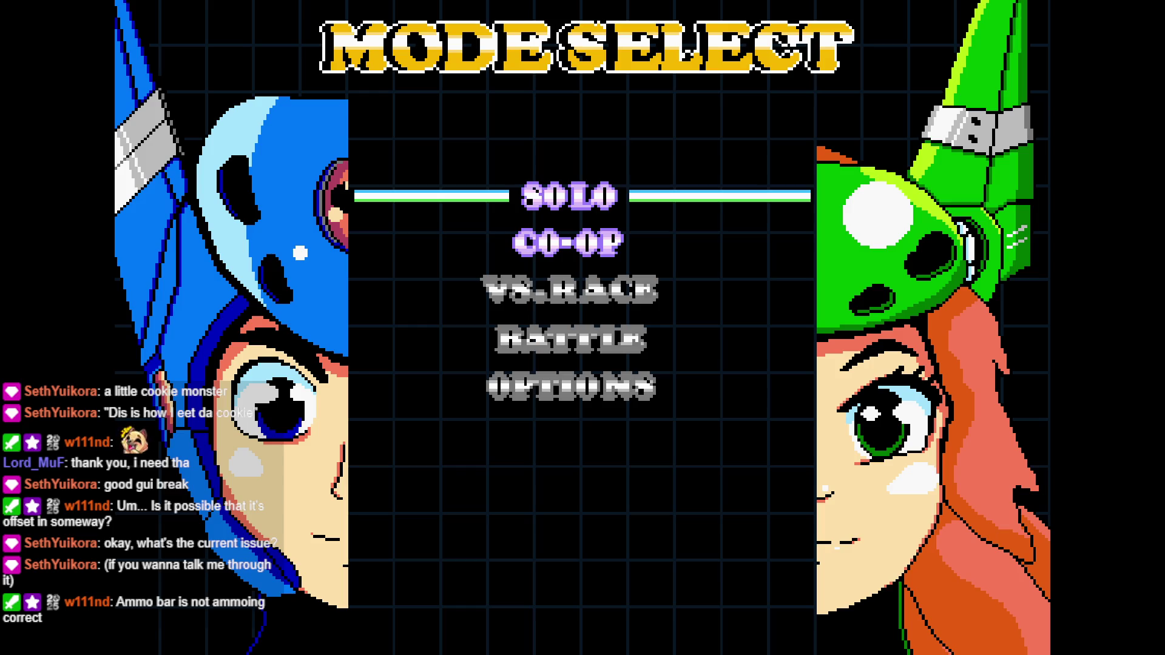
Choose CO-OP on the Mode Select menu to start a two-player game
key("Down")
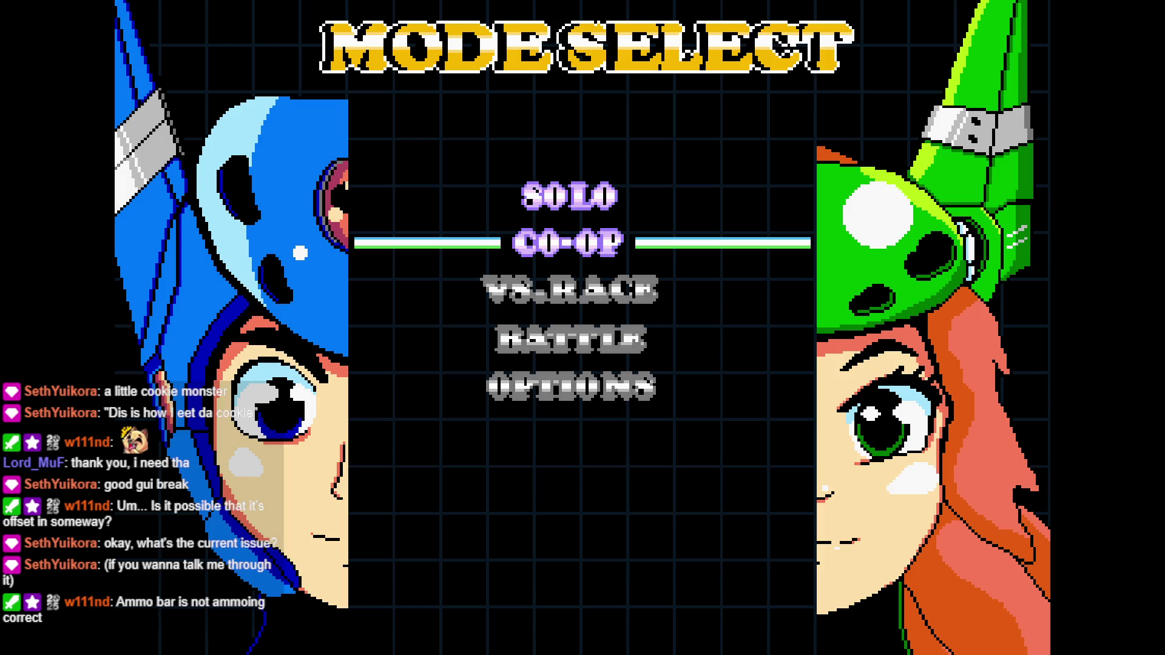
key("Return")
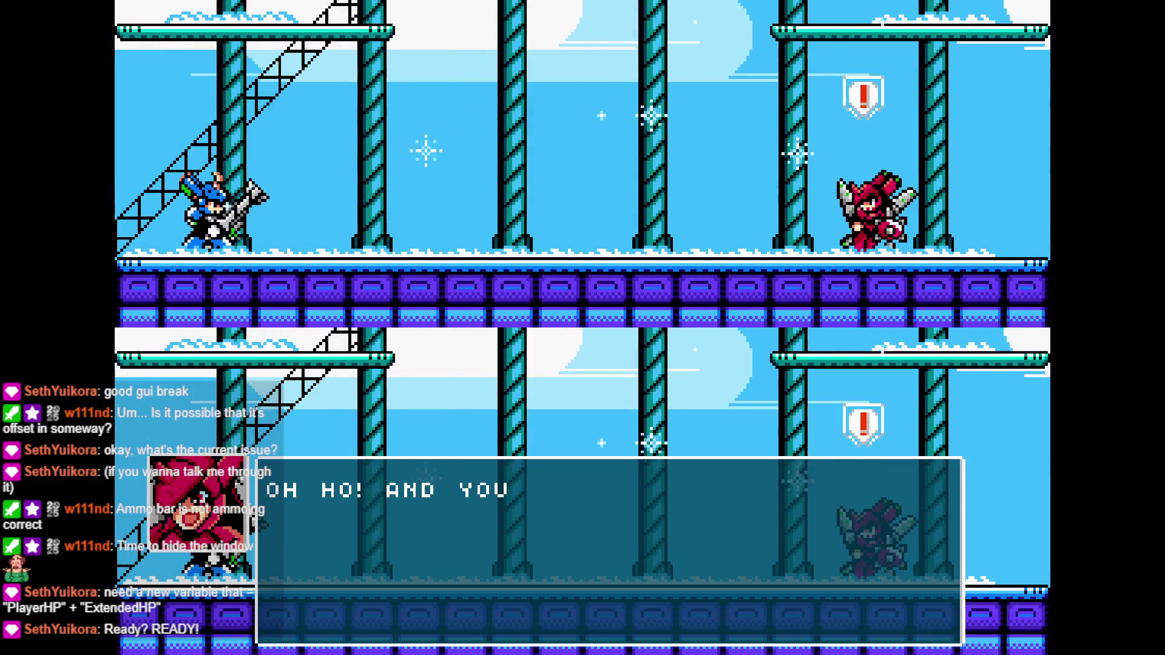
Advance the four opening rival dialogue lines with Z and resume play on the ice stage
key("z")
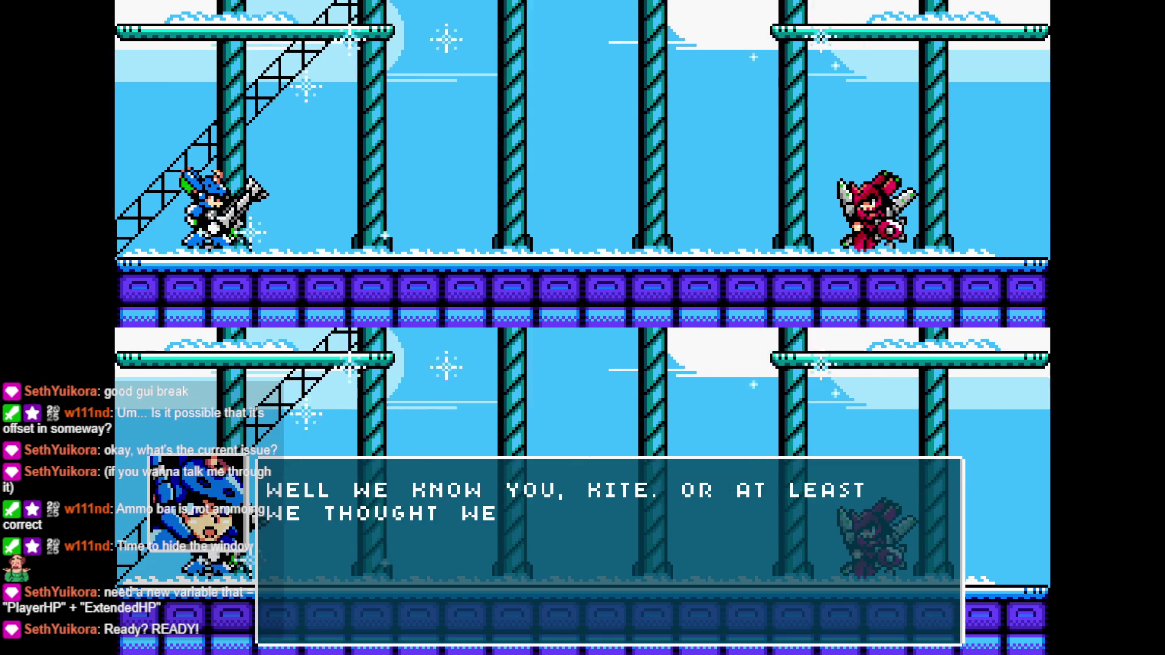
key("z")
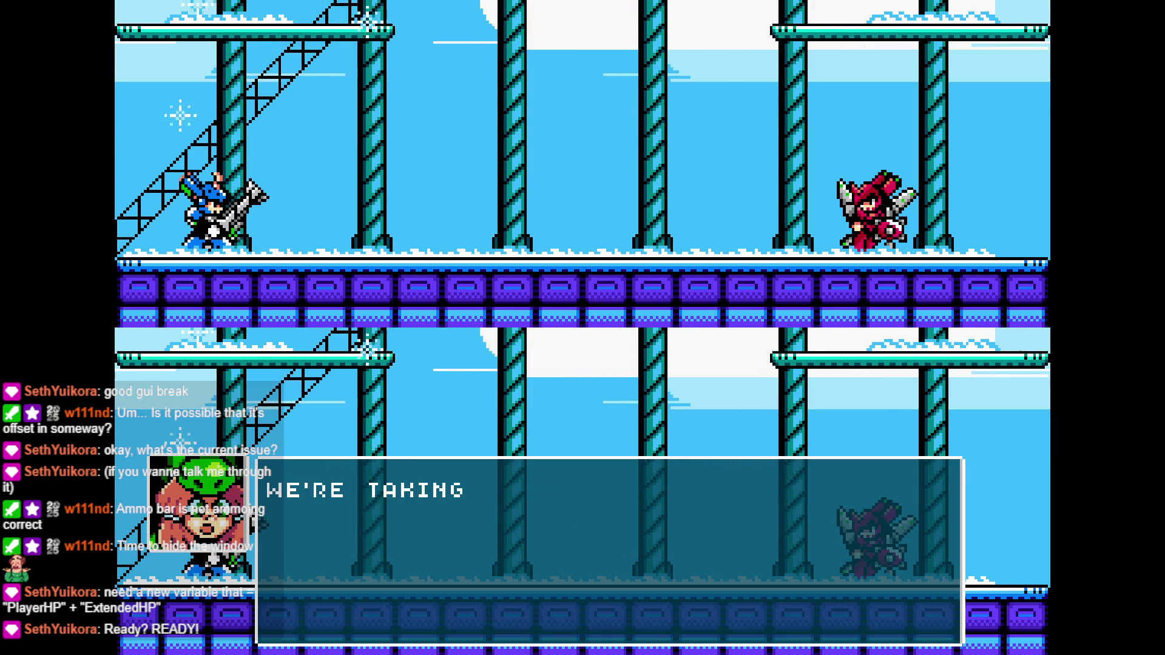
key("z")
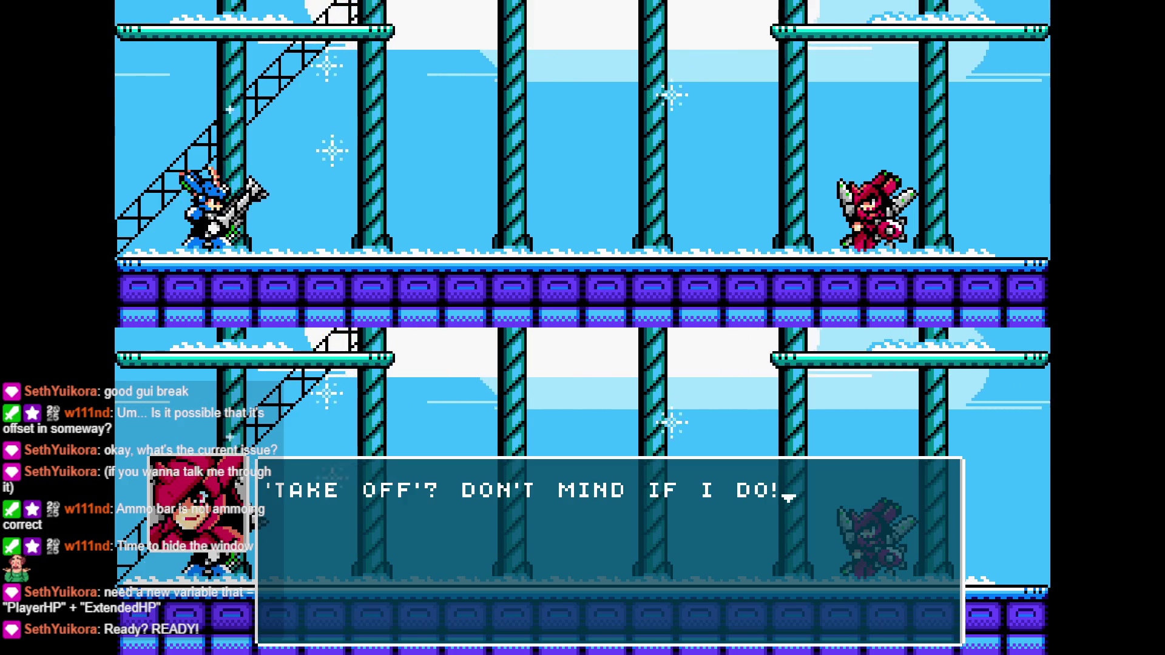
key("z")
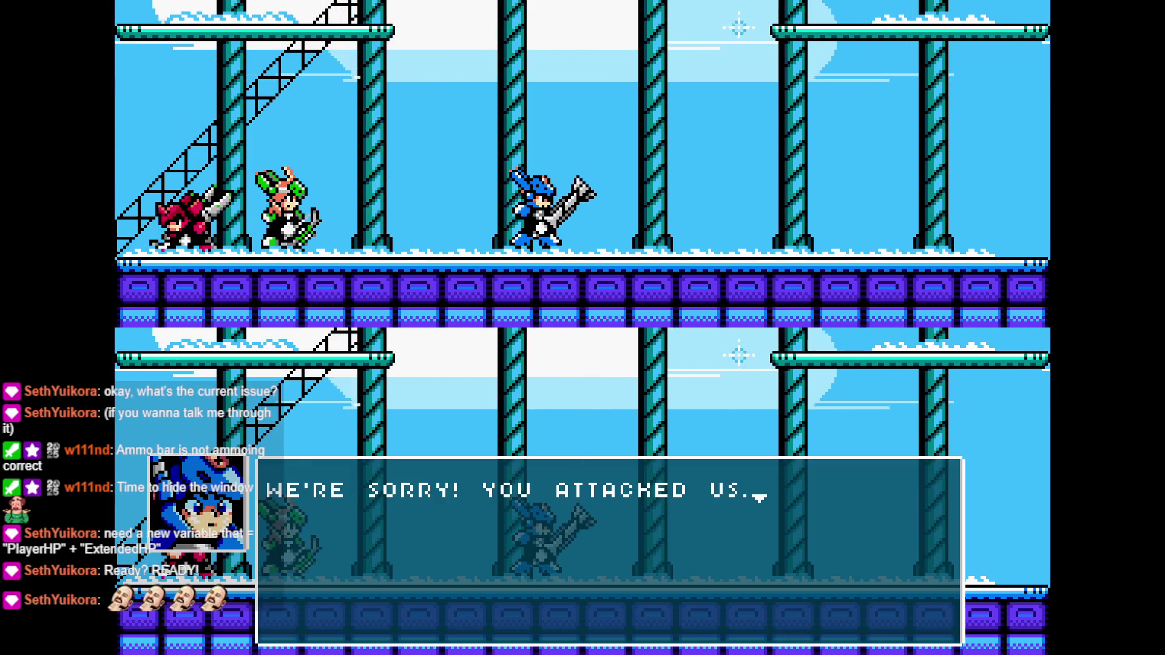
Advance the seven post-battle dialogue lines with Z, then quit the game with Alt+F4
key("z")
key("z")
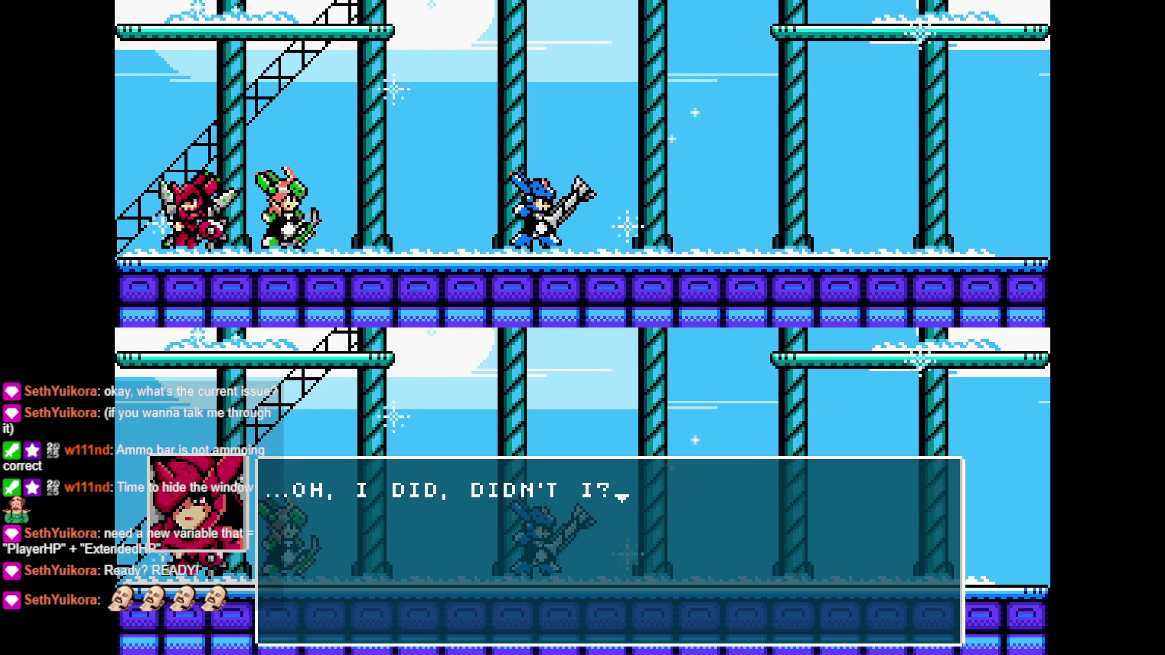
key("z")
key("z")
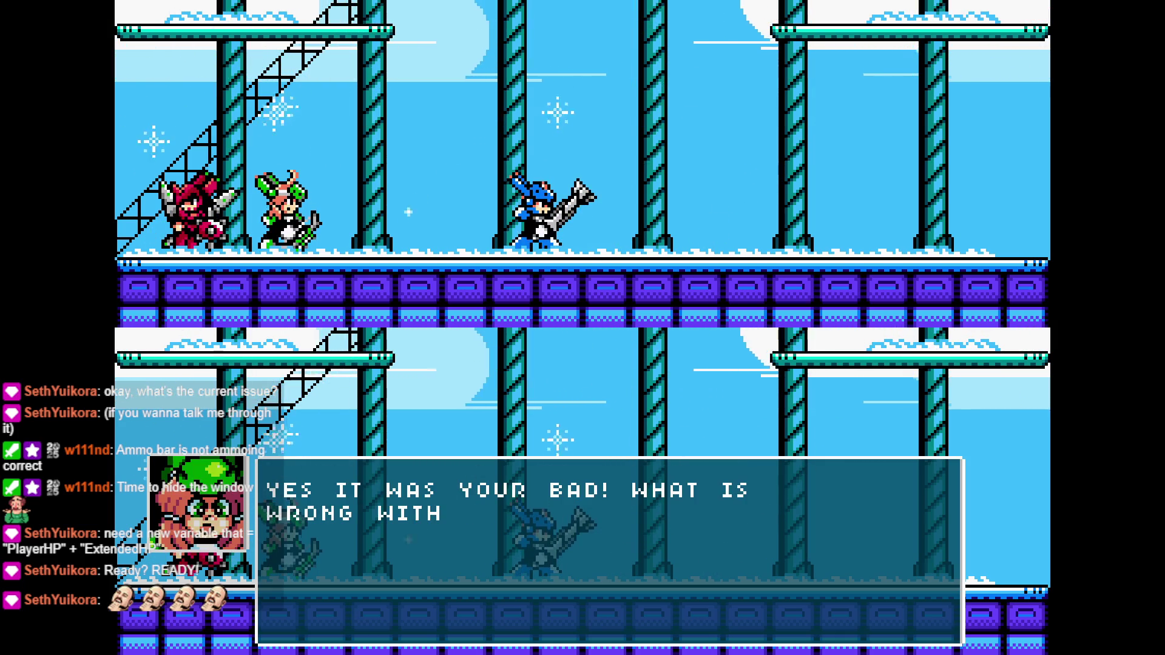
key("z")
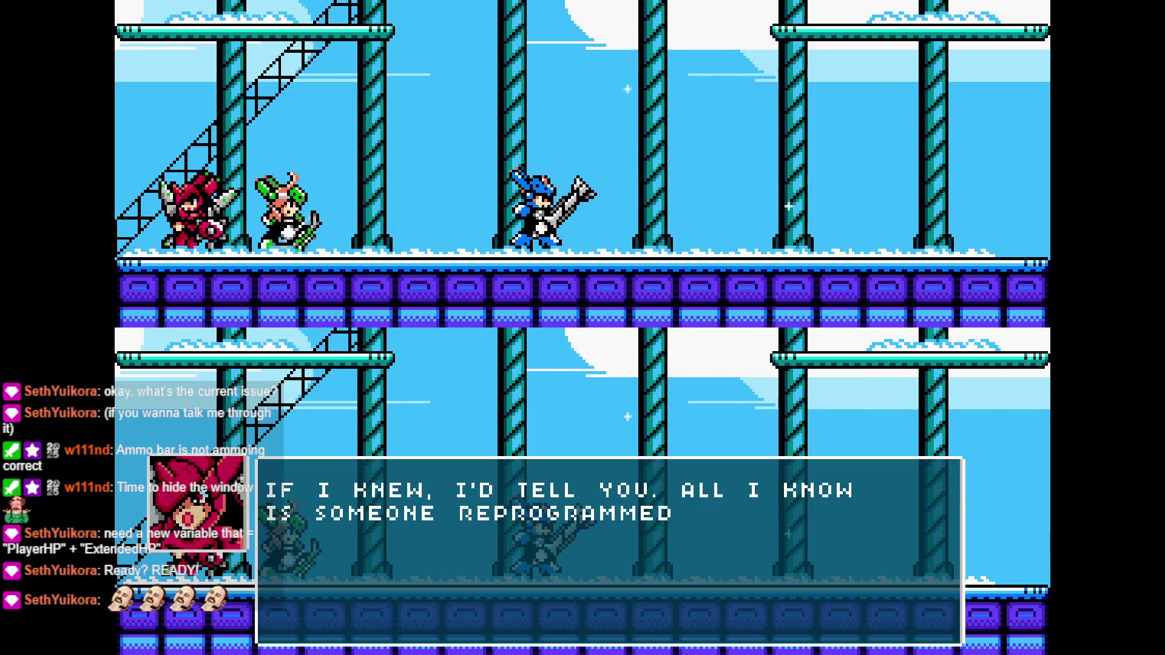
key("z")
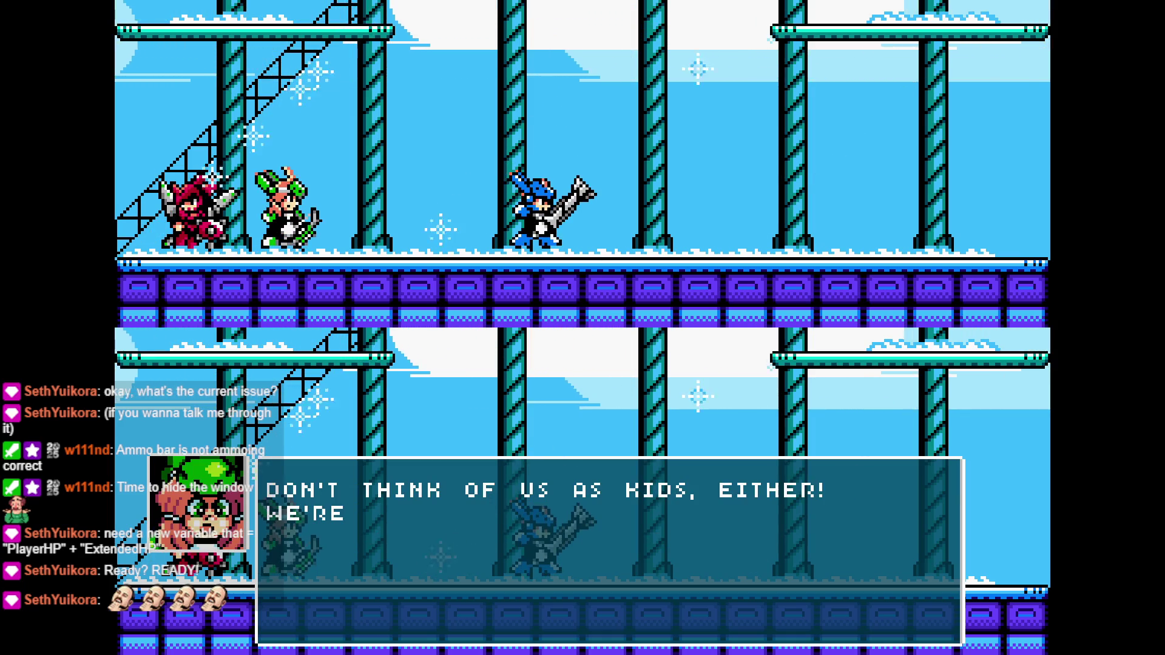
key("z")
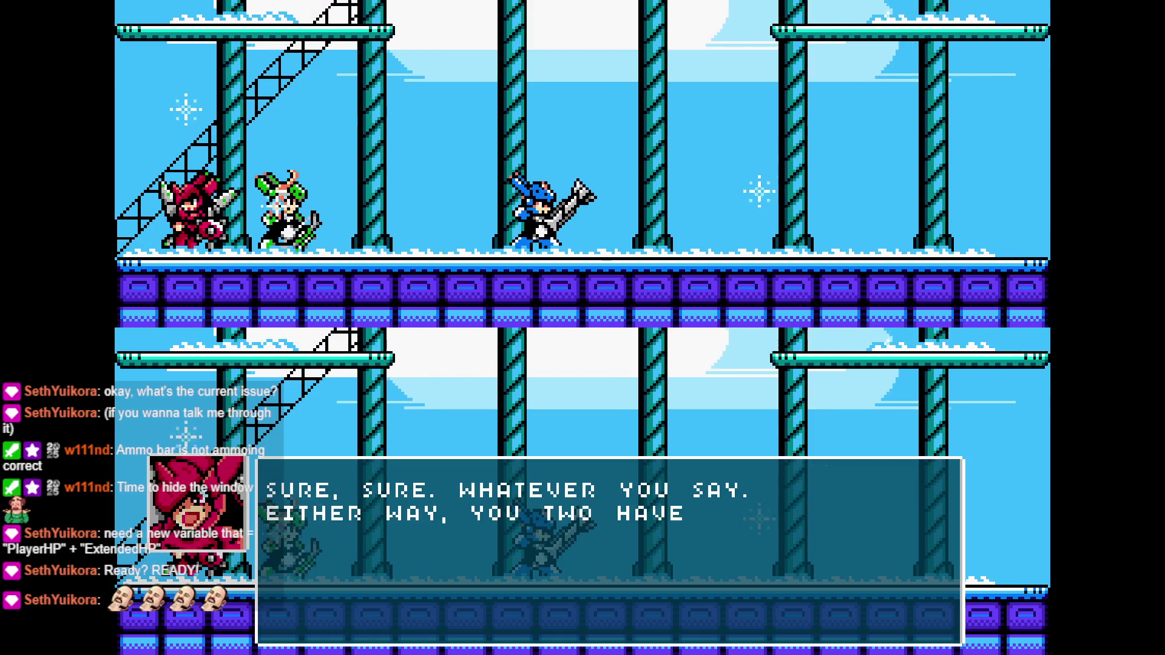
key("z")
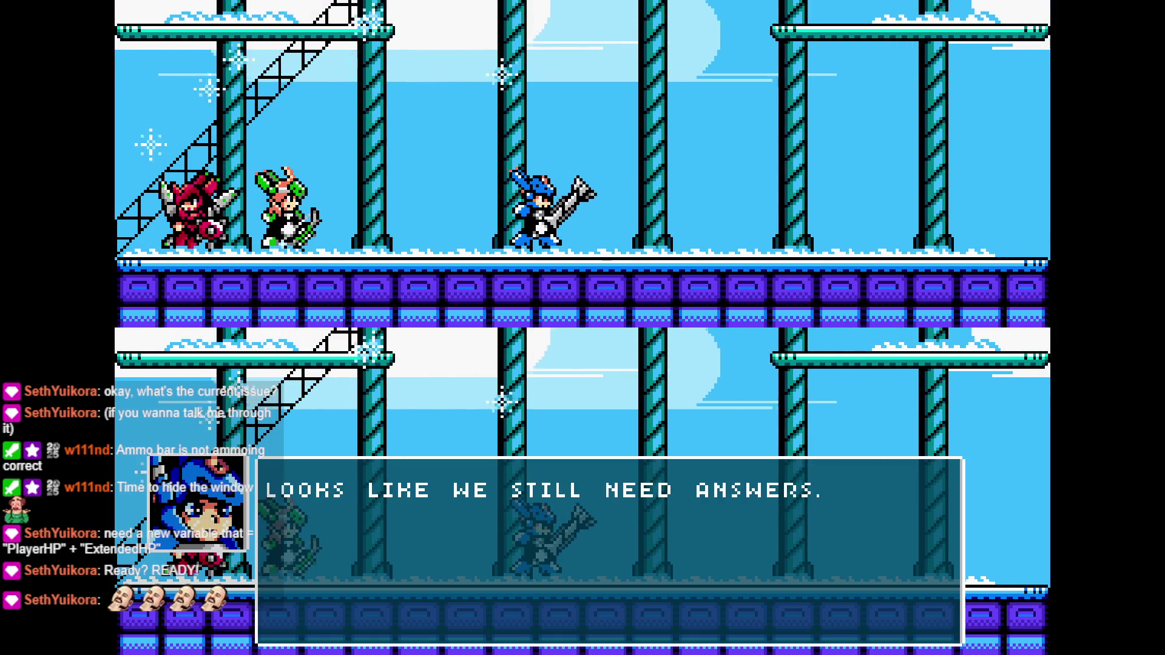
key("z")
key("z")
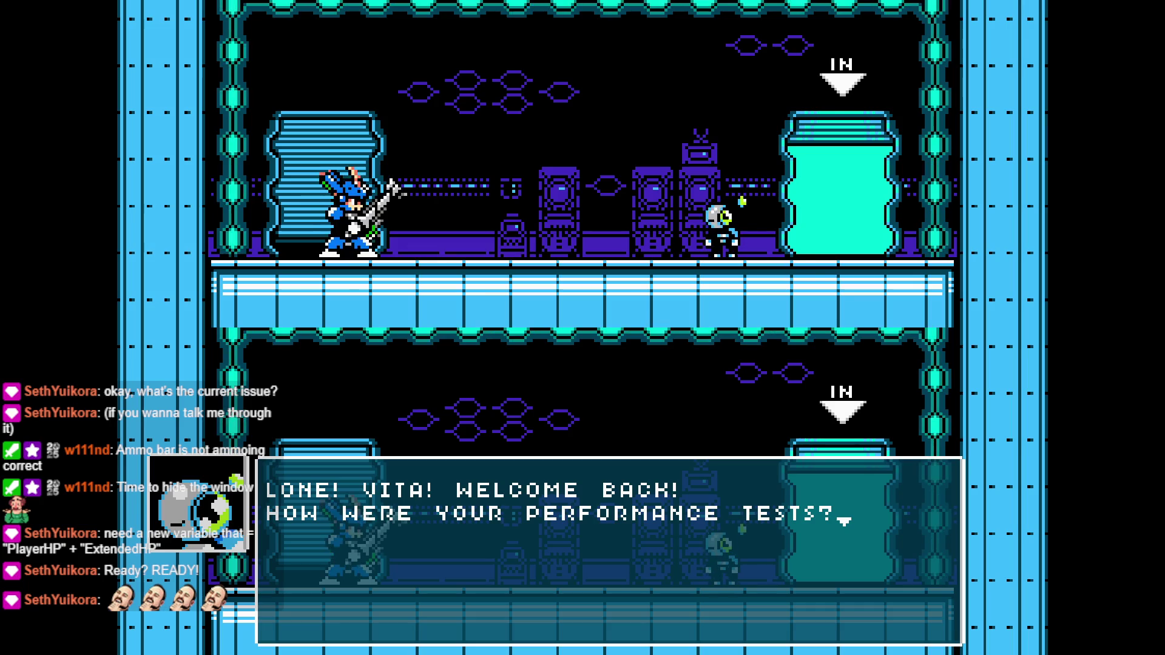
key("alt+F4")
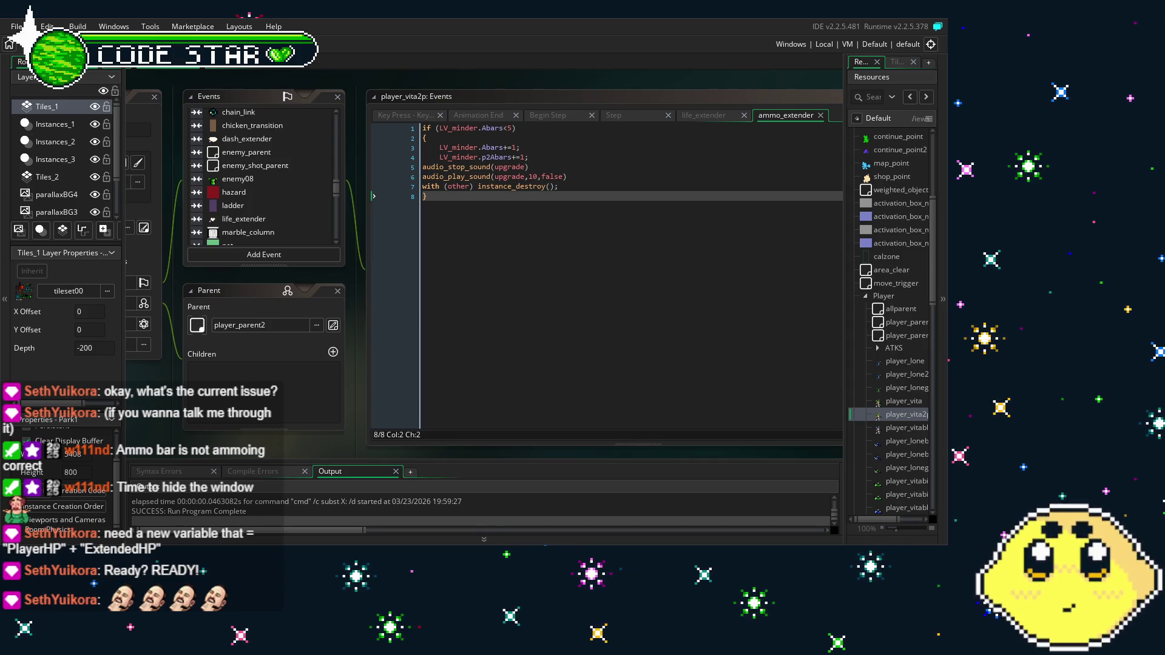
left_click(600, 417)
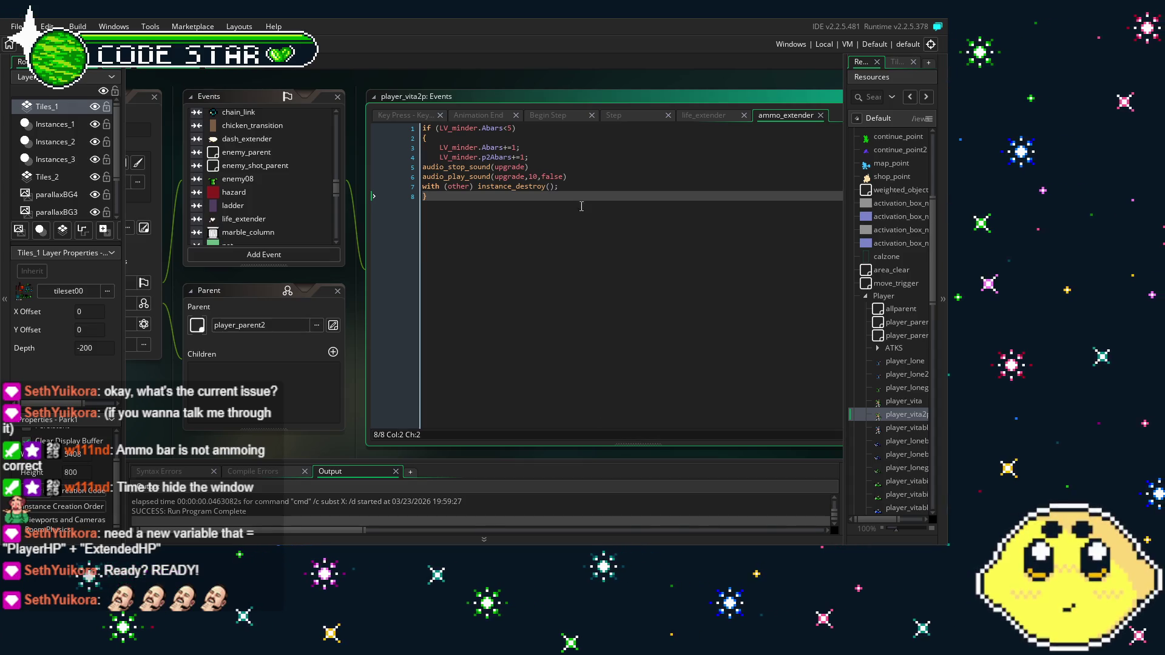
left_click(545, 164)
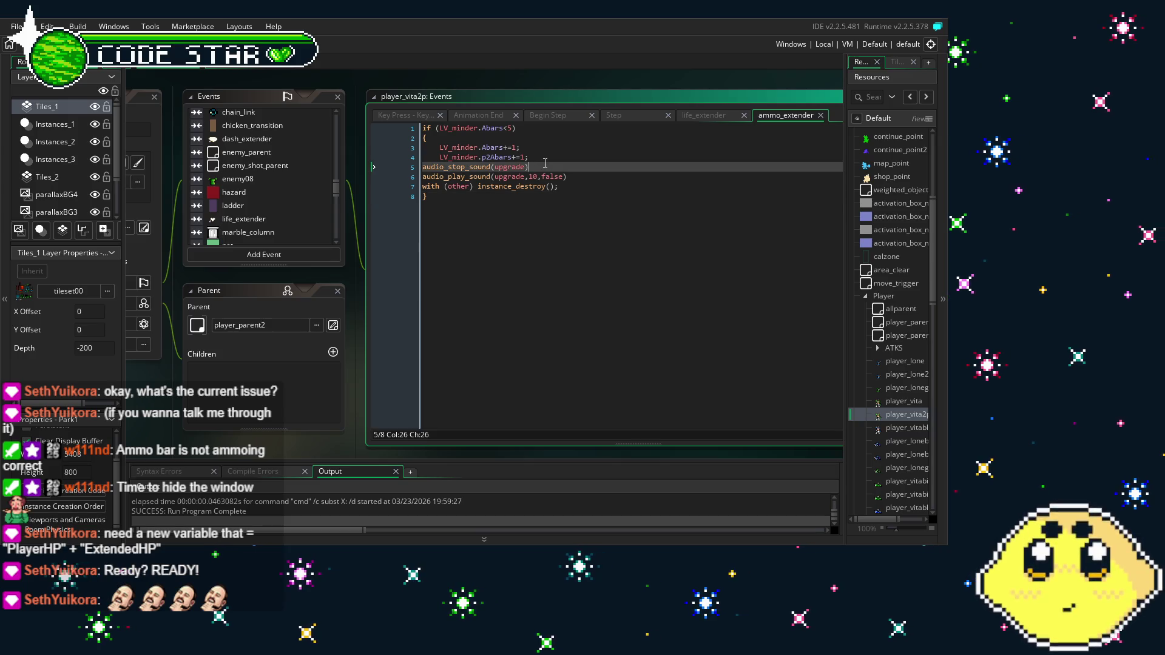
left_click(545, 157)
left_click(529, 203)
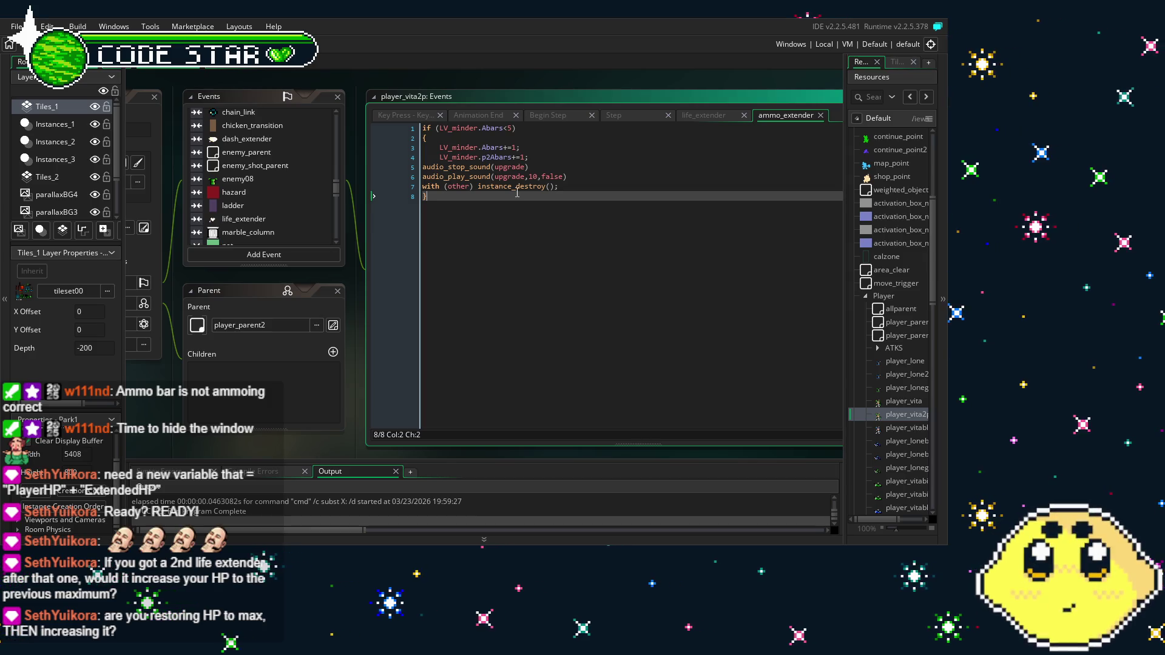
Open LV_minder from Resources, glance at its Step event, then open its Create event code
scroll(918, 393, "up", 5)
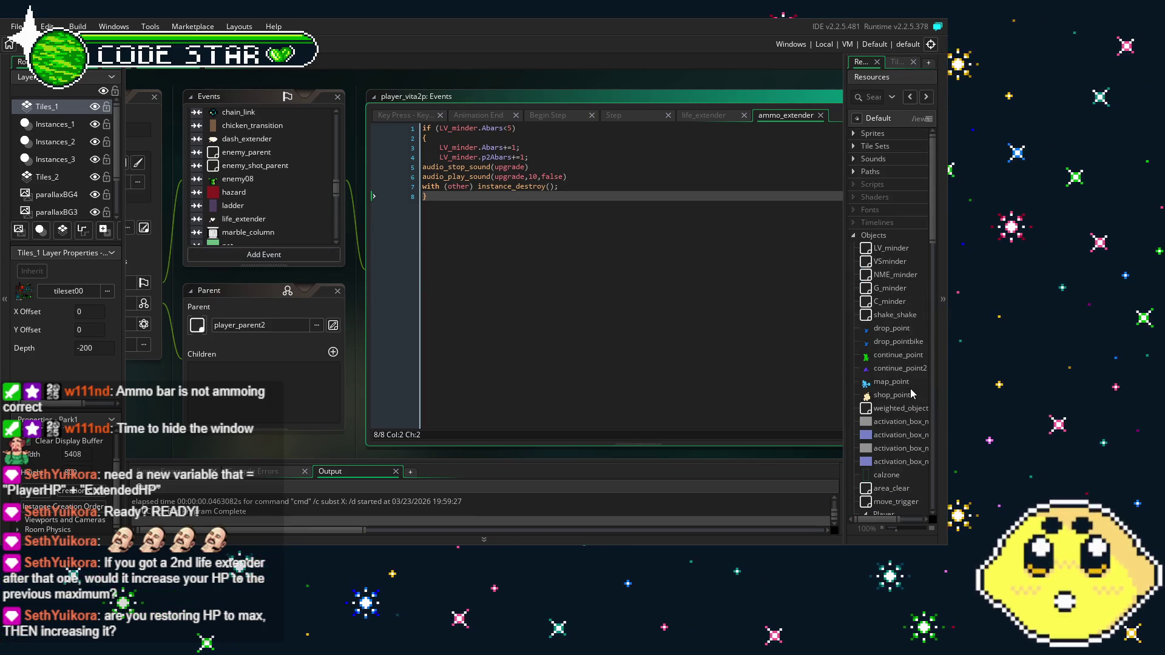
scroll(898, 401, "down", 2)
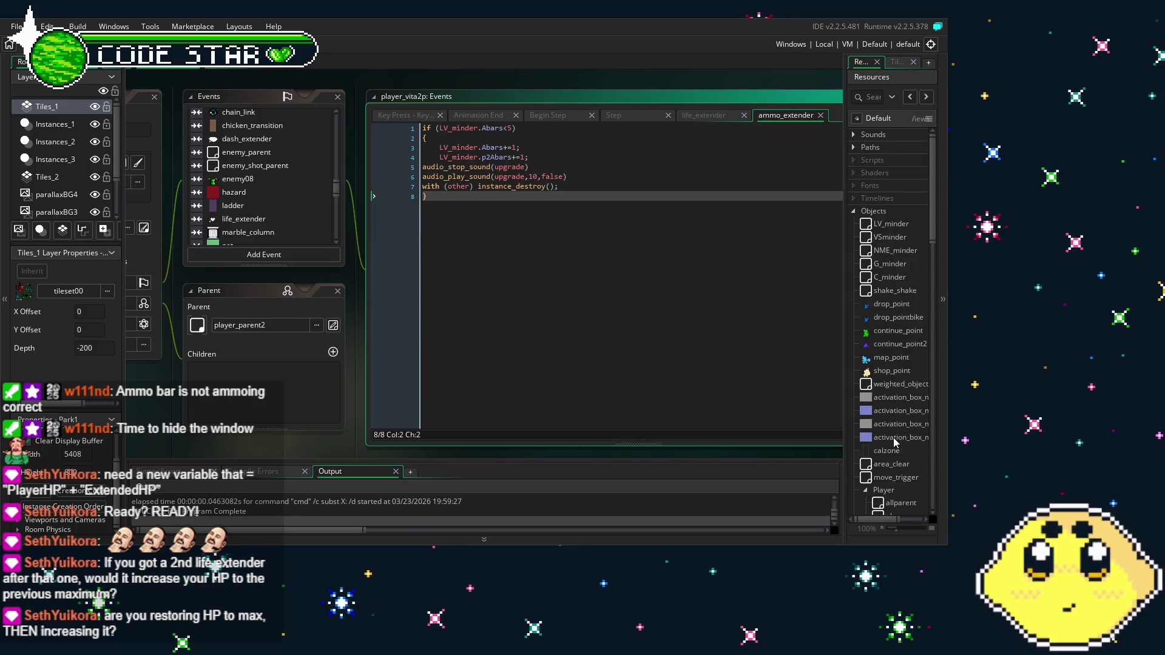
double_click(893, 226)
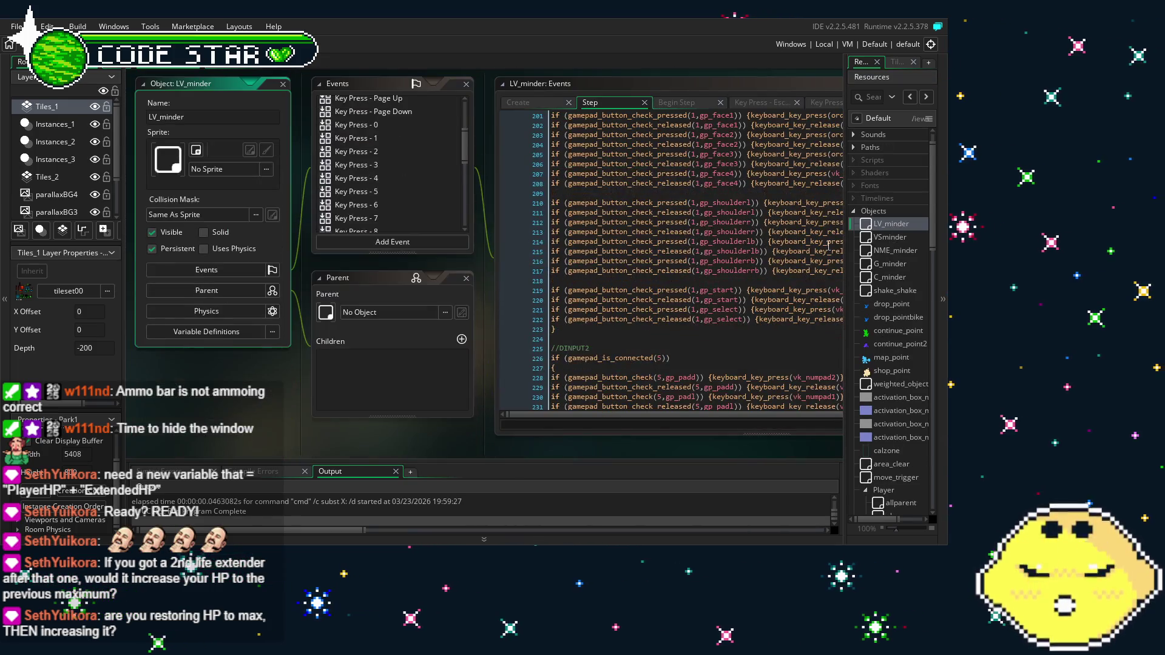
mouse_move(300, 376)
left_mouse_down()
mouse_move(299, 213)
mouse_move(299, 283)
left_mouse_up()
scroll(299, 283, "up", 3)
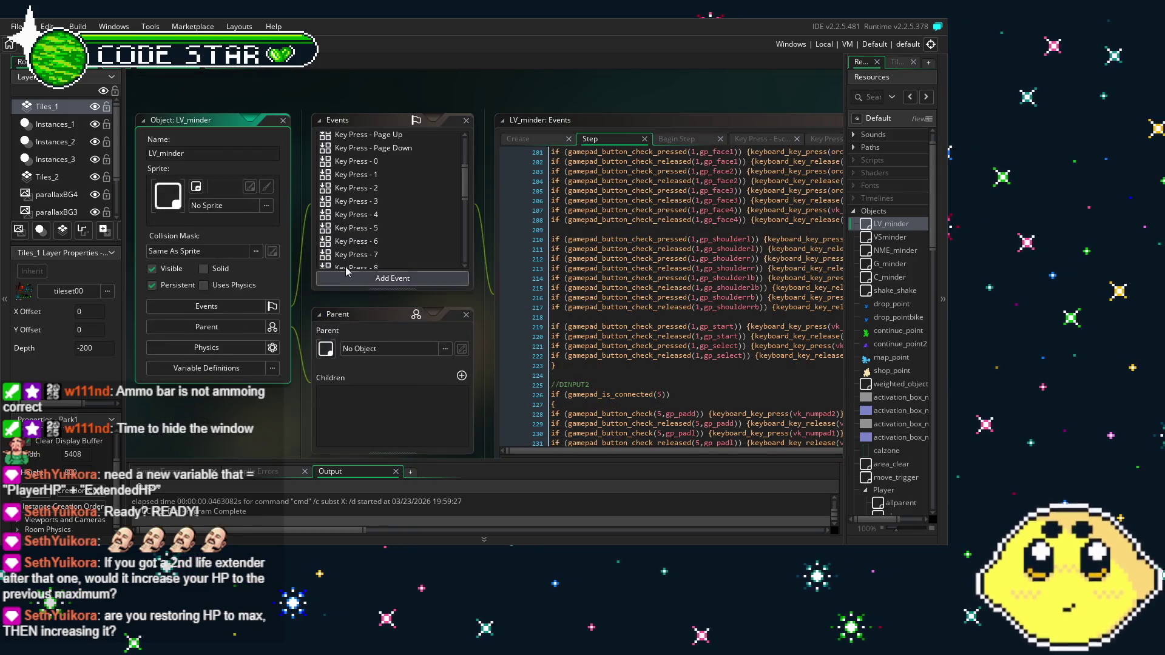
scroll(316, 267, "down", 2)
scroll(340, 255, "up", 2)
scroll(369, 240, "down", 1)
scroll(370, 240, "down", 5)
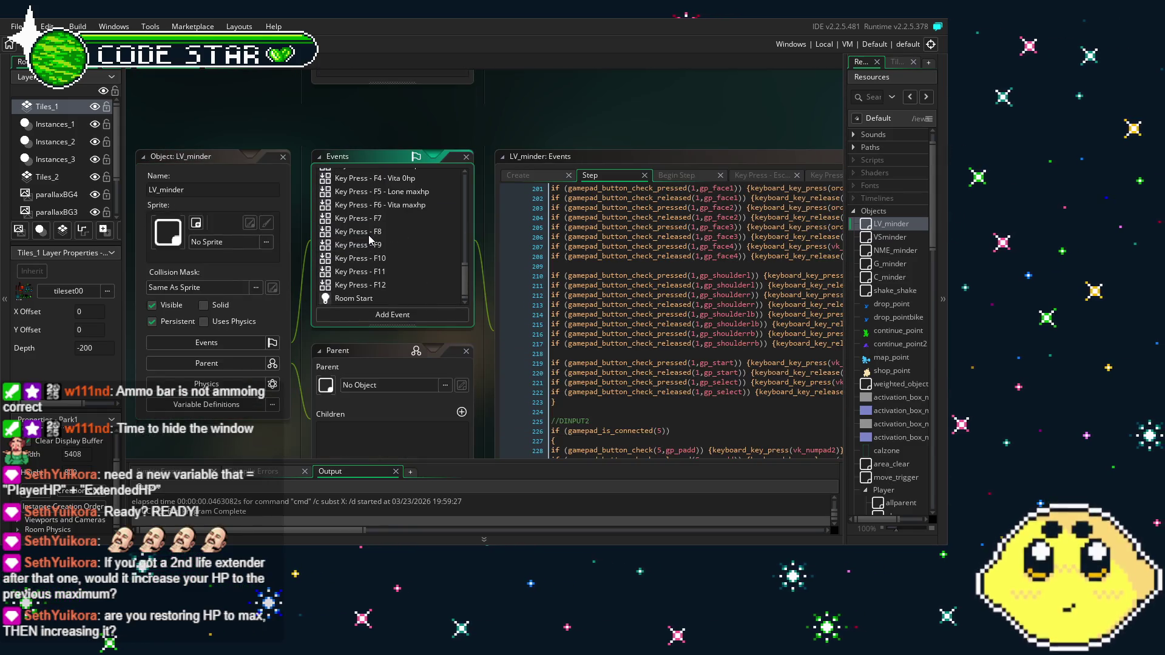
scroll(360, 292, "up", 8)
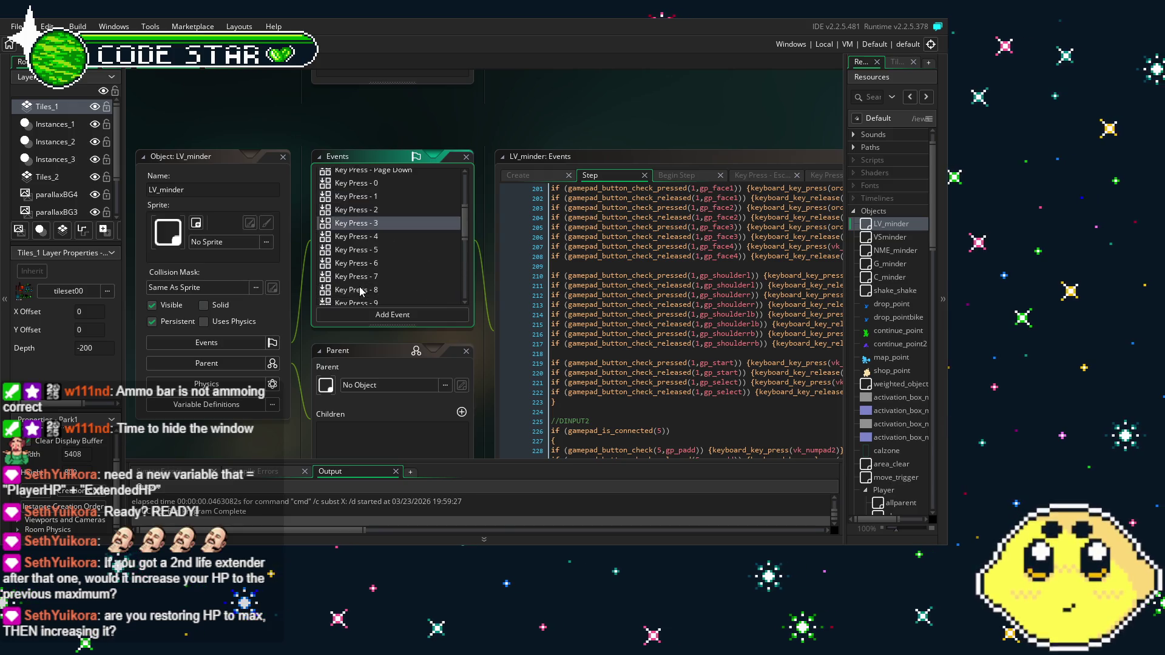
double_click(355, 190)
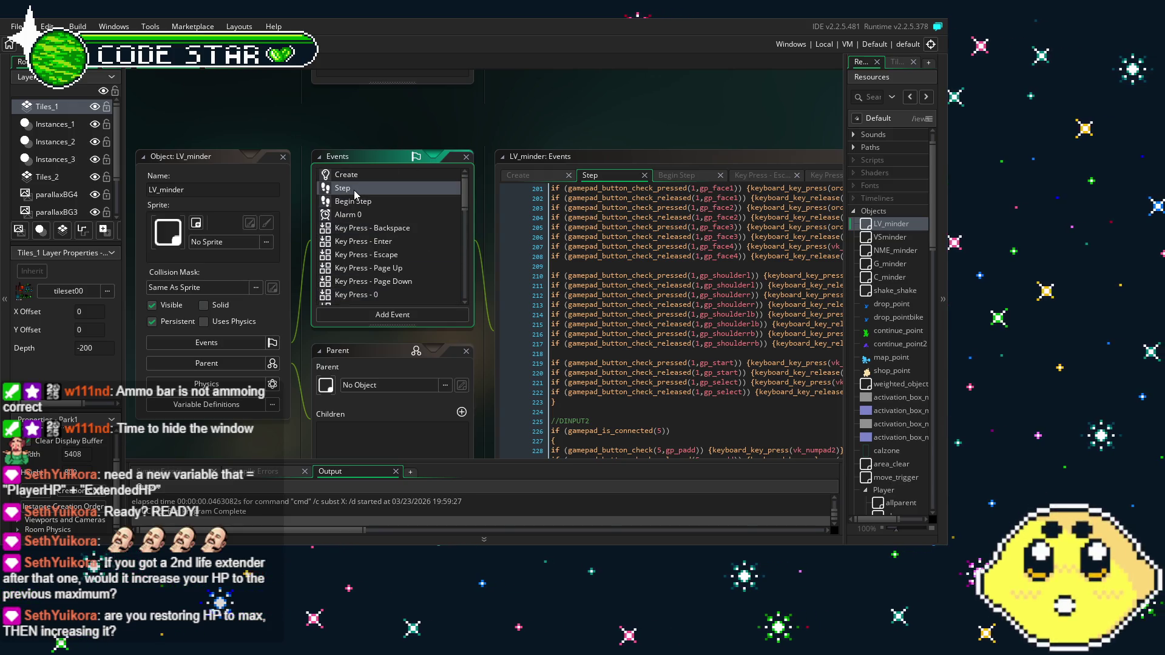
double_click(370, 175)
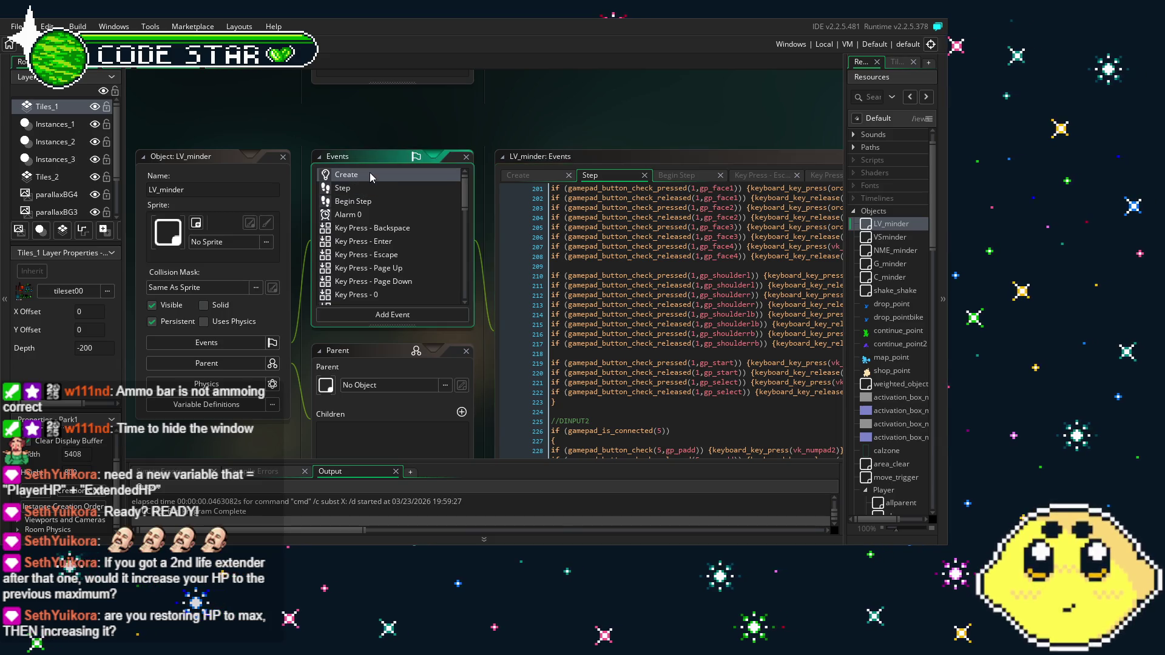
scroll(689, 353, "down", 7)
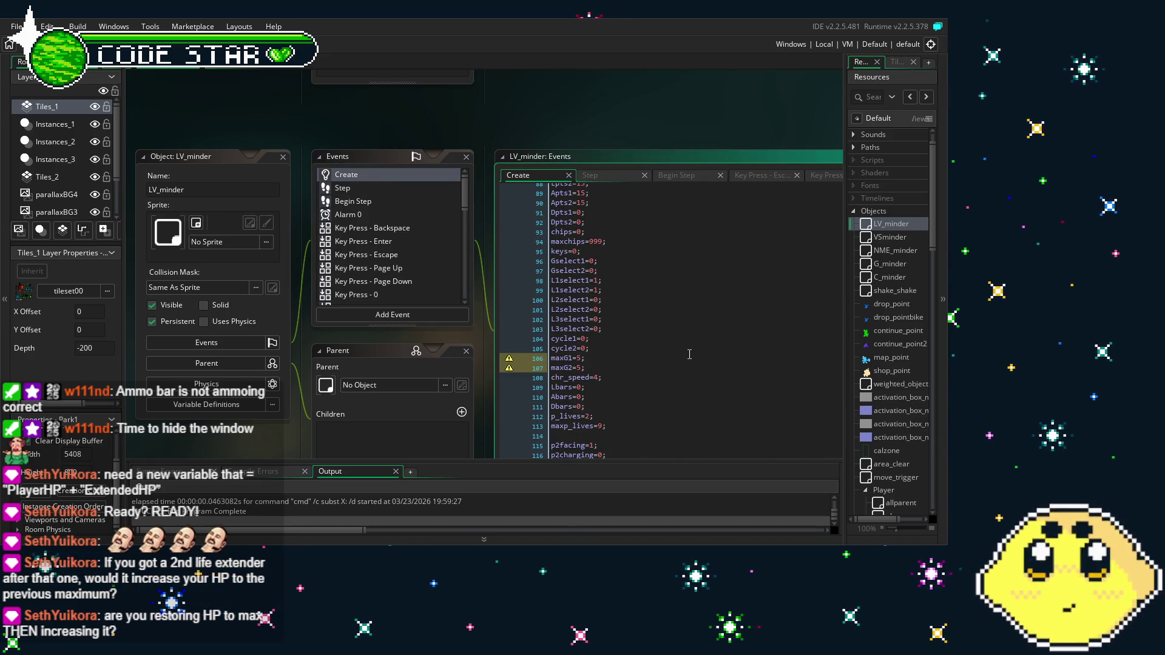
Set p2Lbars to 1 in LV_minder's Create event and run a test build, which fails to compile
left_click_drag(298, 423, 262, 419)
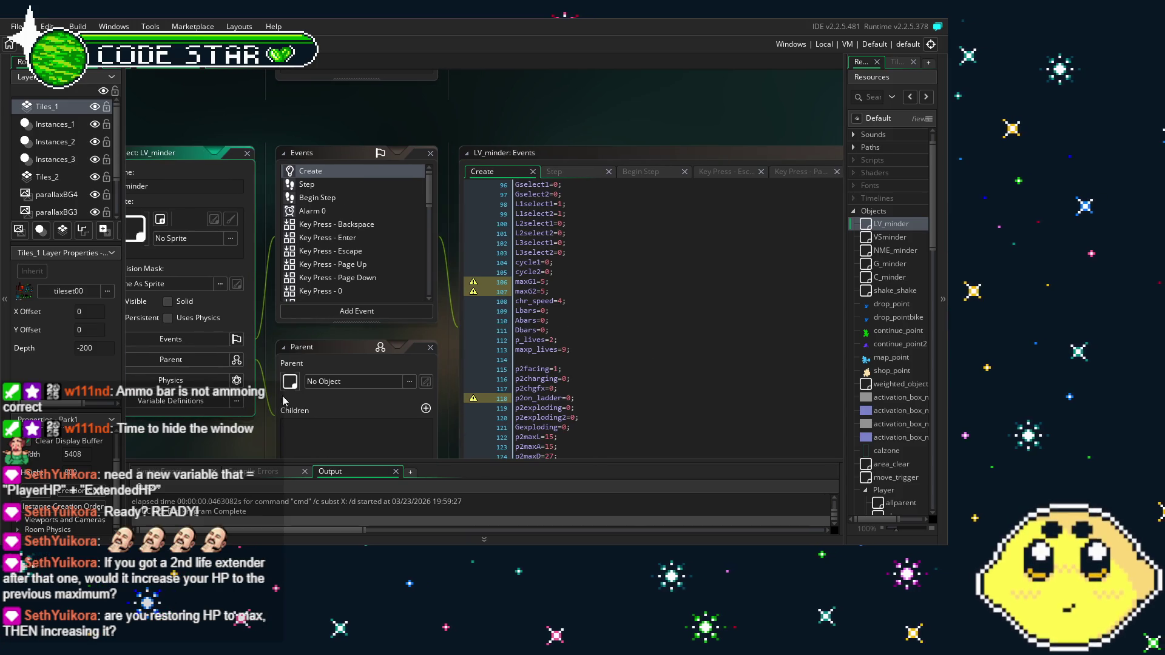
left_click(547, 311)
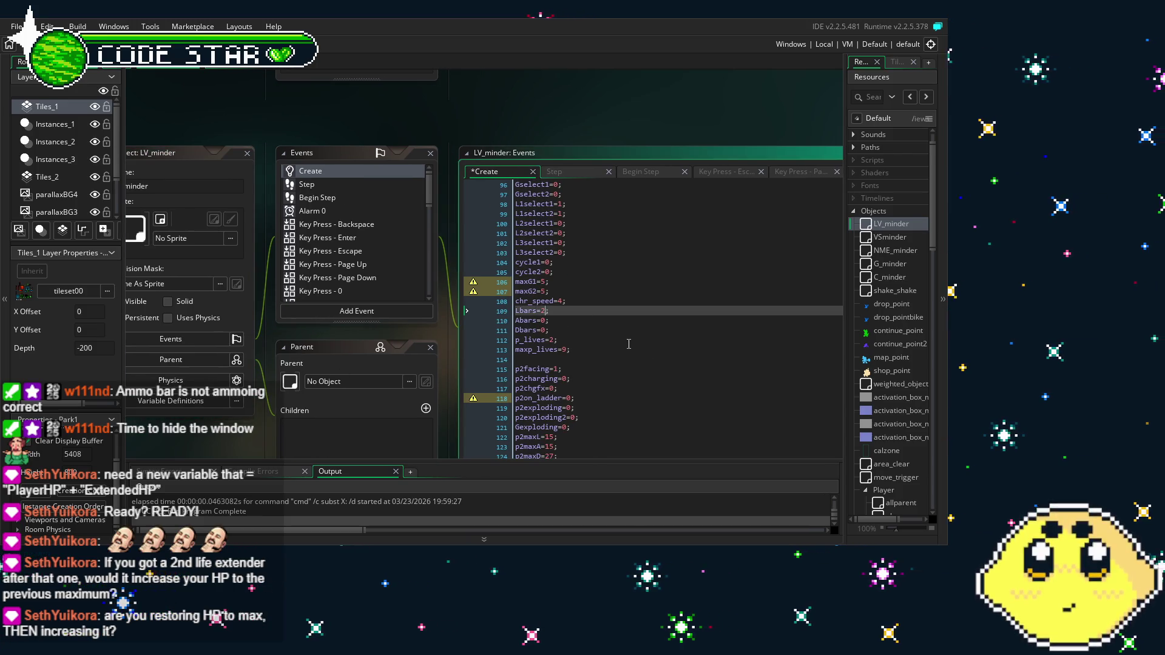
scroll(635, 335, "down", 9)
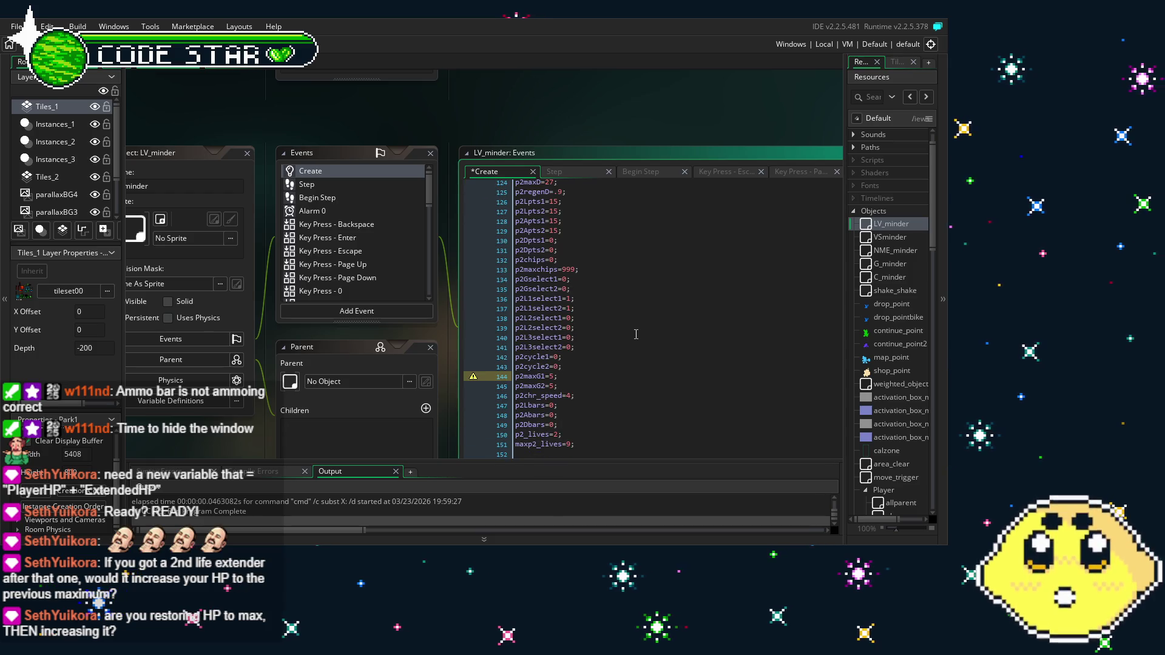
left_click(634, 405)
key("Left")
key("BackSpace")
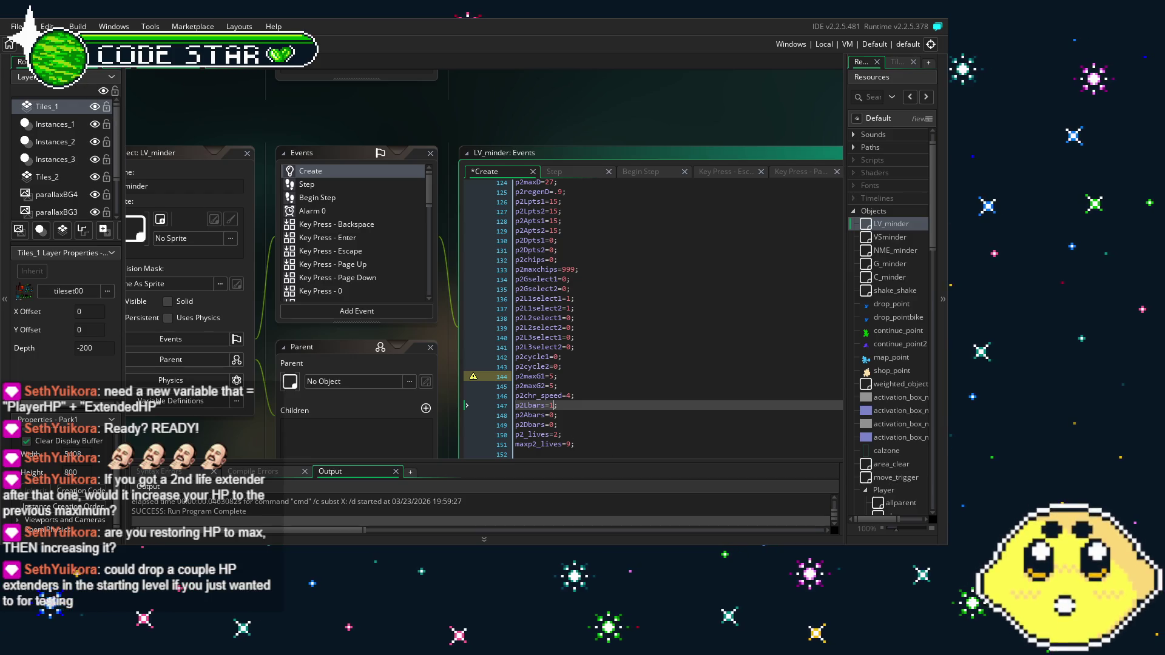
key("F5")
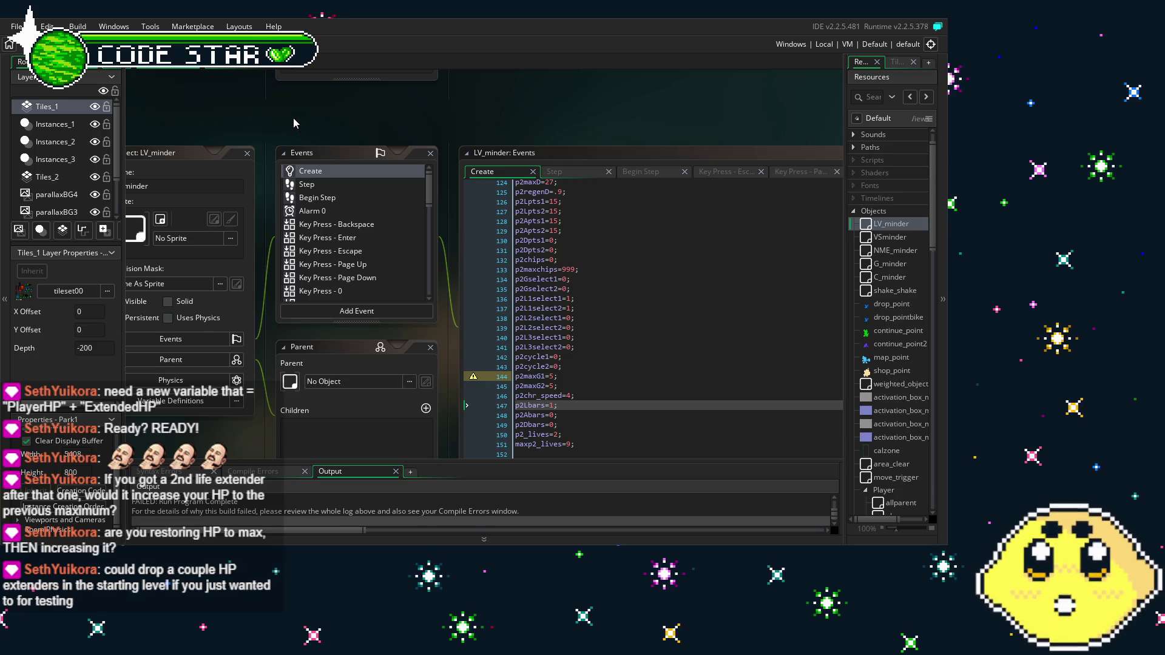
left_click(238, 70)
Close the Park1 creation code window and bring up the Resources panel
left_click(190, 356)
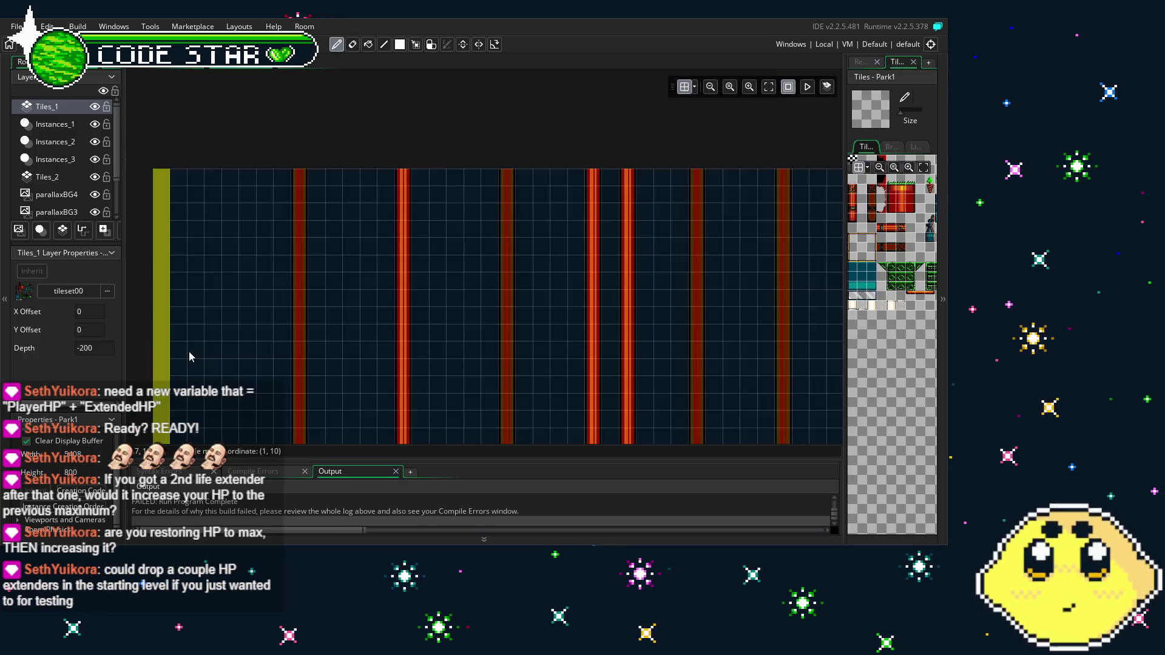
scroll(300, 309, "up", 4)
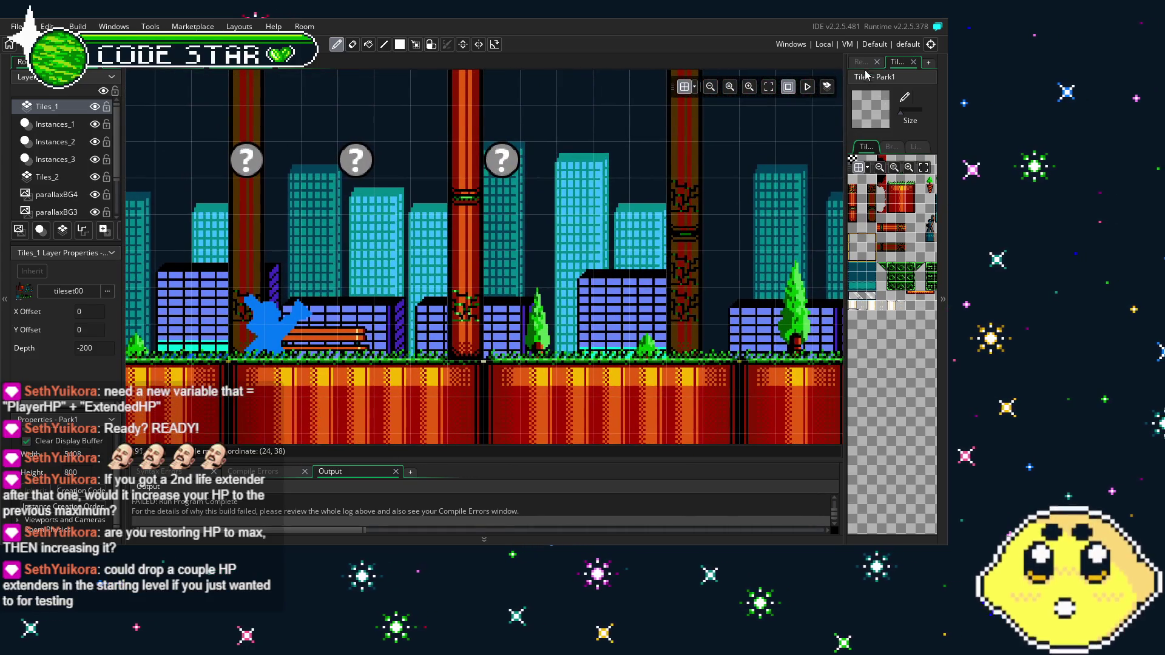
left_click(862, 62)
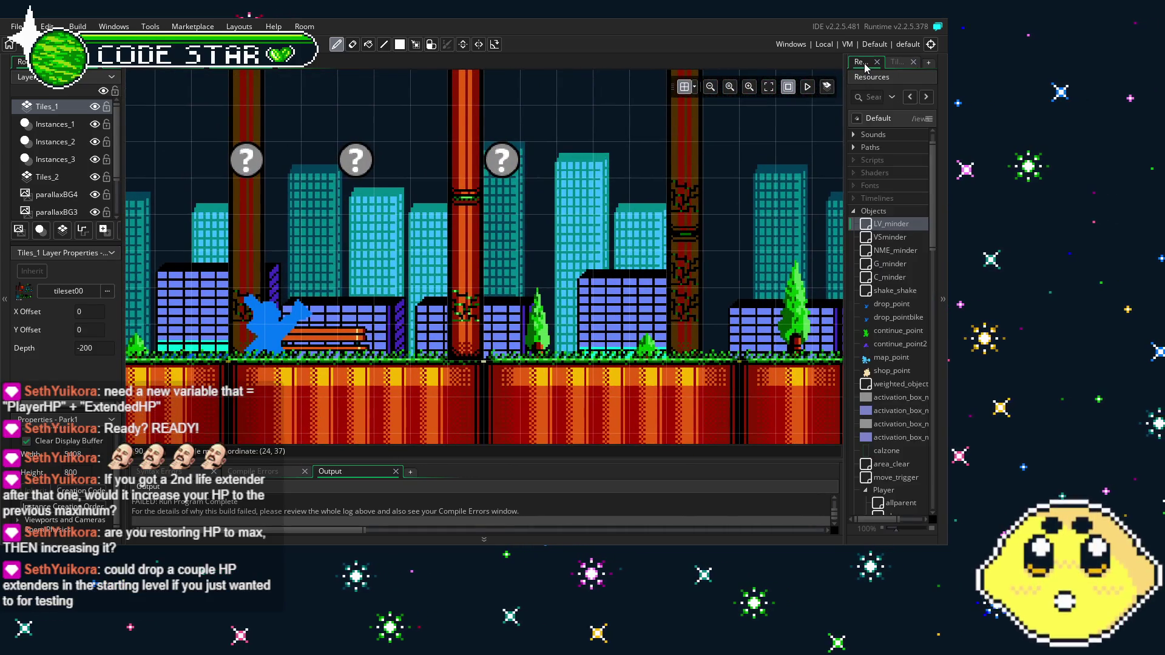
Collapse the Player folder and expand ITEM to list life_extender, ammo_extender, dash_extender and heart
scroll(910, 328, "down", 10)
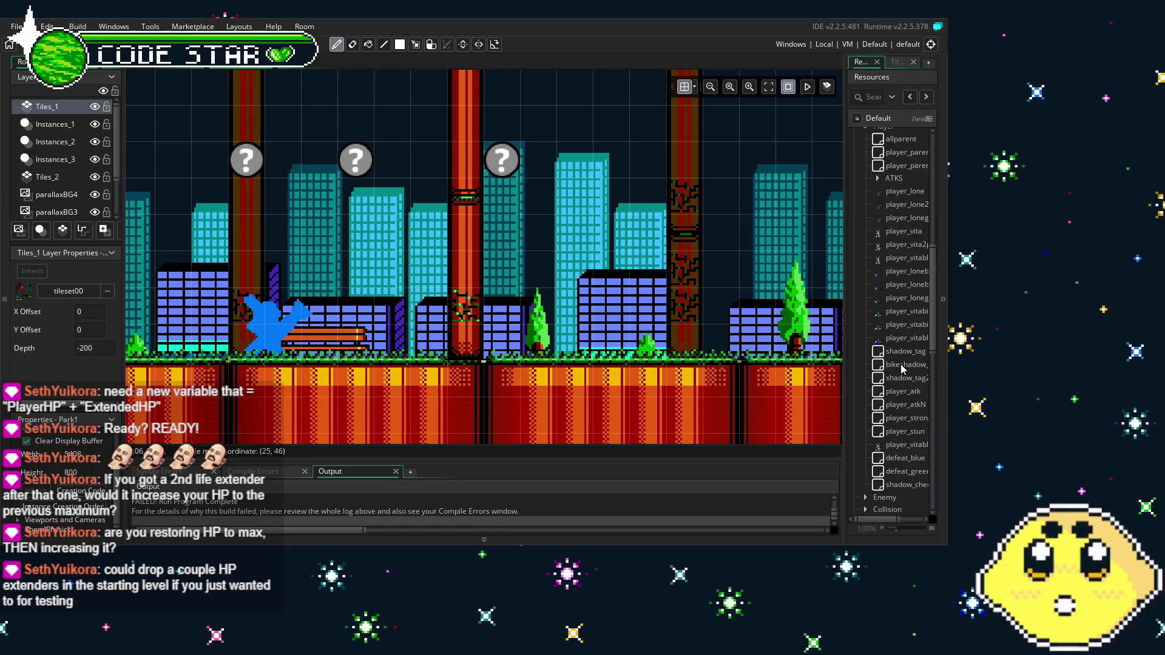
scroll(880, 273, "up", 4)
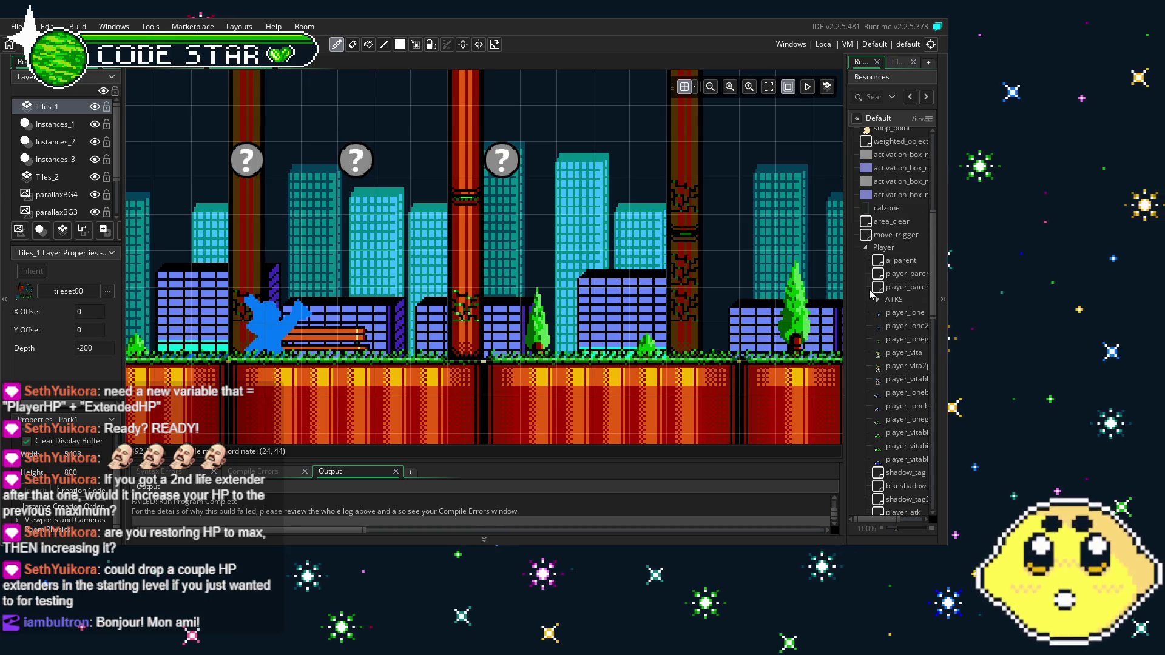
left_click(866, 249)
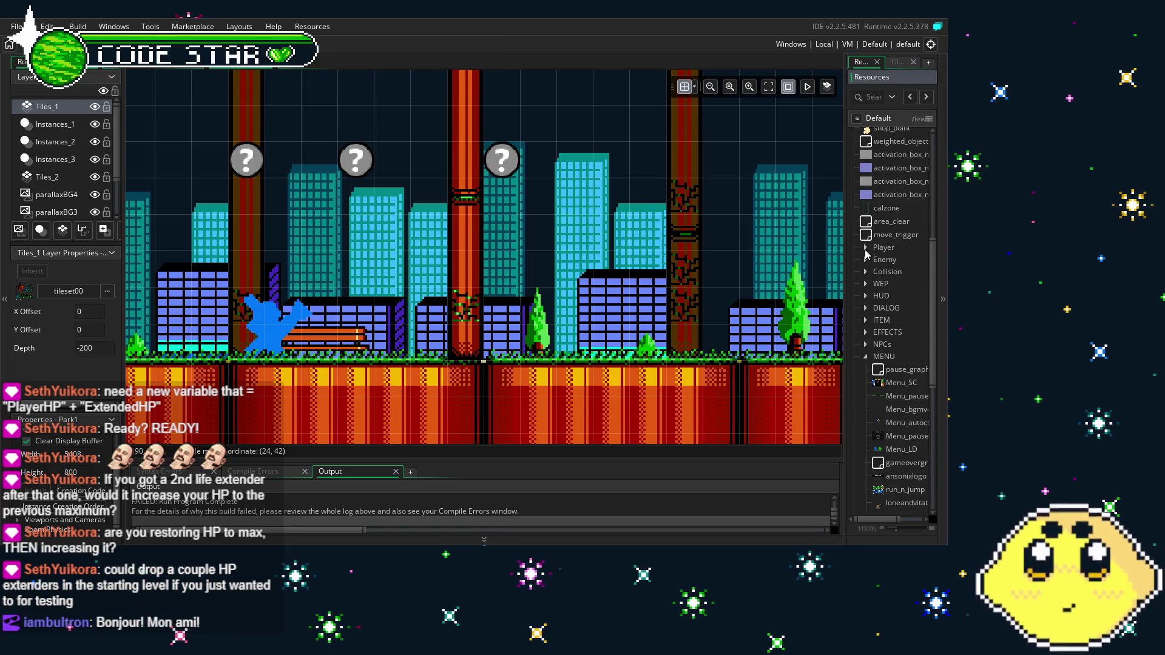
left_click(866, 321)
scroll(891, 389, "down", 8)
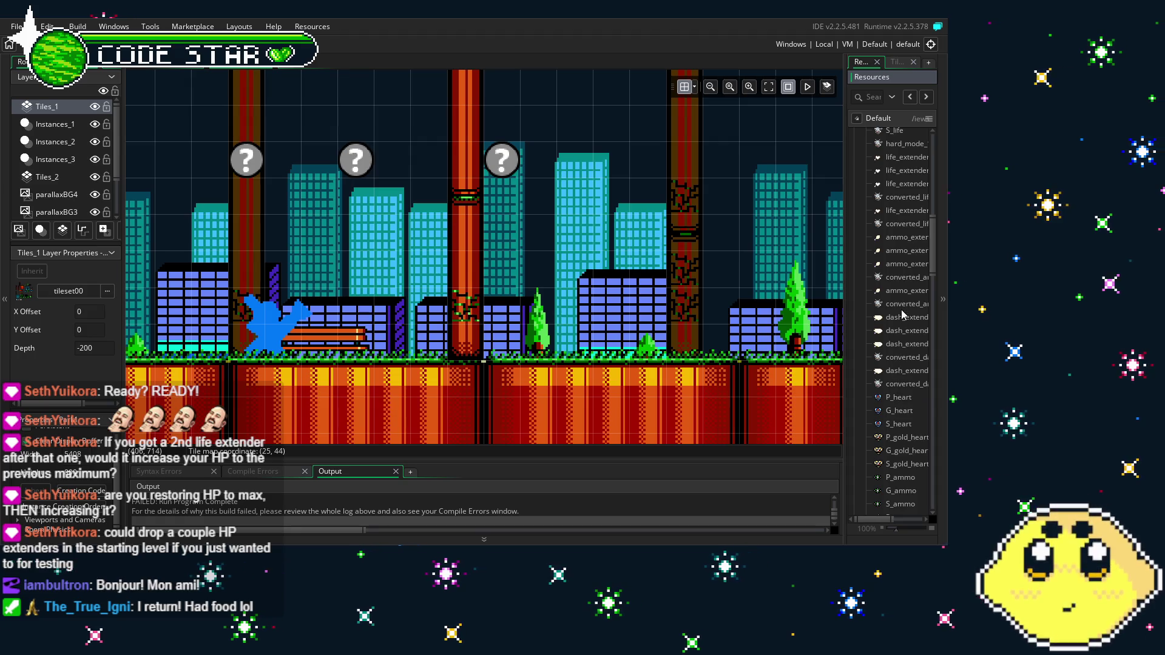
scroll(901, 285, "up", 1)
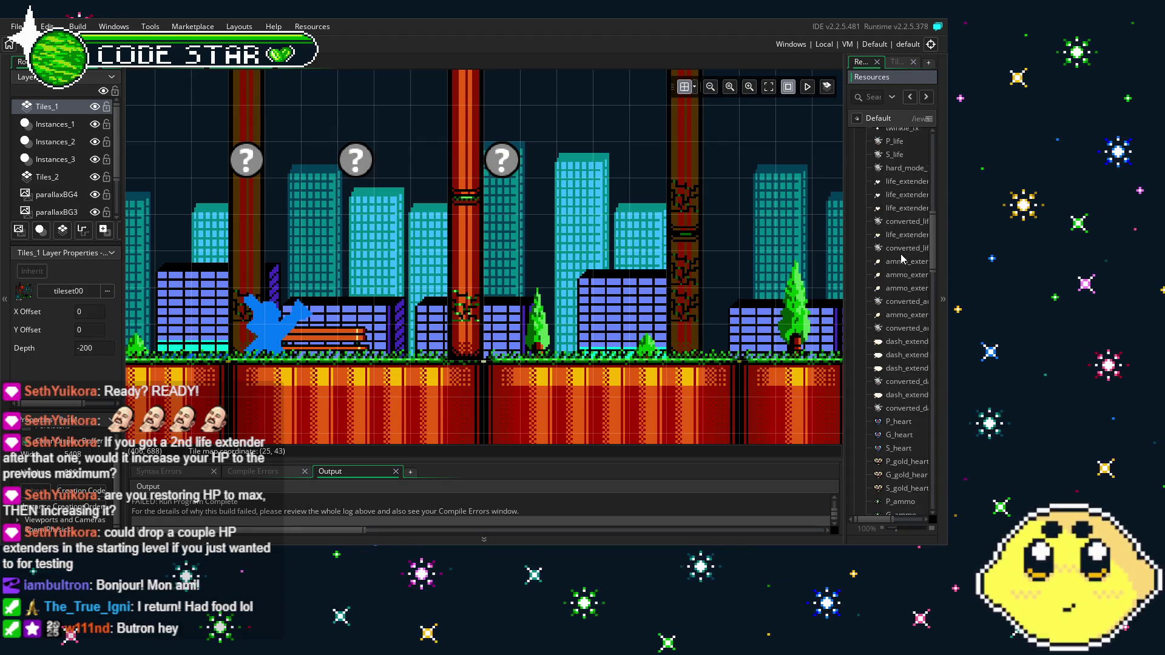
On the Instances_1 layer, place two life_extender hearts side by side in the room
left_click(904, 180)
left_click_drag(783, 255, 895, 192)
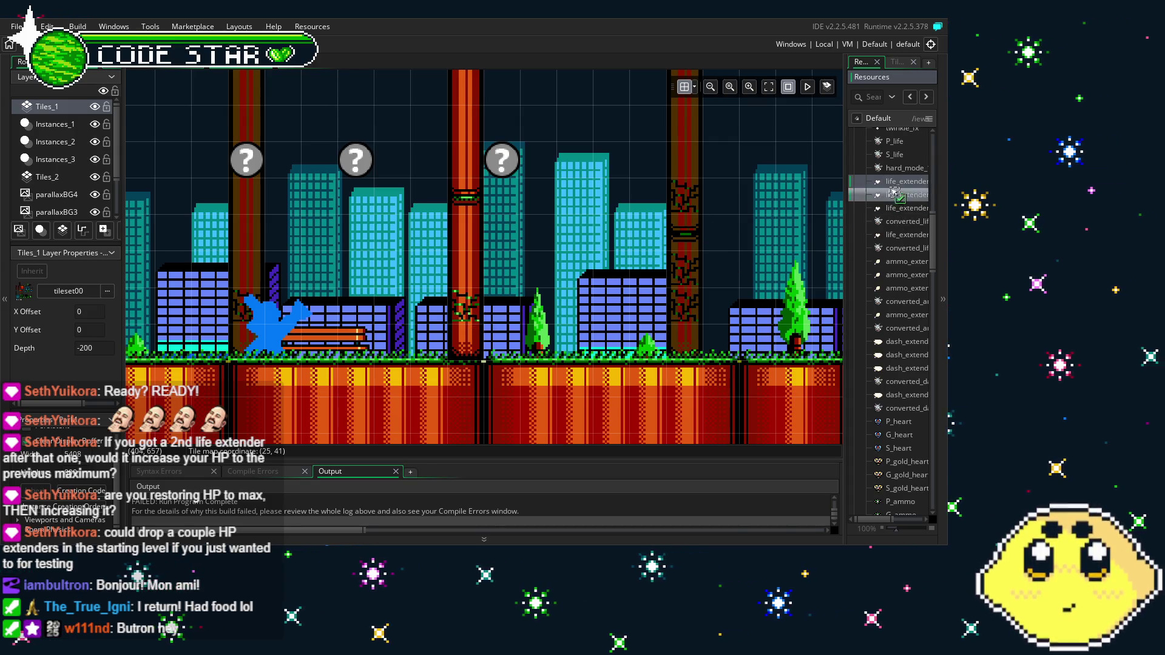
left_click(68, 131)
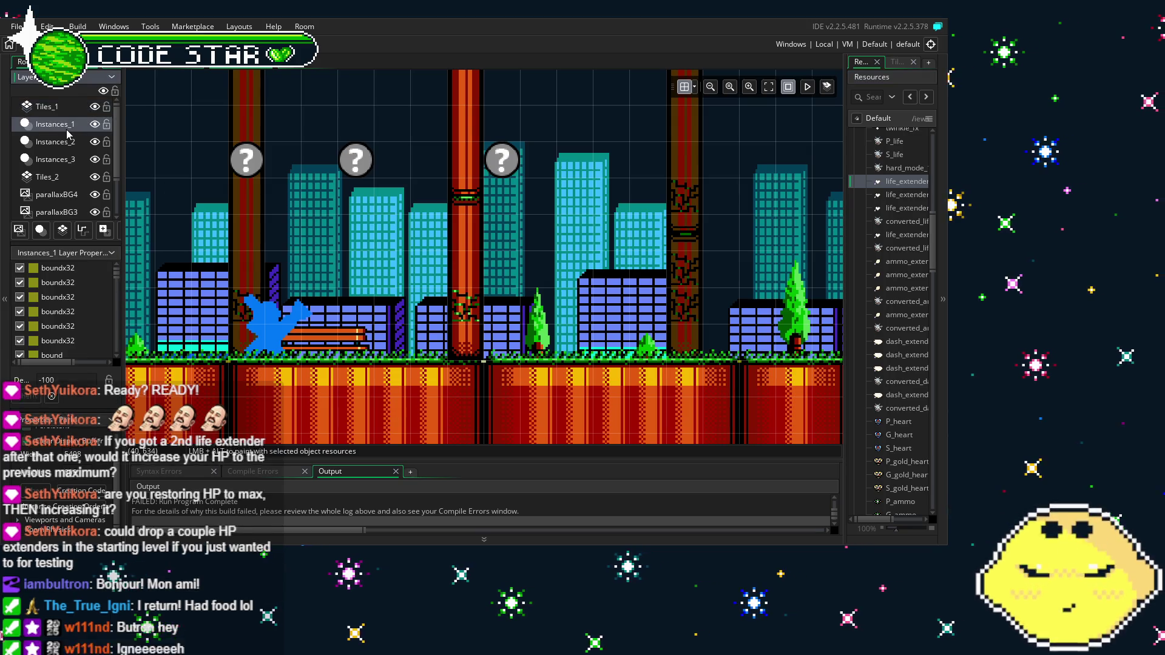
mouse_move(905, 189)
left_mouse_down()
mouse_move(596, 325)
mouse_move(629, 327)
left_mouse_up()
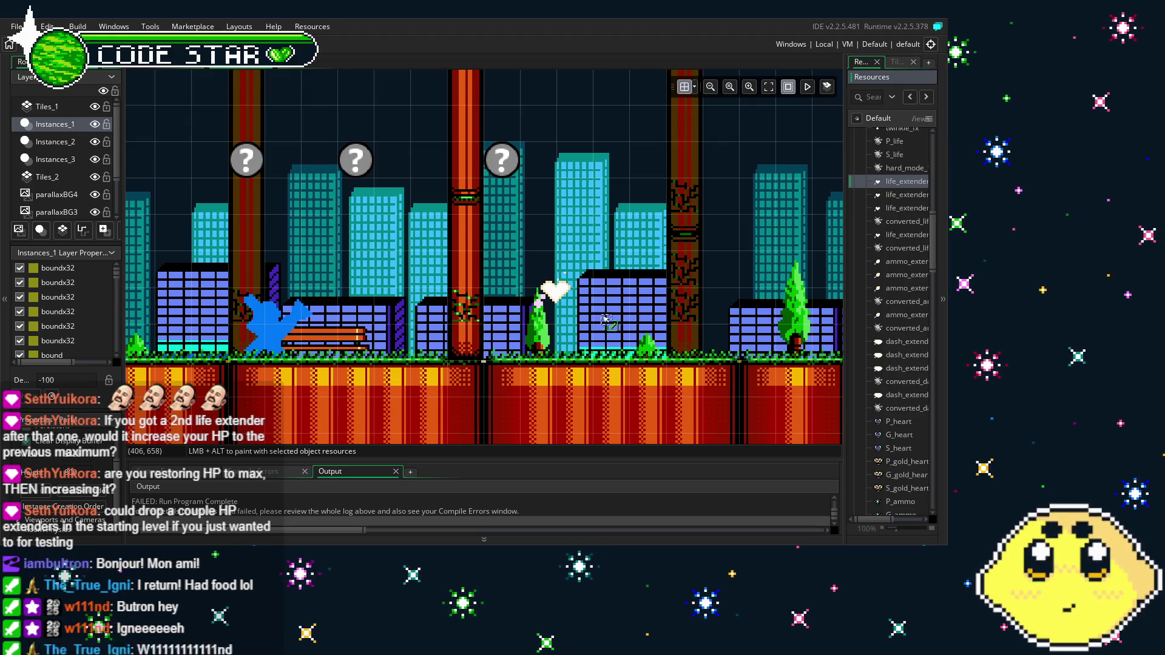
mouse_move(905, 194)
left_mouse_down()
mouse_move(663, 333)
mouse_move(663, 294)
left_mouse_up()
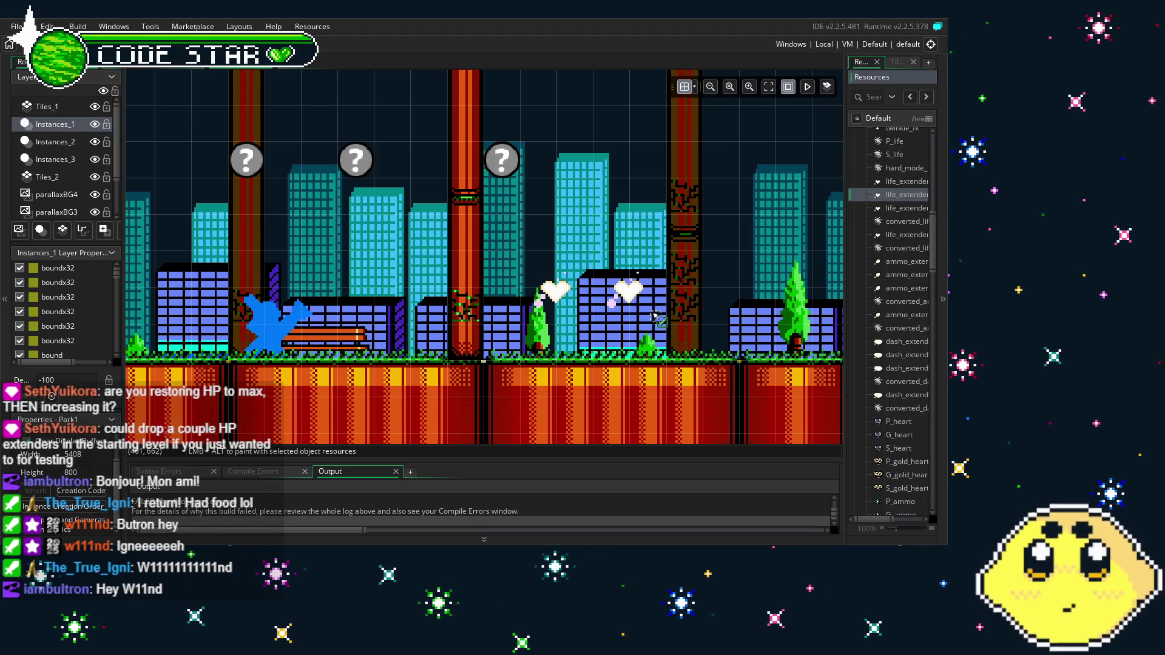
Add ammo extender pickups near the tree, then save and launch a test run
left_click_drag(899, 267, 684, 306)
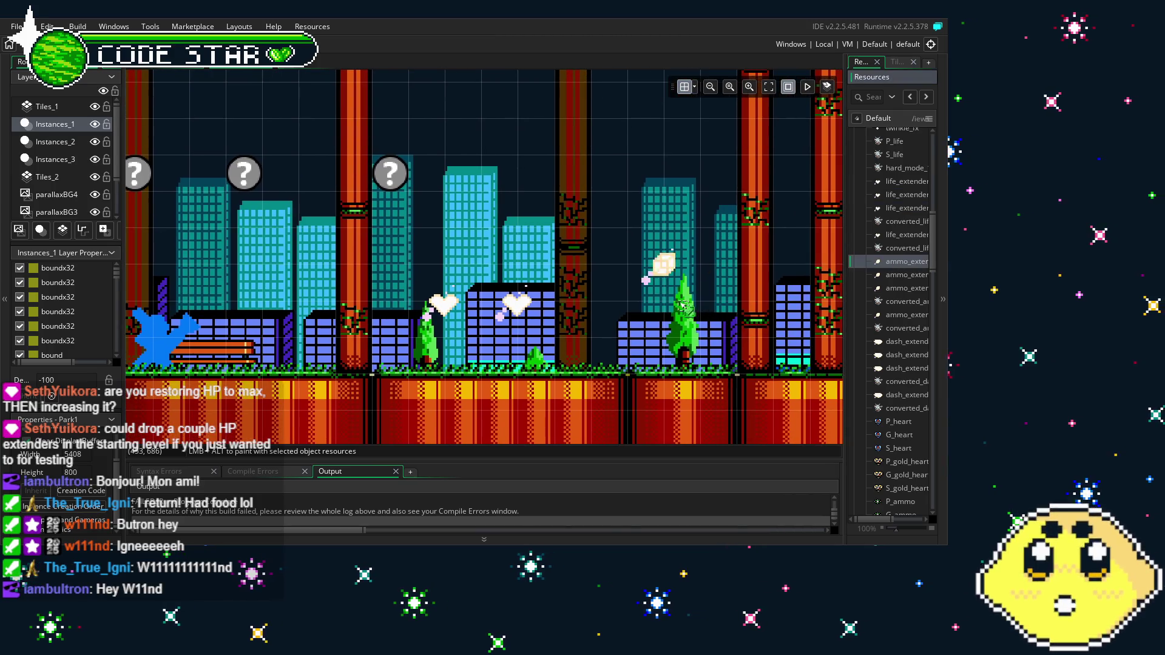
left_click(897, 277)
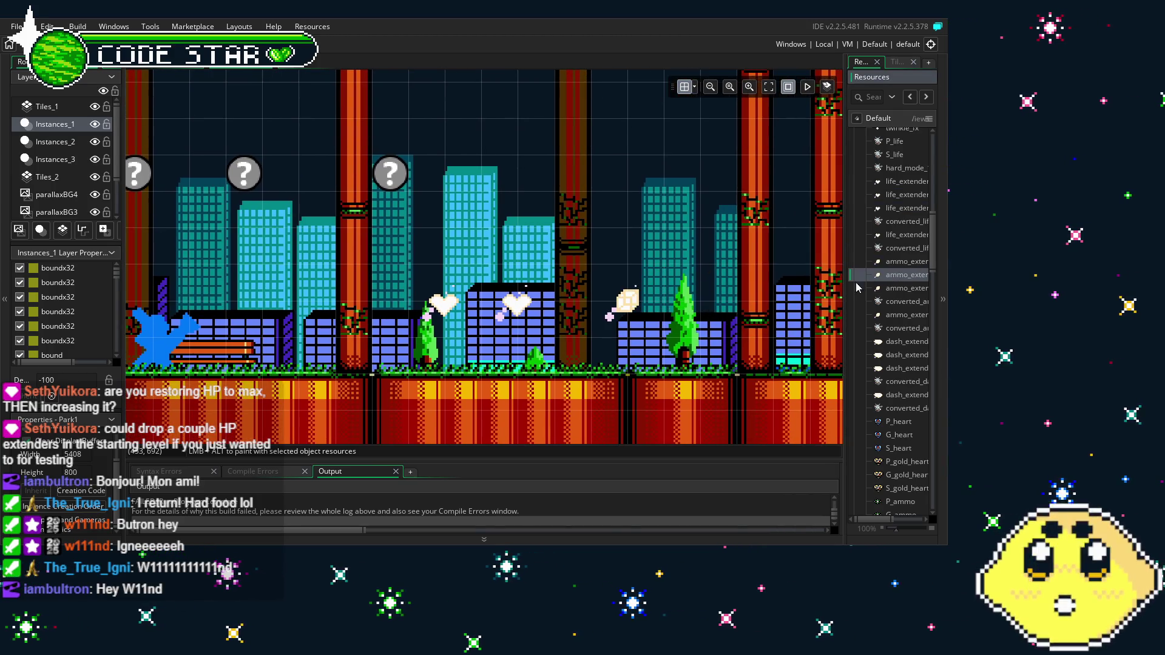
scroll(517, 380, "left", 1)
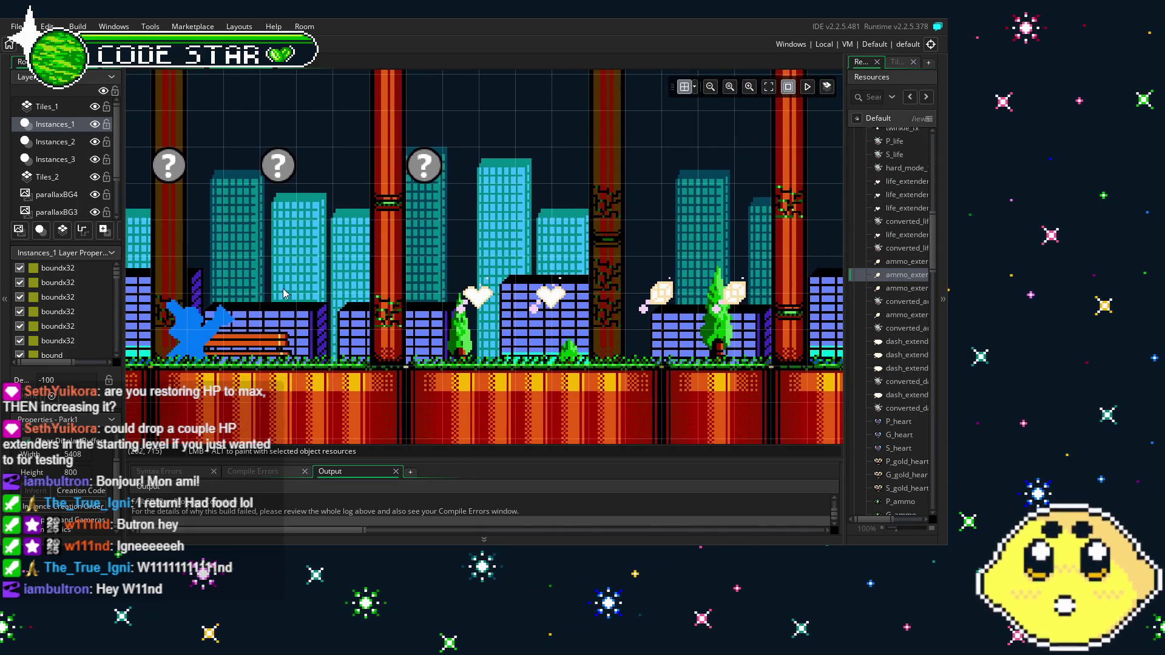
key("F5")
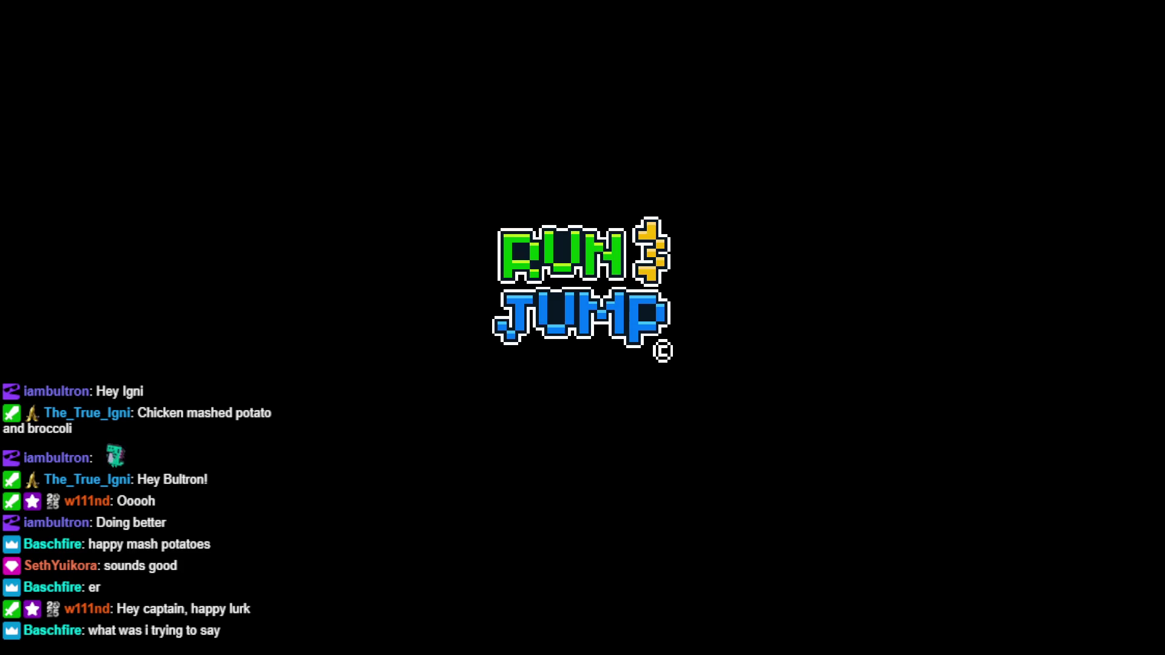
Skip the intro screens and start a CO-OP game from the Mode Select menu
key("Return")
key("Return")
key("Return")
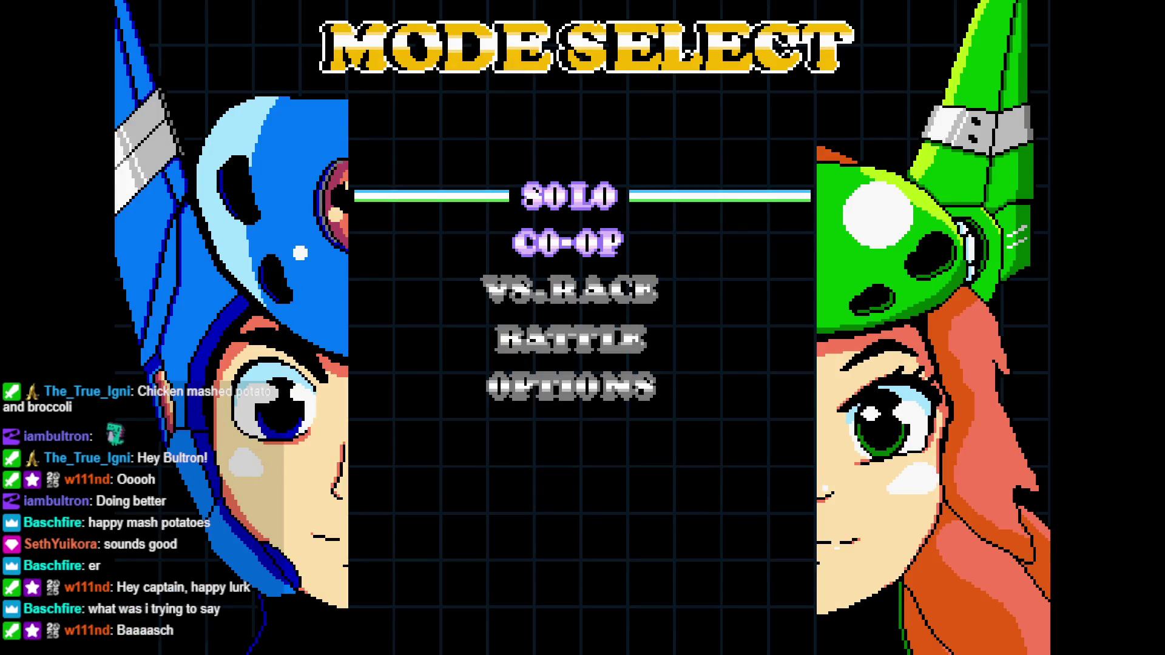
key("Down")
key("Up")
key("Down")
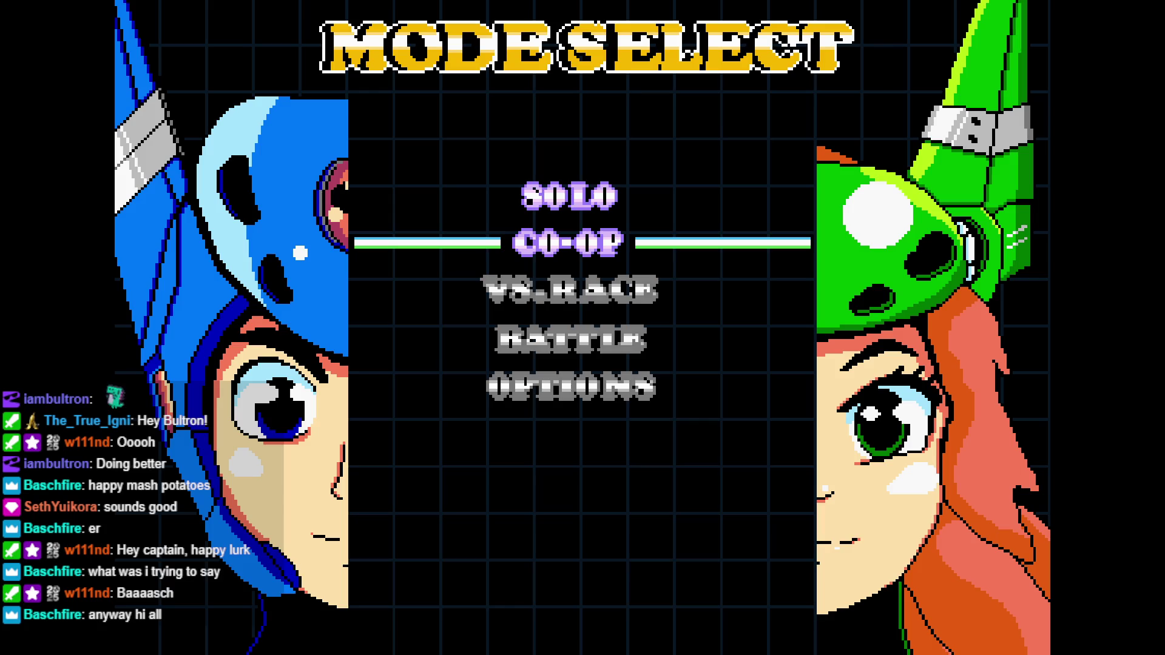
key("Up")
key("Down")
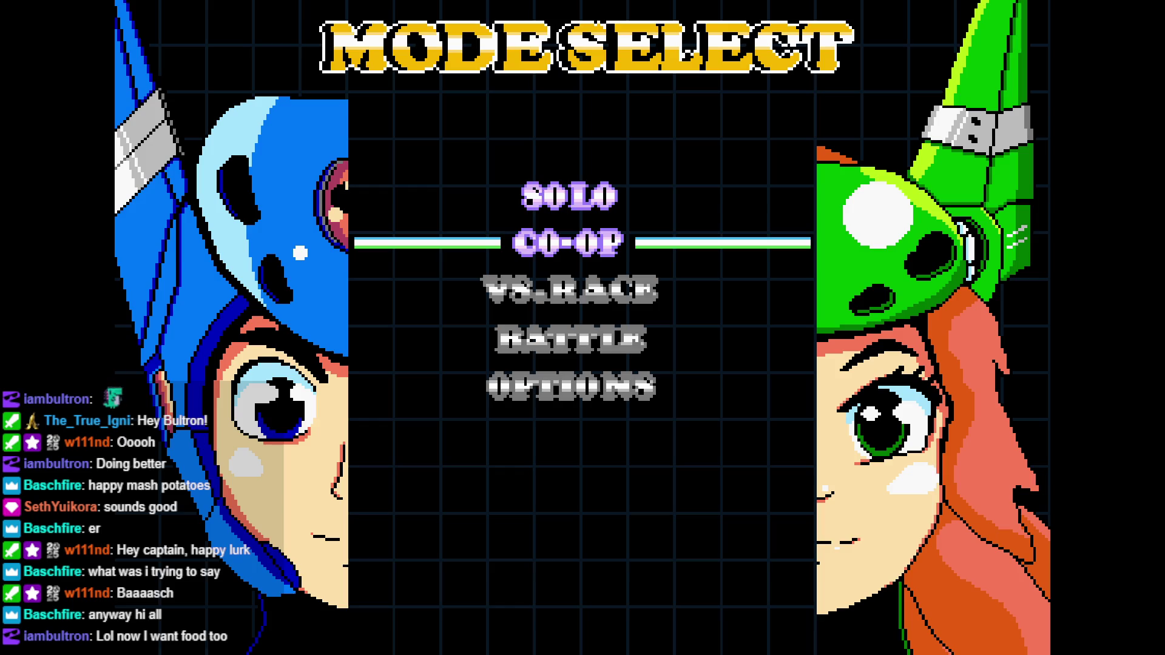
key("Return")
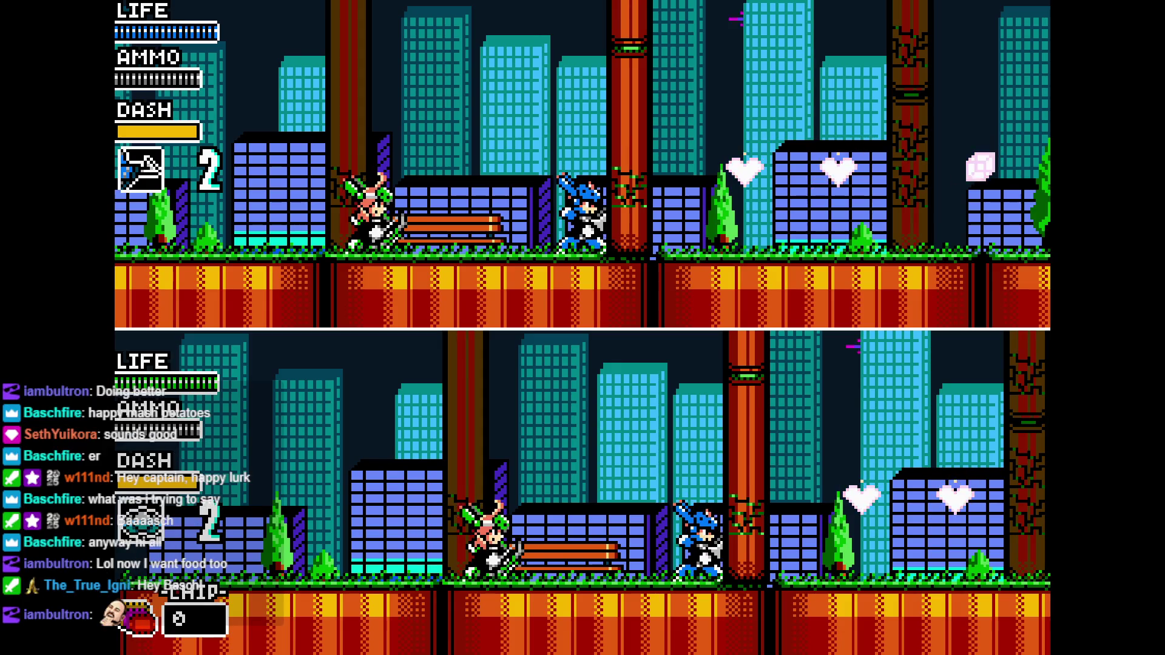
Run, dash and attack with the blue character rightward to collect both life extender hearts
key("Right")
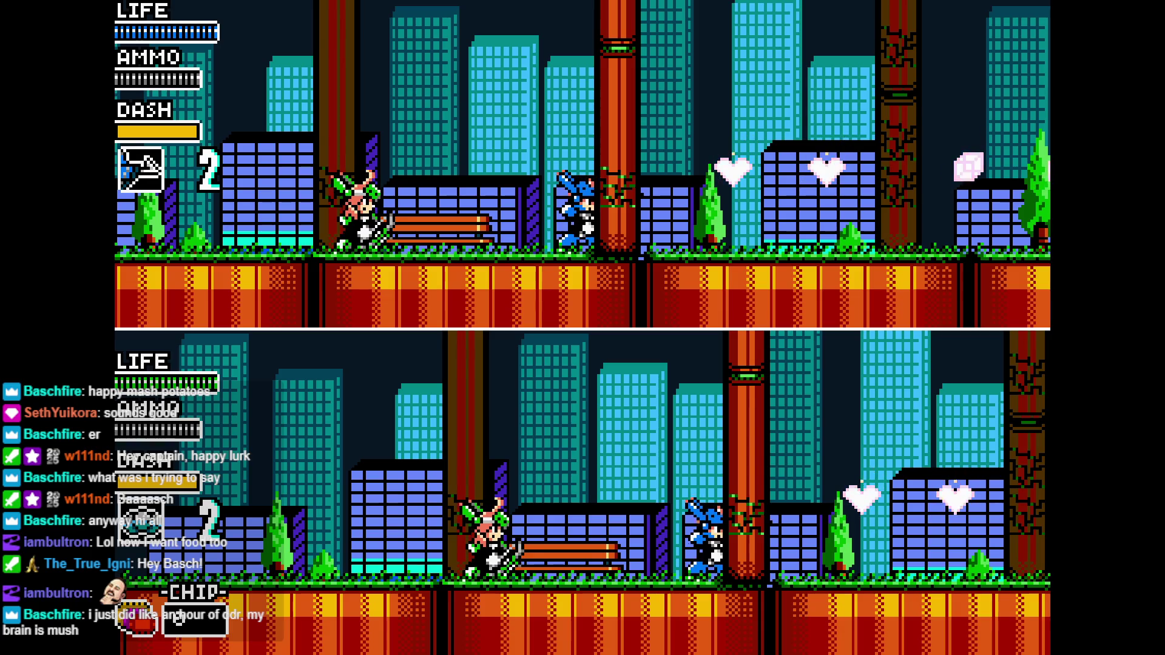
key("Left")
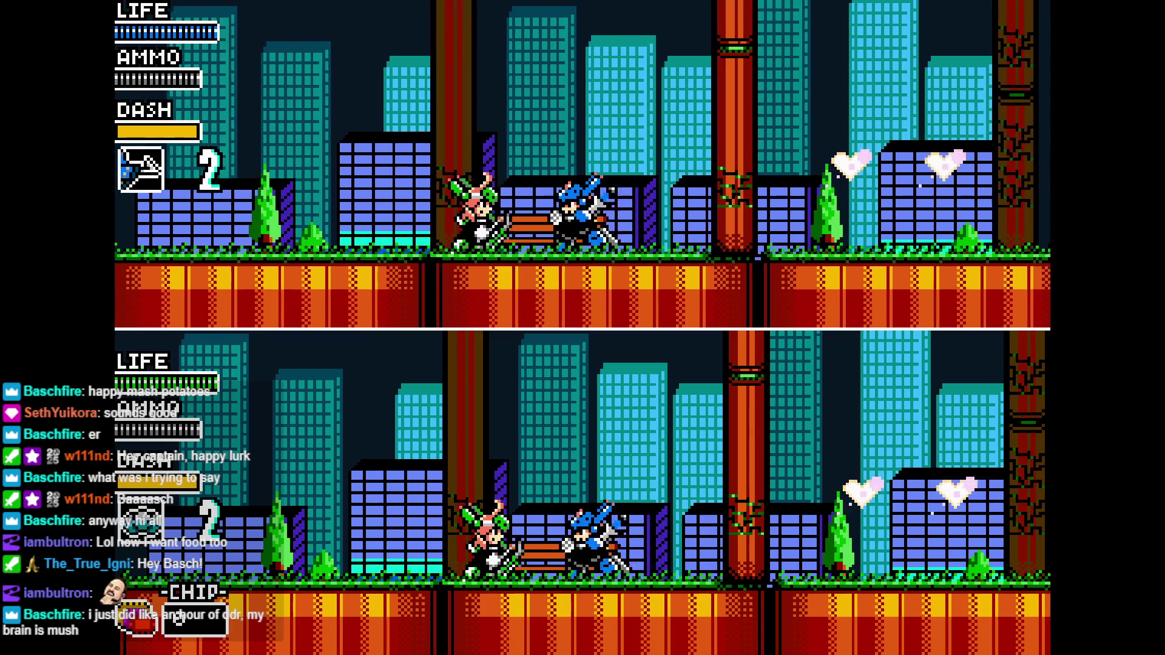
key("Right")
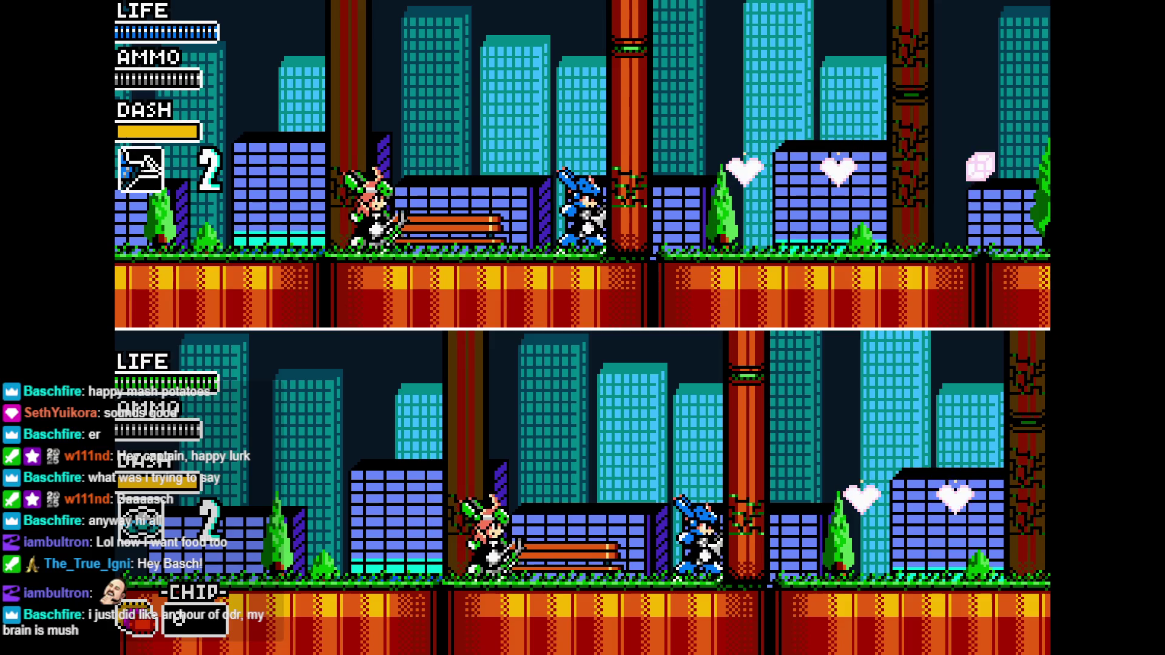
key("Right")
key("Right")
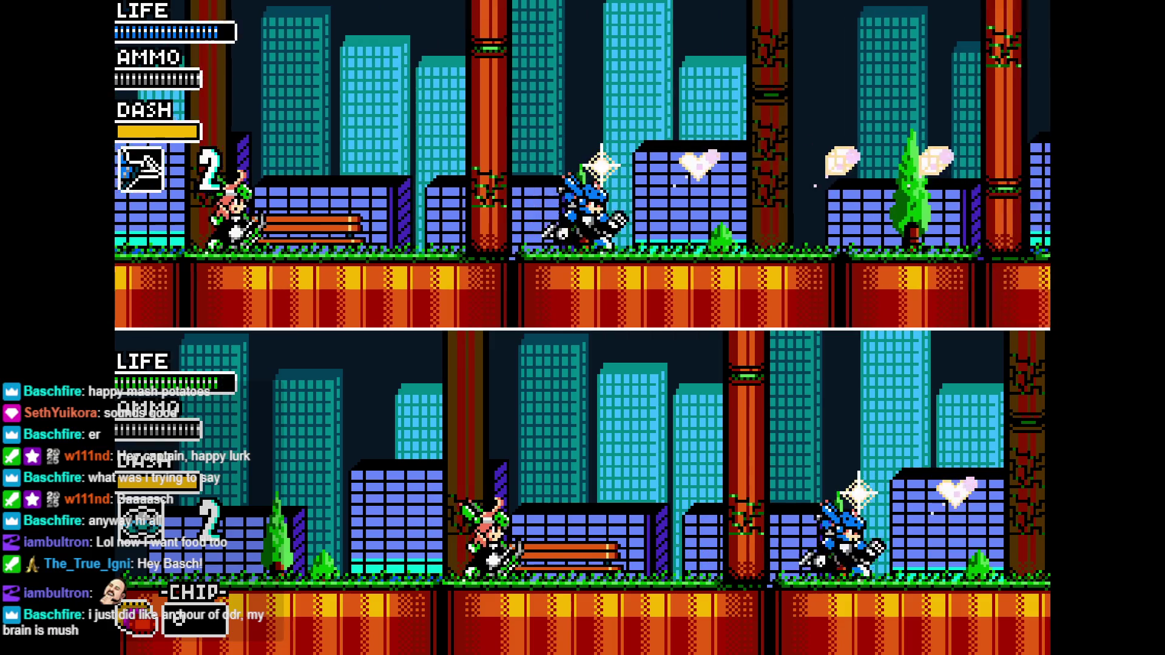
key("Left")
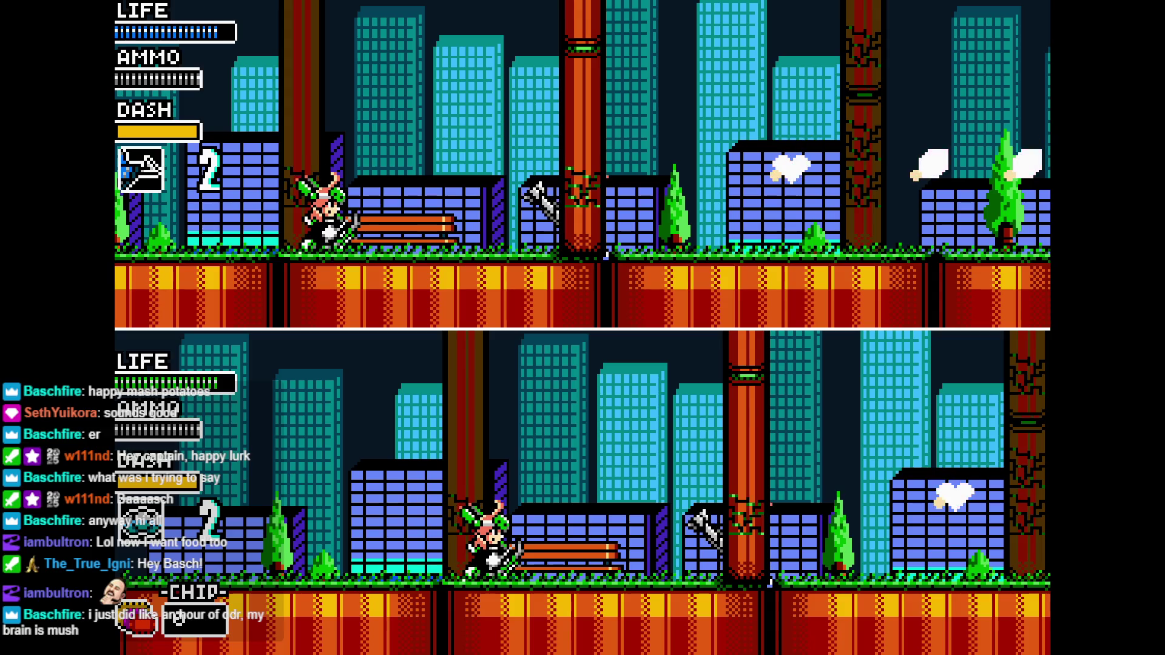
key("Right")
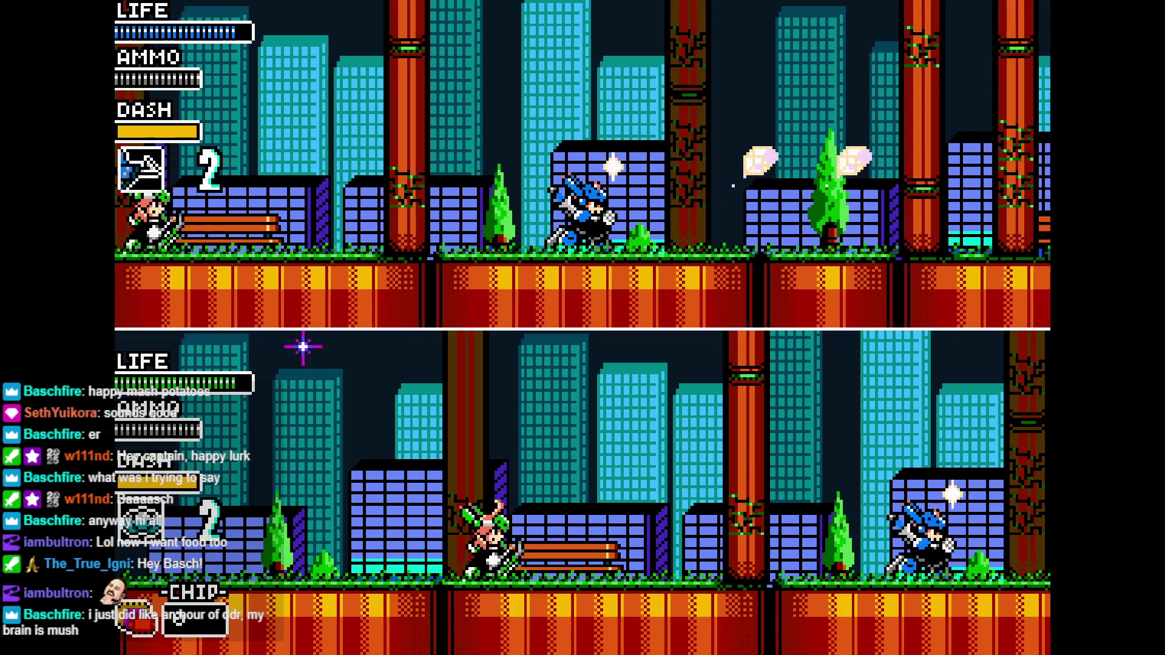
key("Left")
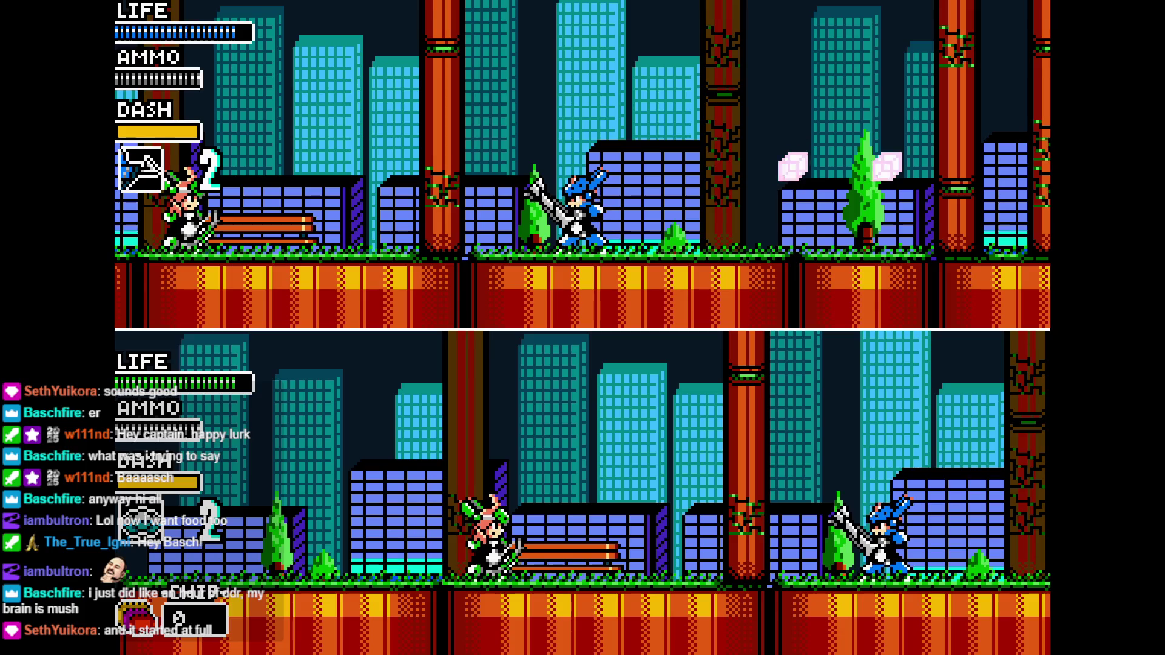